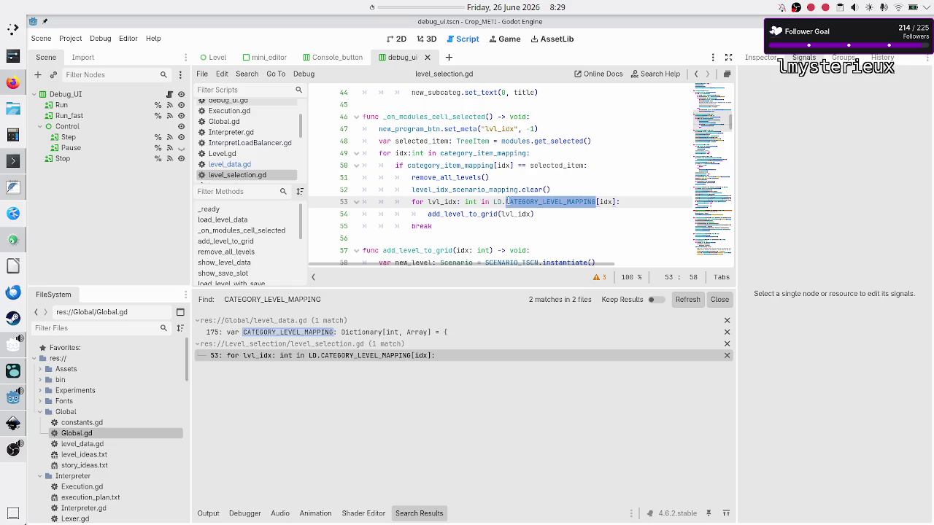
Step: Inspect how CATEGORY_LEVEL_MAPPING, idx and category_item_mapping are used around line 53
click(504, 201)
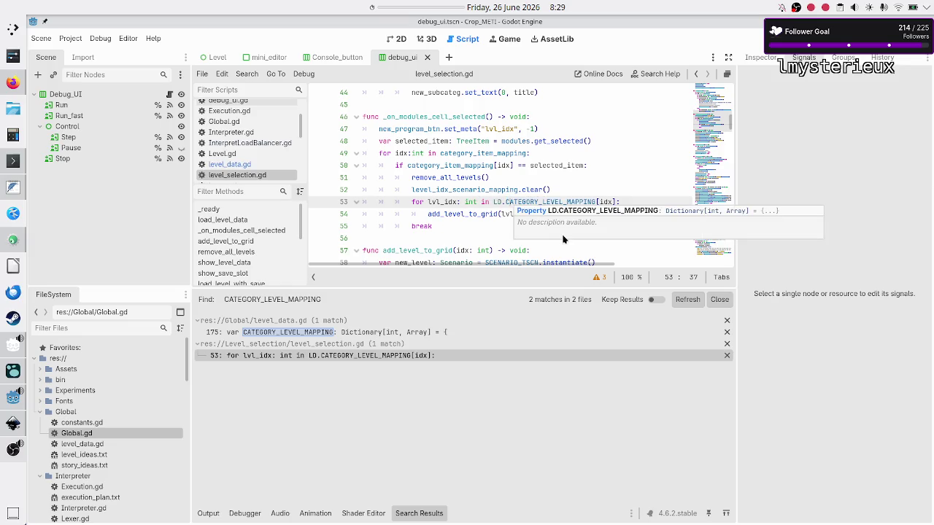
double_click(605, 202)
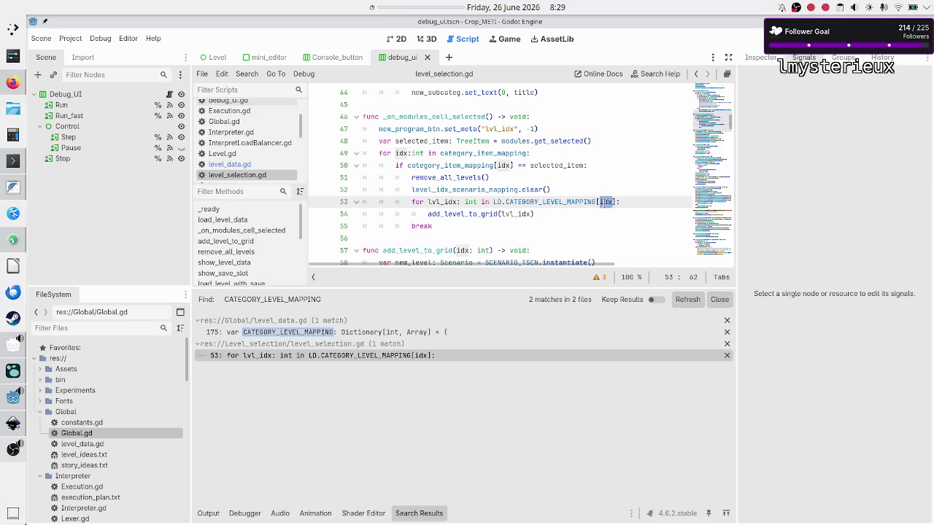
double_click(499, 154)
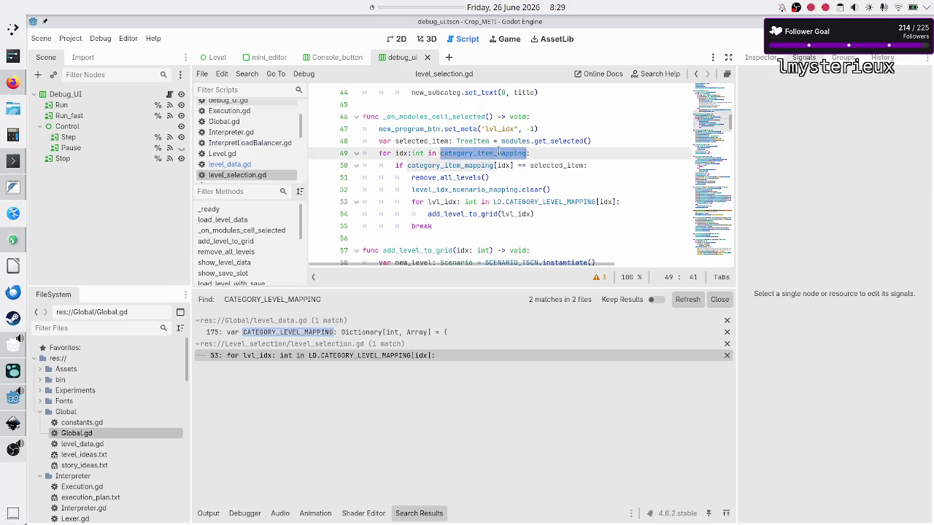
scroll(498, 153, up, 4)
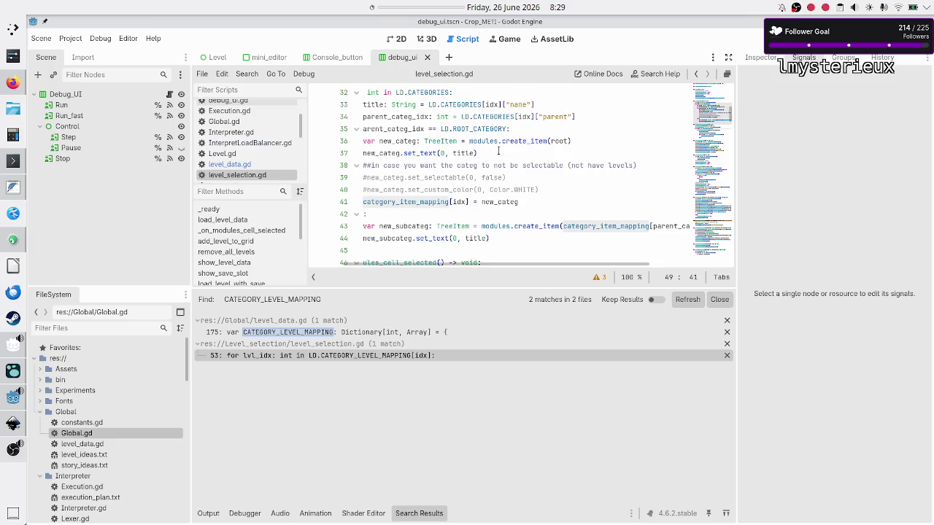
scroll(499, 151, up, 7)
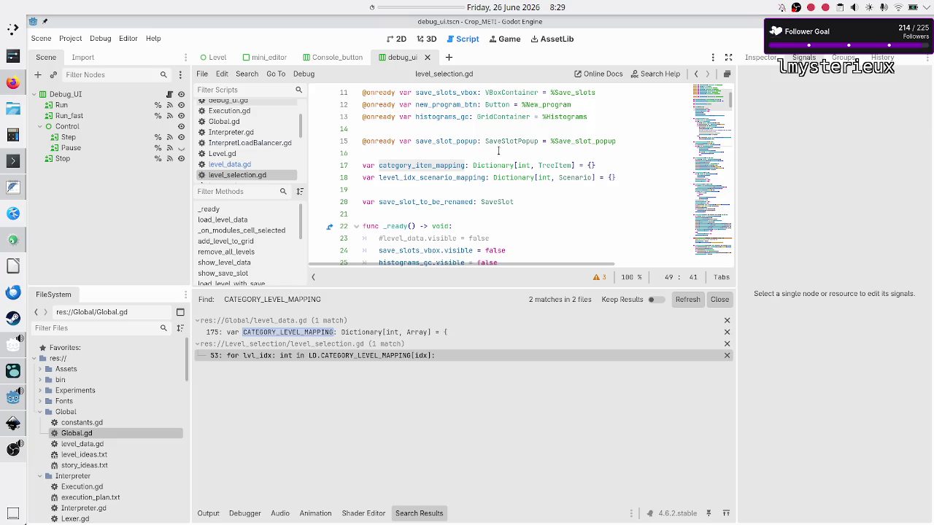
scroll(499, 151, down, 1)
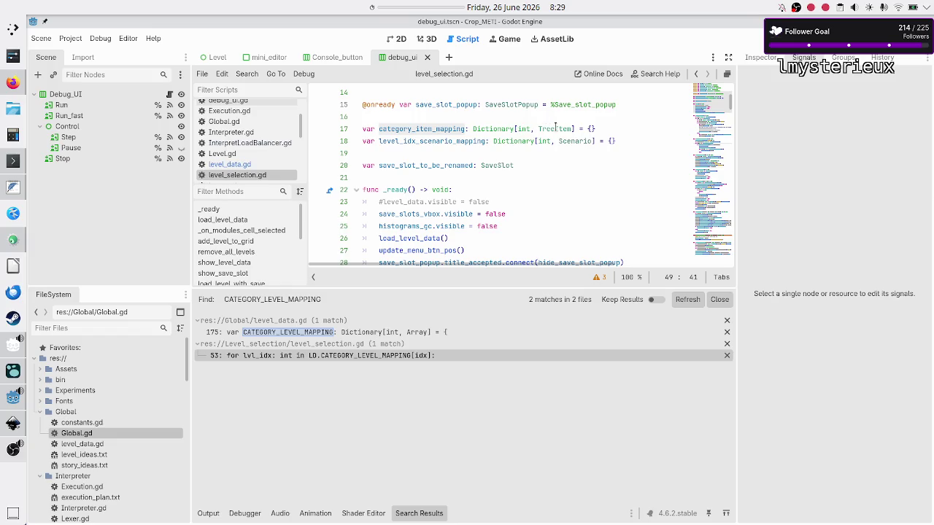
scroll(552, 205, down, 6)
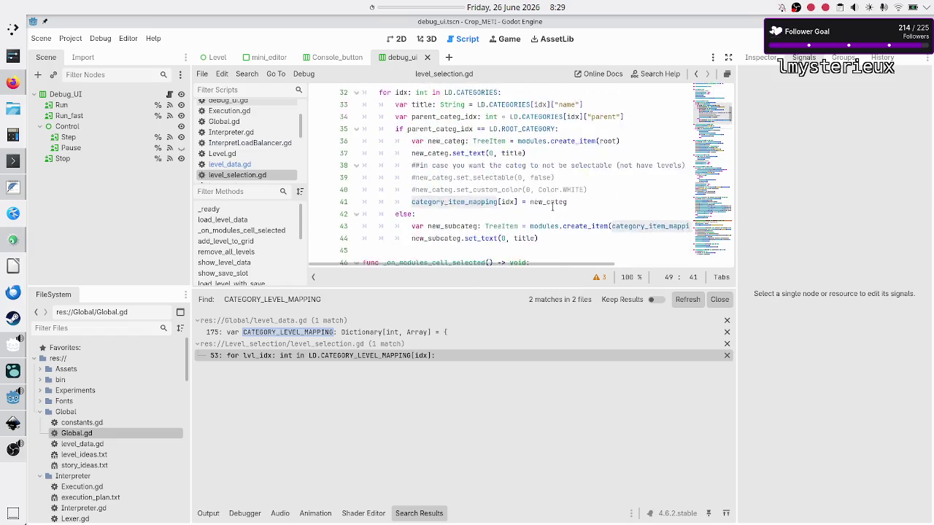
scroll(552, 207, down, 3)
scroll(552, 207, down, 2)
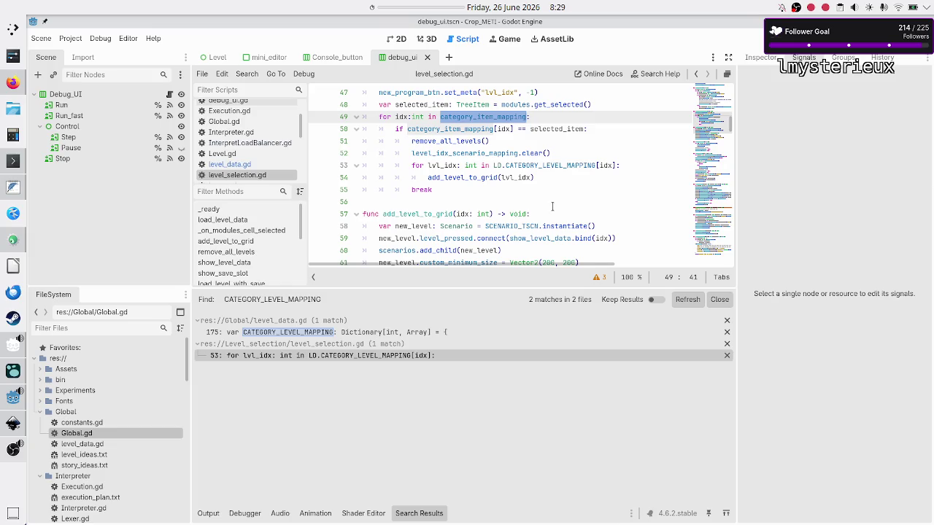
scroll(552, 207, up, 1)
scroll(552, 207, down, 1)
click(436, 333)
click(428, 357)
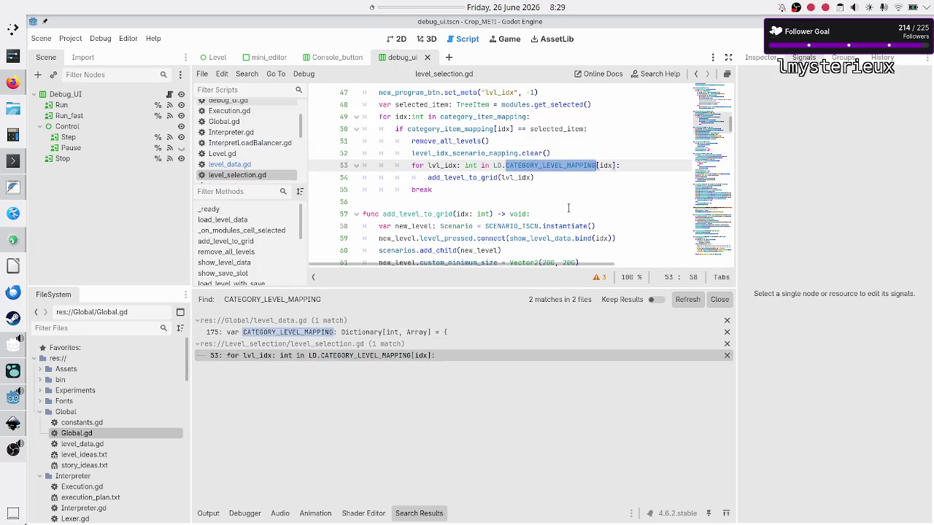
Step: Replace the CATEGORY_LEVEL_MAPPING lookup on line 53 with LD.CATEGORIES[idx]['programs']
click(628, 161)
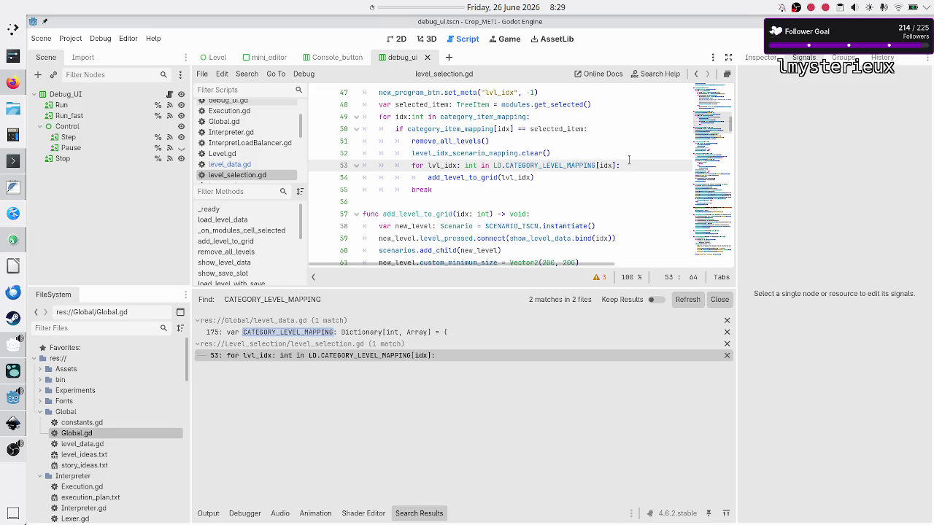
key(BackSpace)
key(BackSpace)
key(BackSpace)
key(BackSpace)
key(BackSpace)
text(.ca)
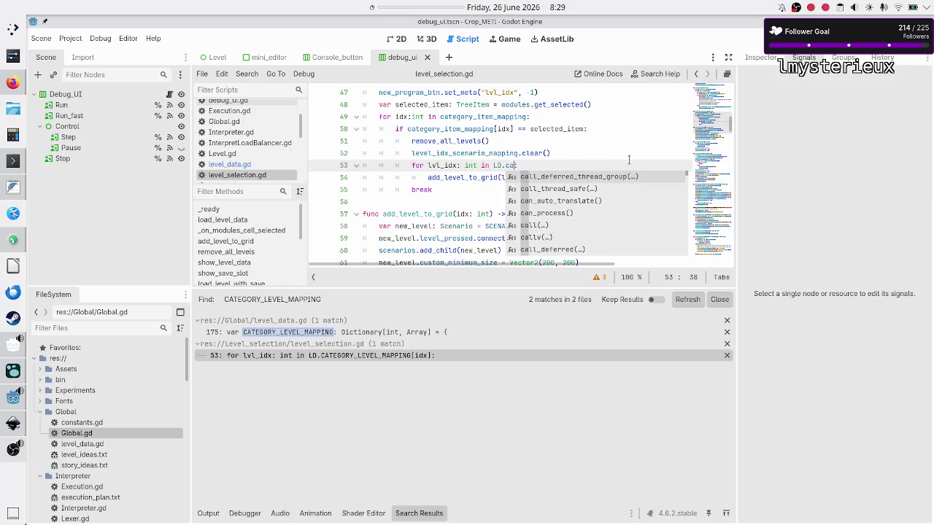
text(te)
key(Return)
text([])
text(idx)
key(Escape)
text(["p)
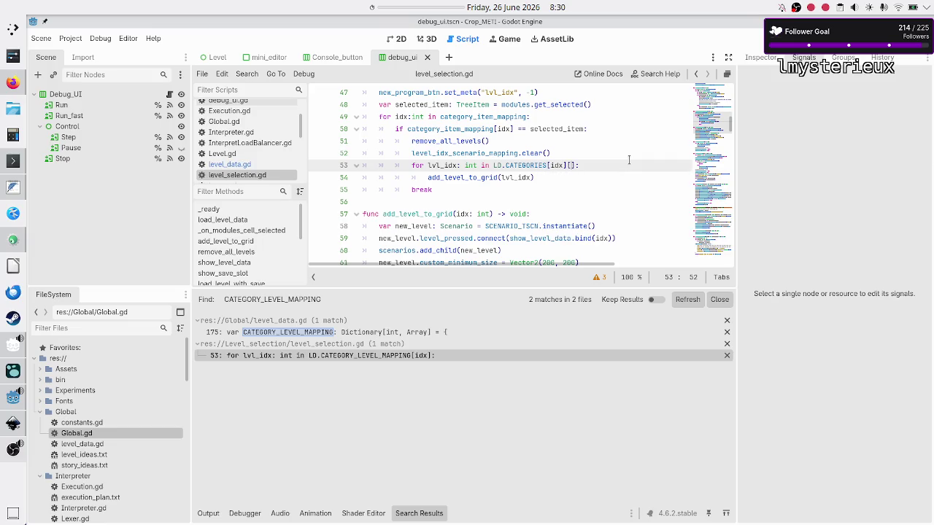
text(rograms)
Step: Show level_data.gd from the top, where the CATEGORIES dictionary is defined
click(235, 165)
click(440, 165)
scroll(442, 117, up, 20)
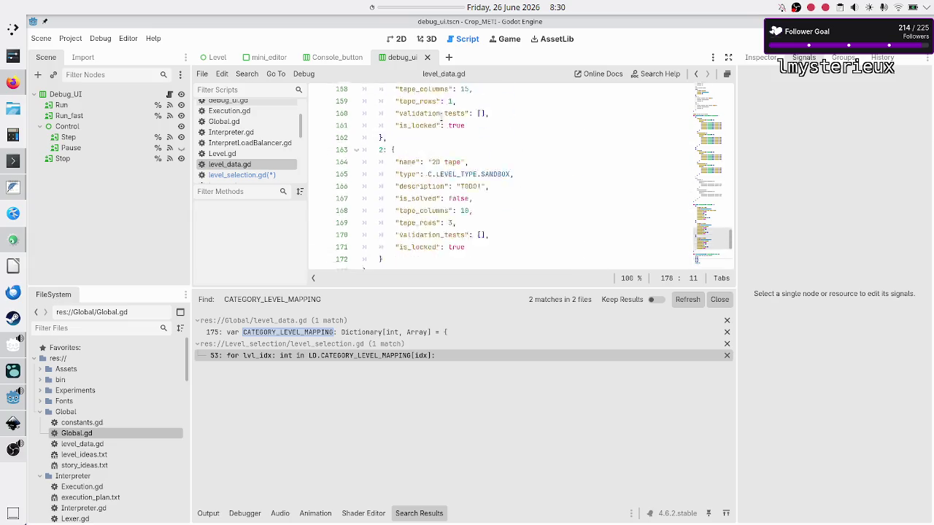
scroll(440, 116, up, 20)
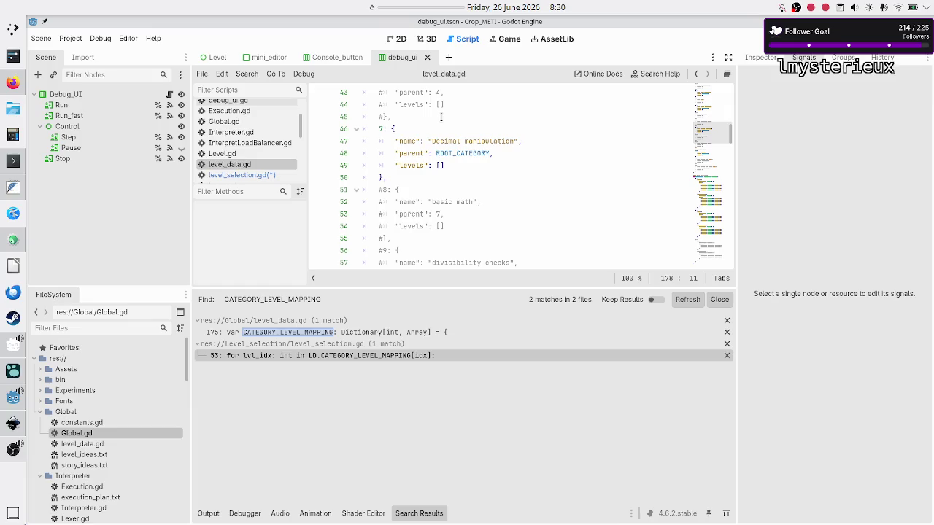
scroll(440, 116, up, 2)
scroll(441, 117, up, 6)
scroll(441, 117, up, 6)
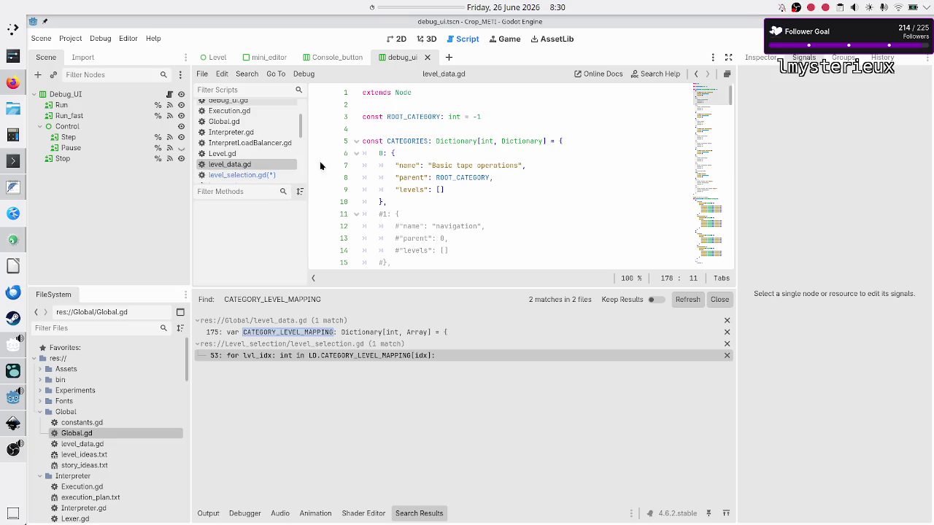
Step: Change 'programs' to 'levels' on line 53 of level_selection.gd and save the script
click(252, 176)
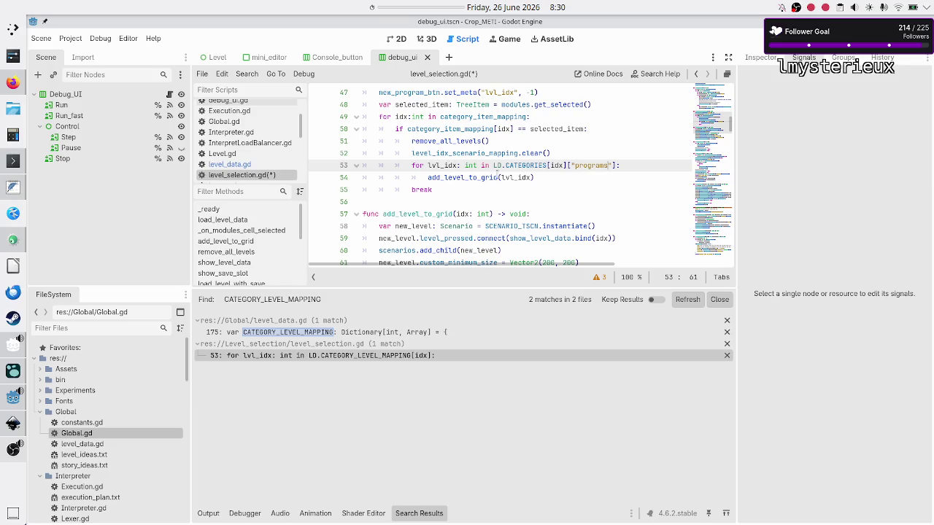
double_click(596, 166)
text(levels)
key(Down)
key(Down)
key(Down)
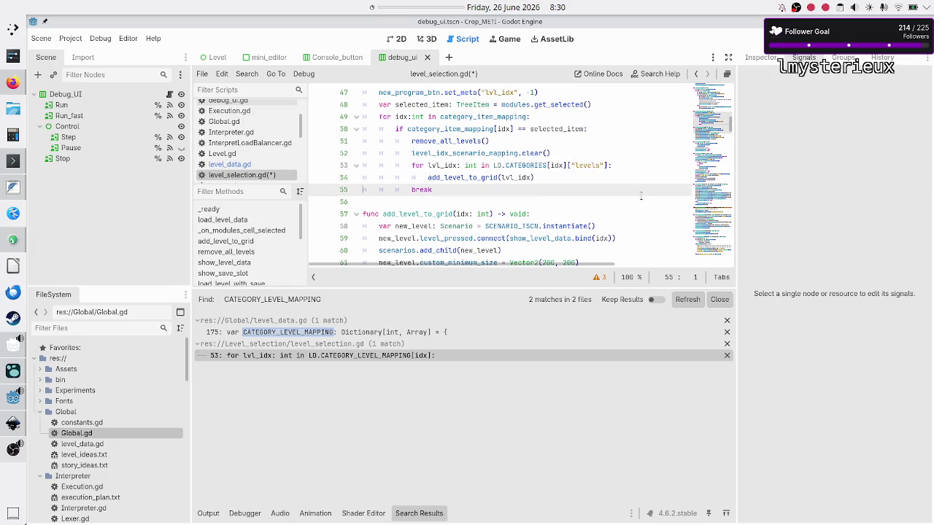
key(ctrl+s)
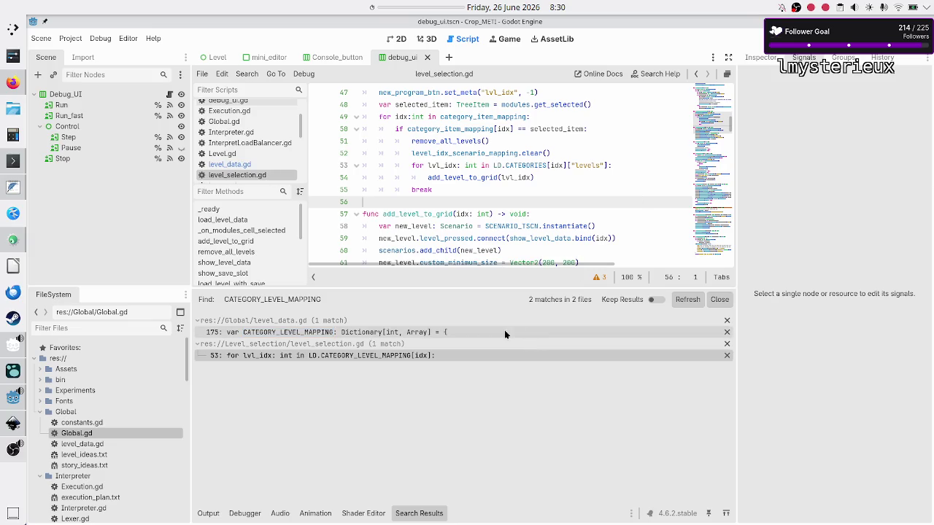
click(487, 336)
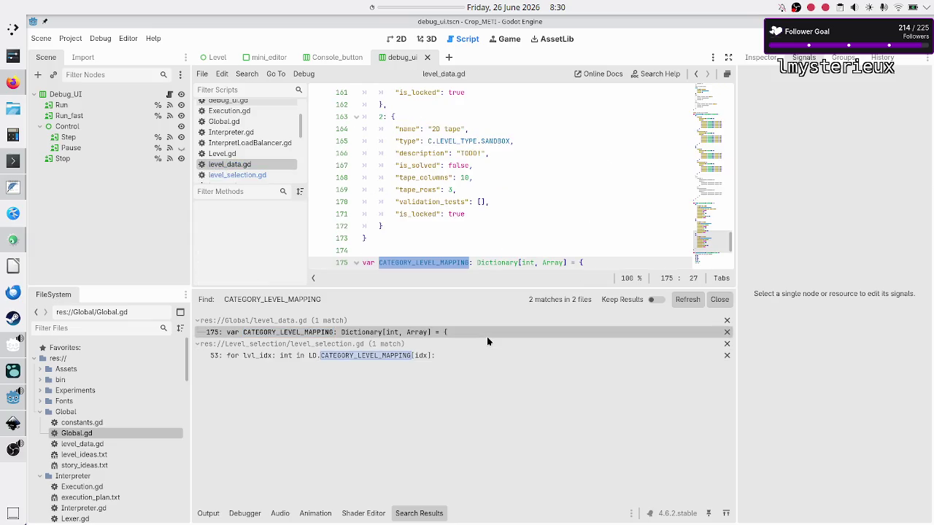
Step: Delete the whole CATEGORY_LEVEL_MAPPING dictionary block from level_data.gd
click(205, 513)
triple_click(449, 263)
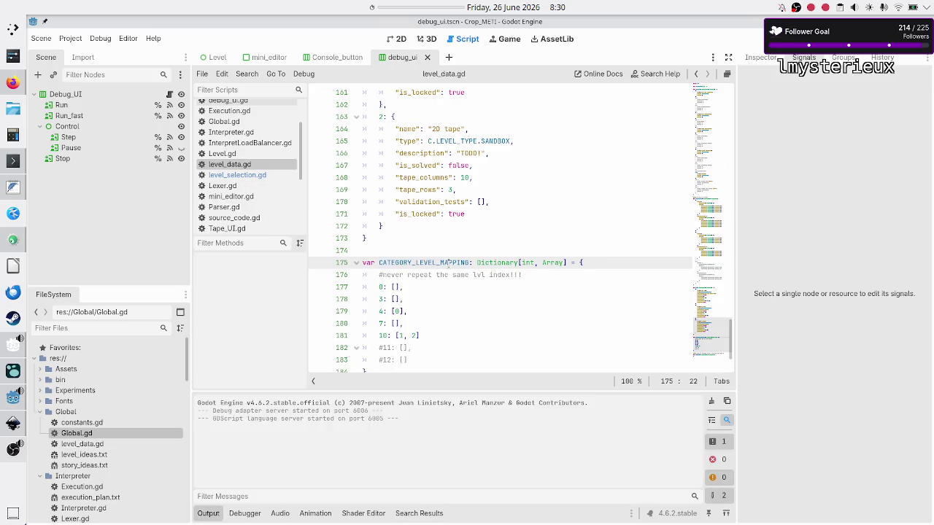
key(shift+Down)
key(shift+Down)
key(shift+Down)
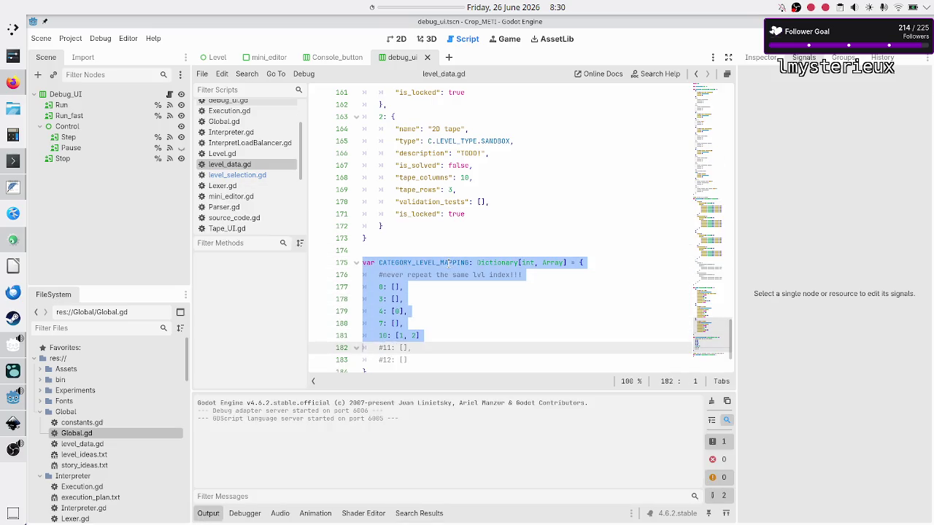
key(shift+End)
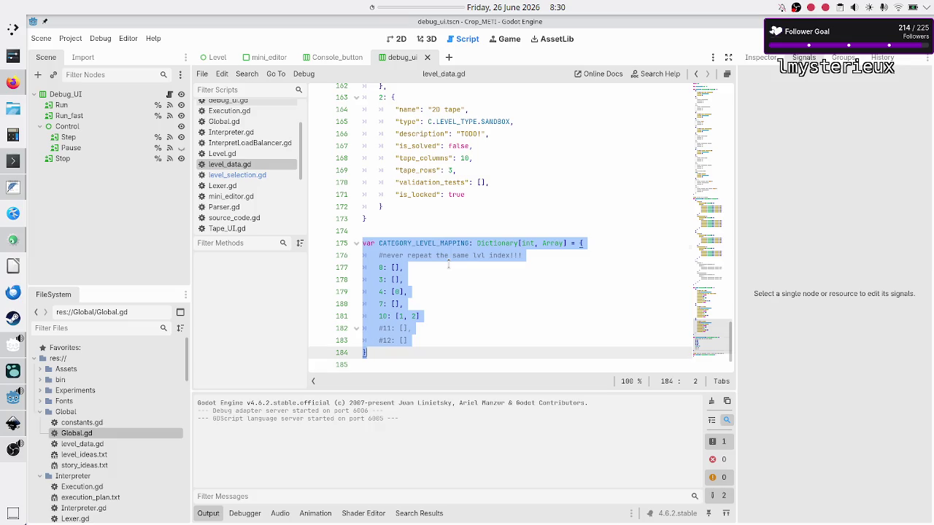
key(BackSpace)
key(BackSpace)
key(Up)
key(Down)
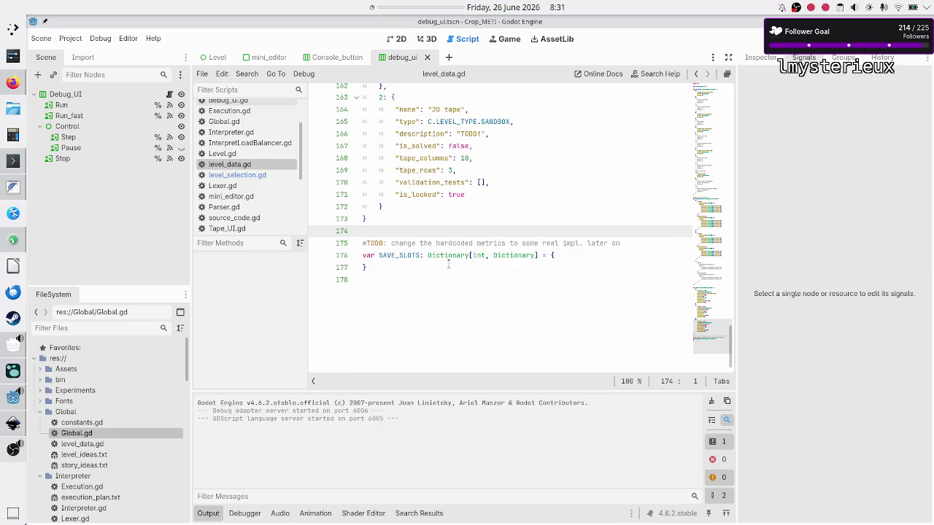
key(Down)
key(Down)
key(Down)
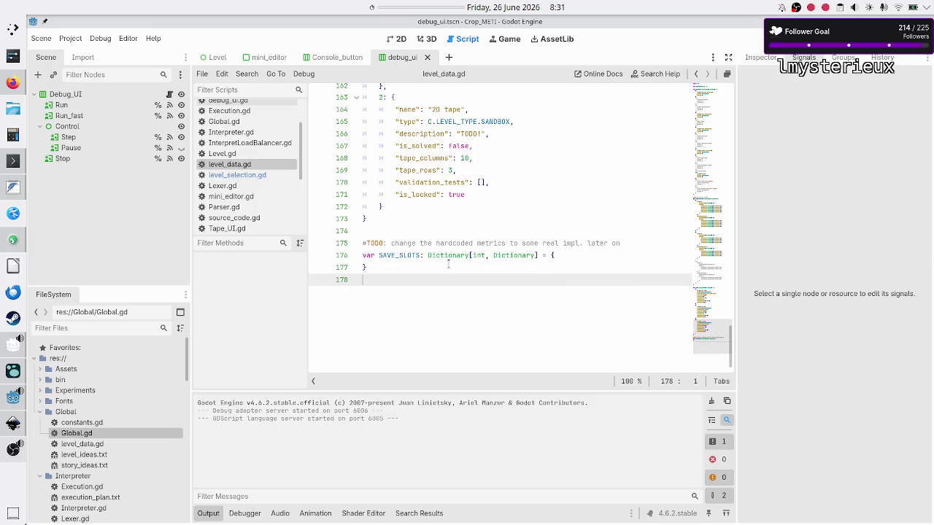
key(Up)
key(Up)
key(Up)
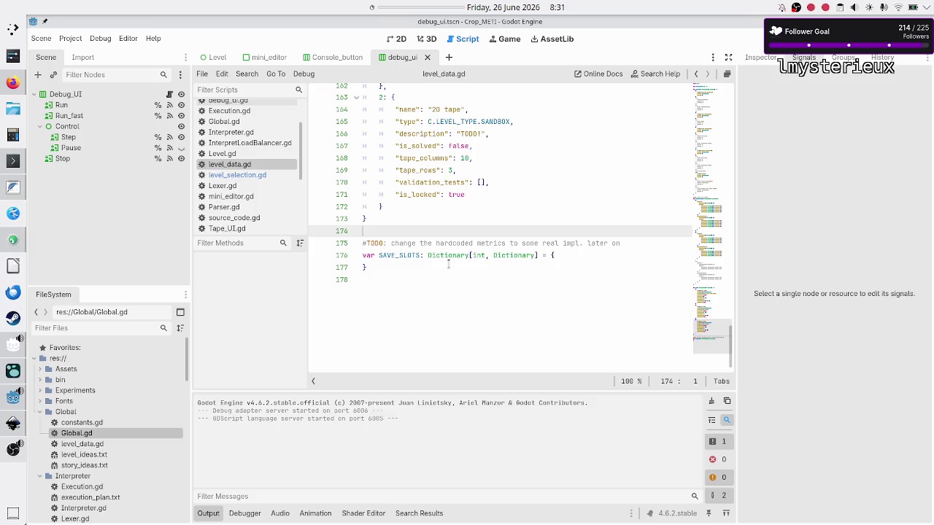
Step: Add a blank indented line inside SAVE_SLOTS, then go back to level_selection.gd
click(579, 259)
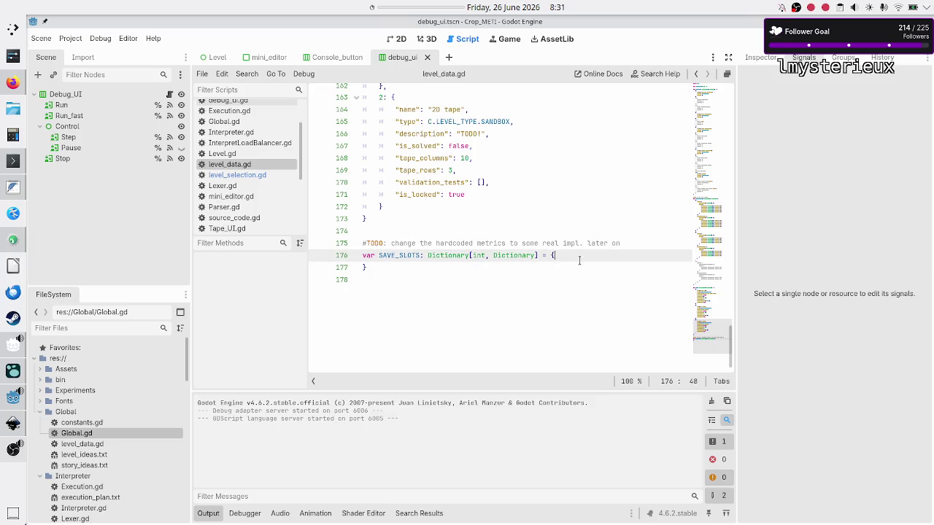
key(Return)
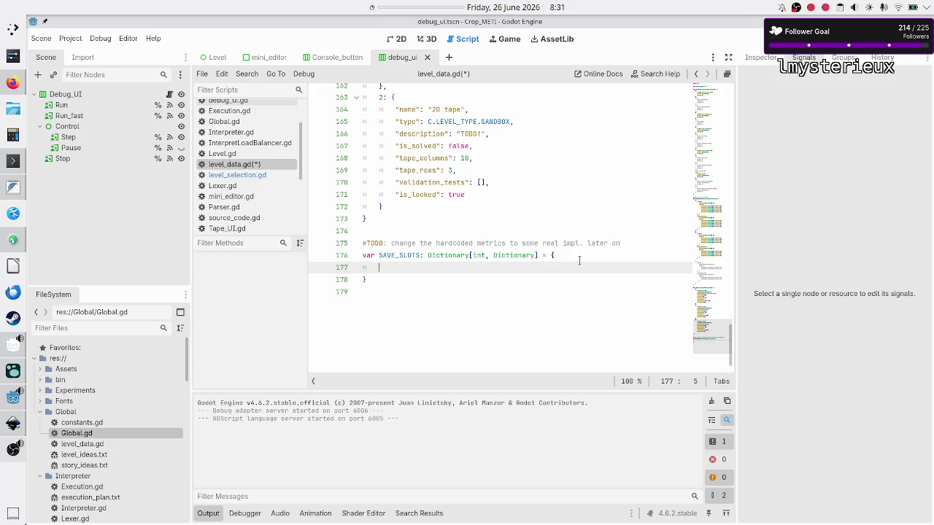
click(246, 175)
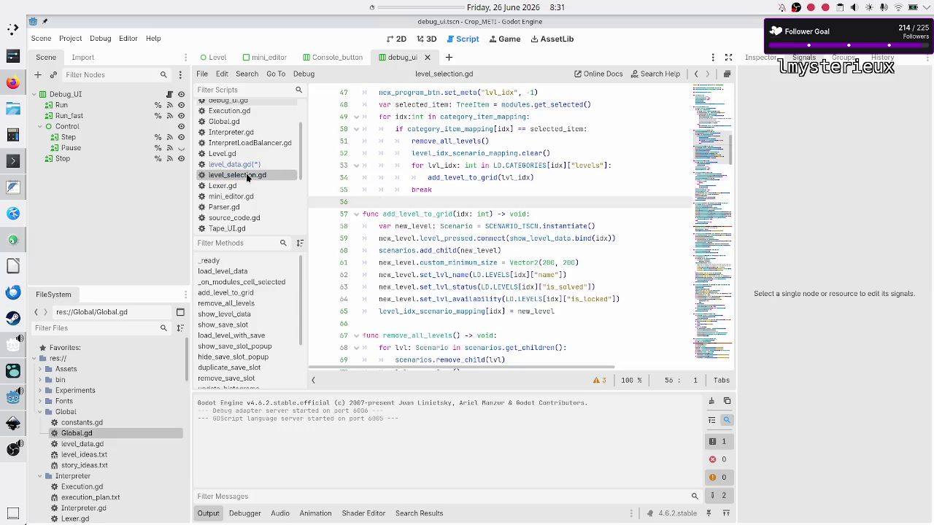
scroll(413, 219, down, 4)
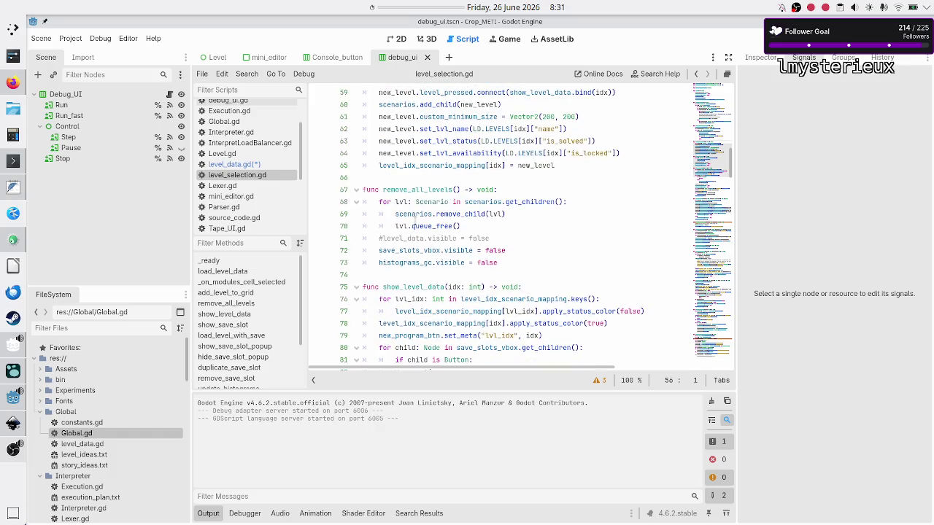
scroll(413, 218, down, 8)
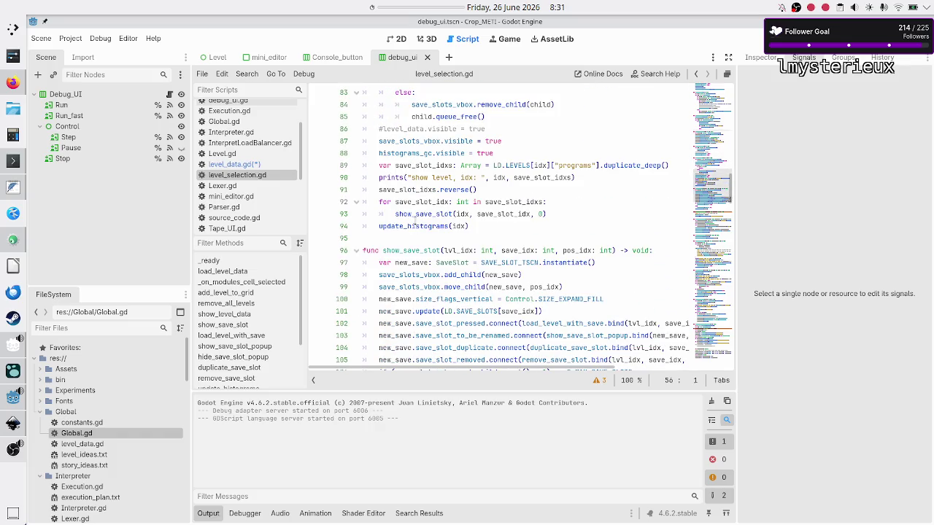
scroll(413, 218, up, 4)
scroll(413, 218, down, 8)
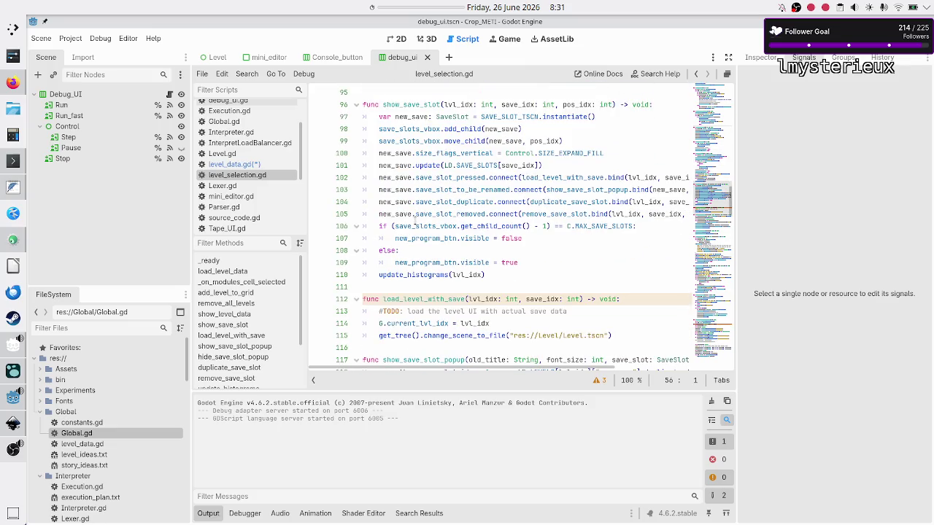
scroll(415, 218, down, 1)
scroll(414, 218, down, 2)
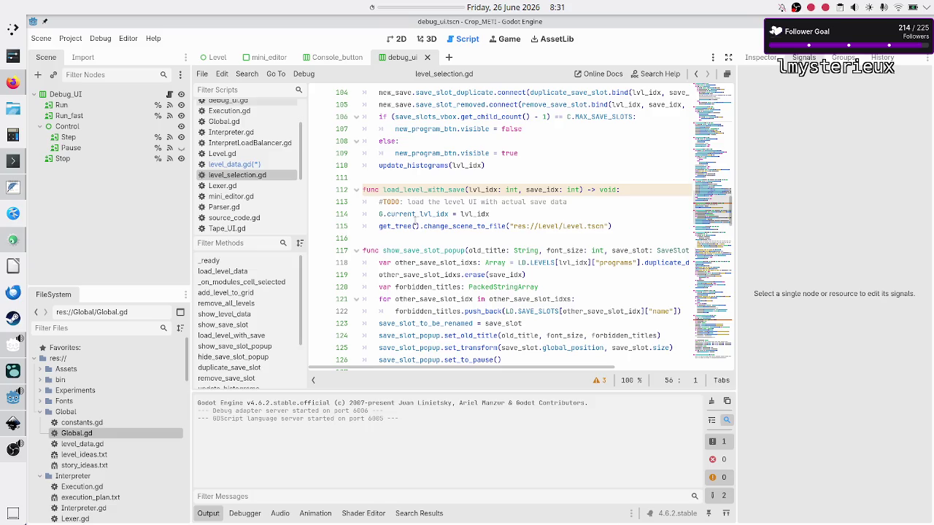
scroll(415, 218, down, 5)
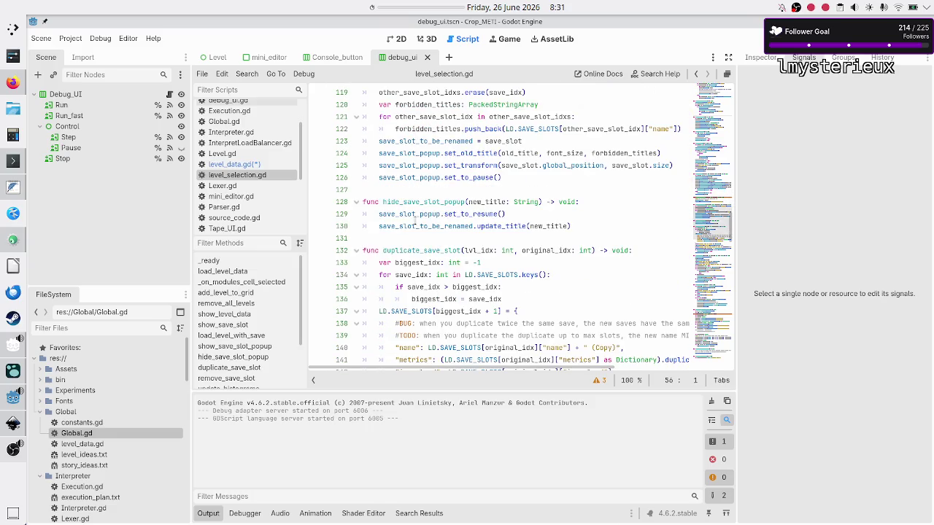
scroll(415, 218, down, 3)
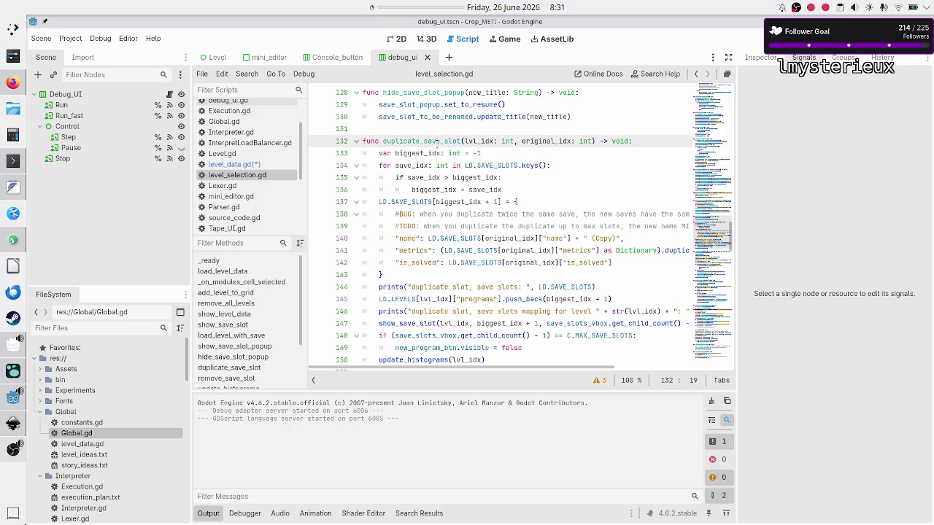
click(547, 201)
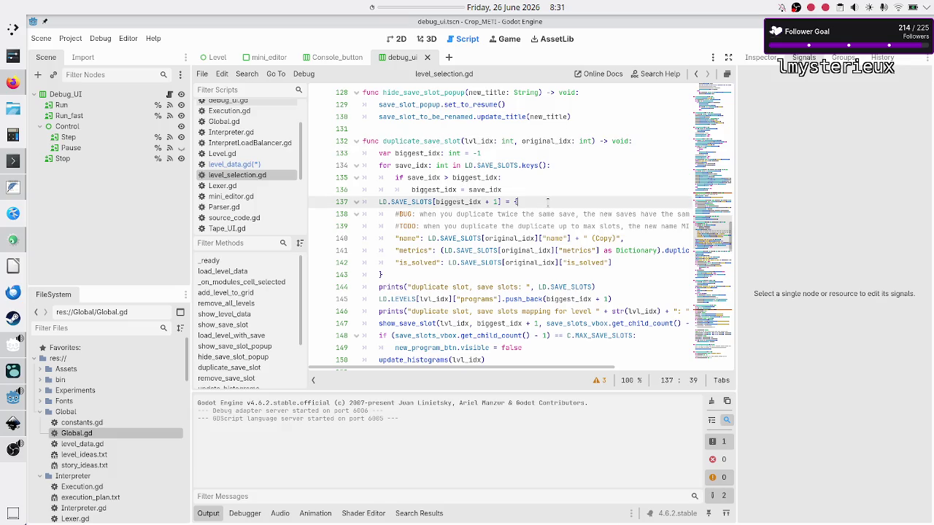
key(Right)
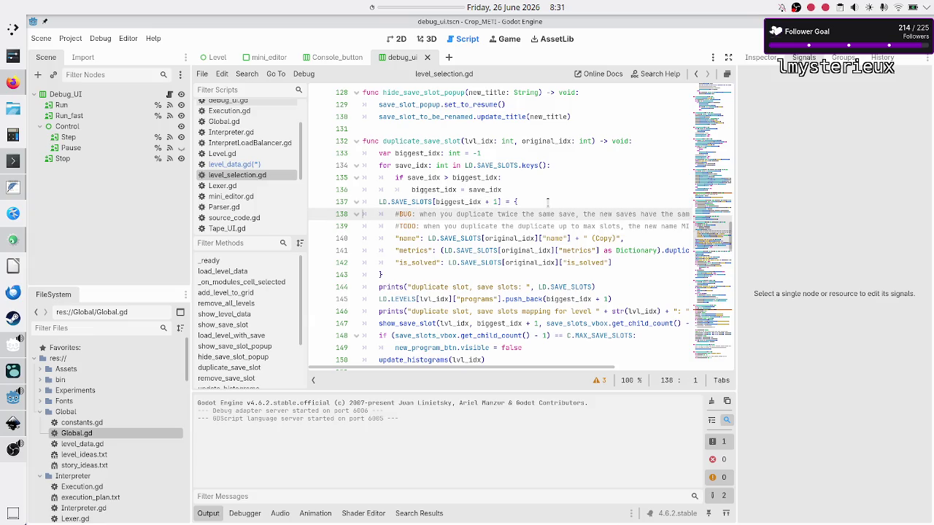
key(Up)
key(Down)
key(End)
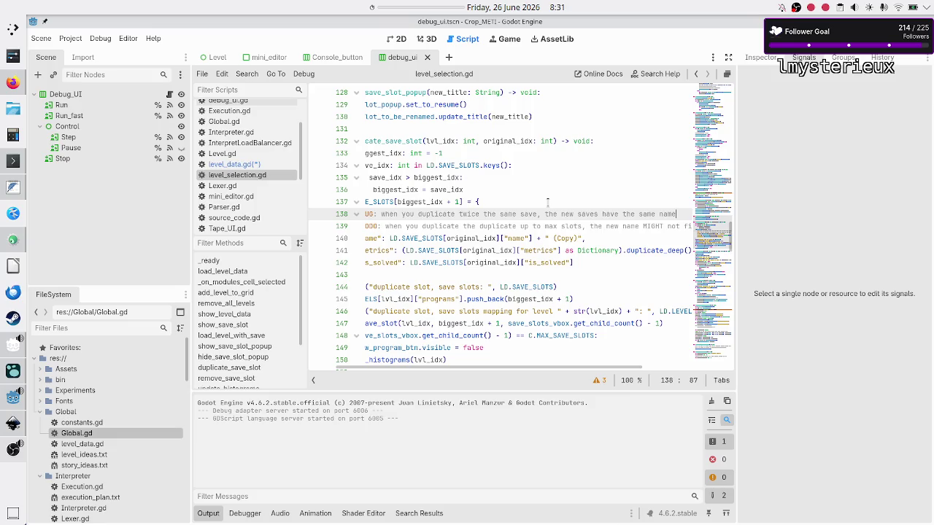
key(Right)
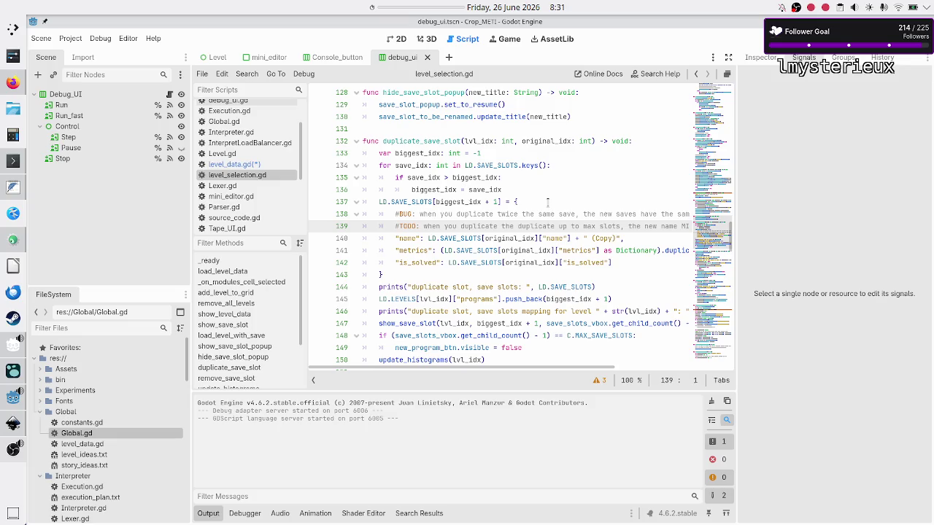
key(Left)
key(Right)
key(Down)
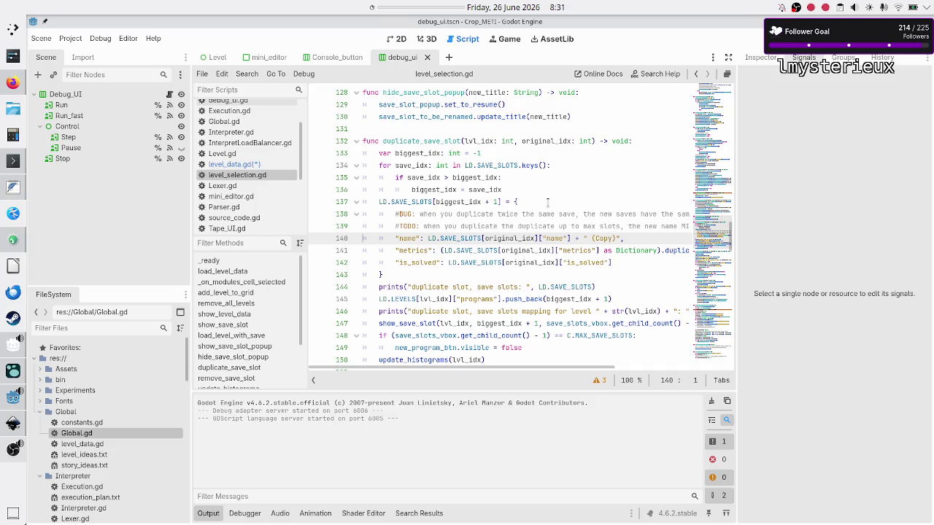
key(Left)
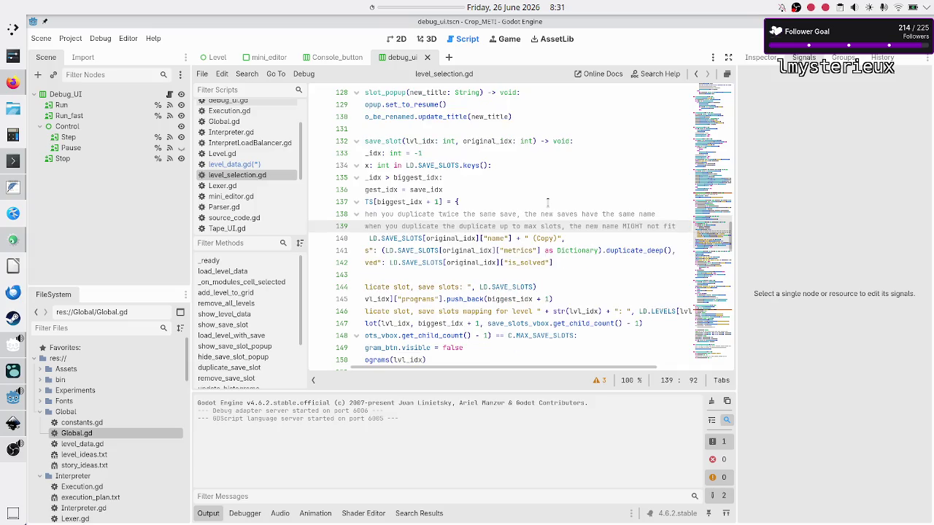
key(Right)
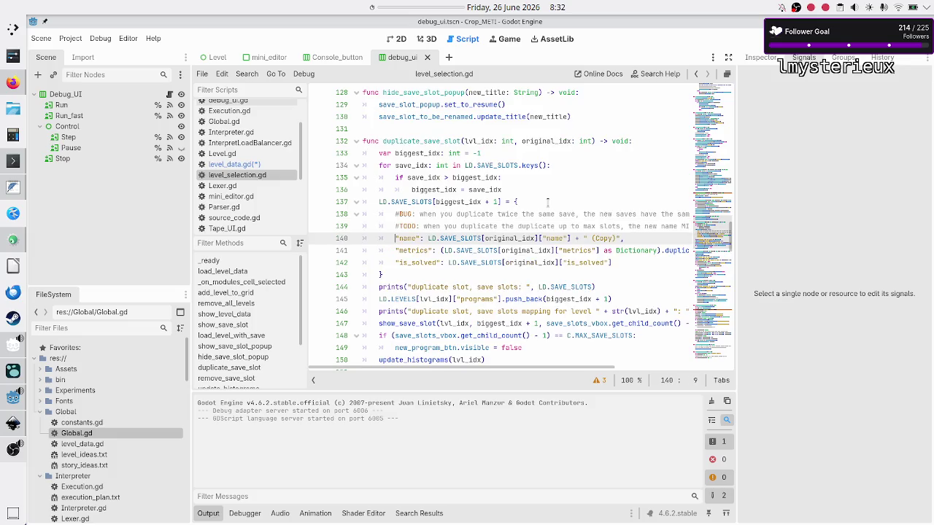
key(Right)
key(Right)
key(Right)
key(Down)
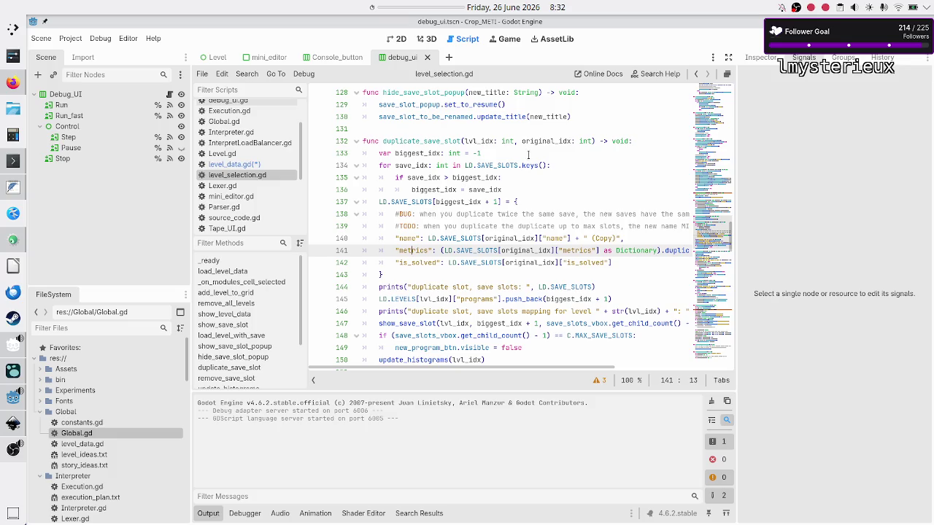
scroll(527, 178, down, 4)
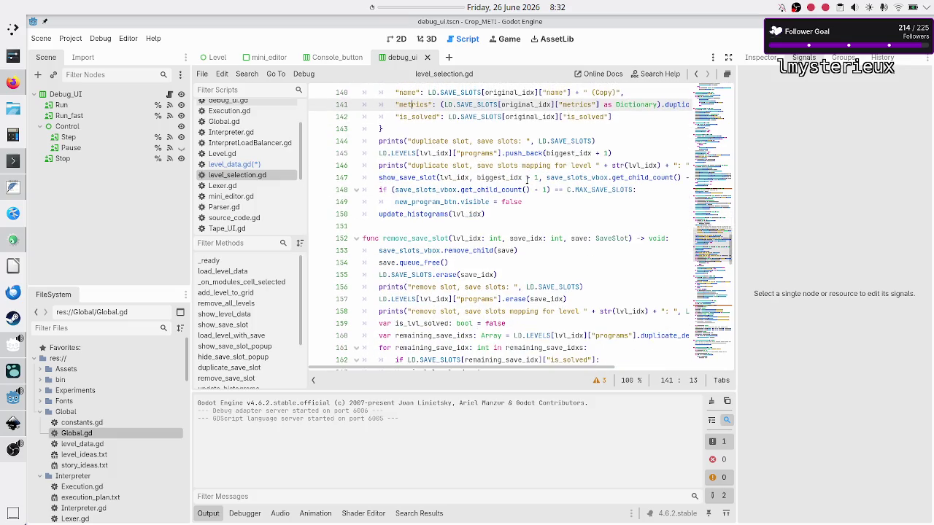
scroll(526, 179, down, 6)
scroll(527, 179, down, 5)
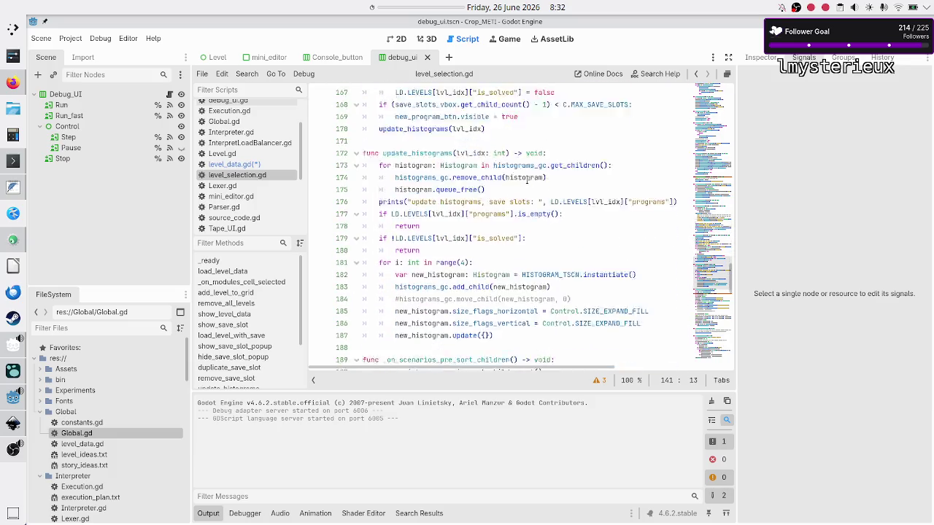
scroll(526, 179, down, 11)
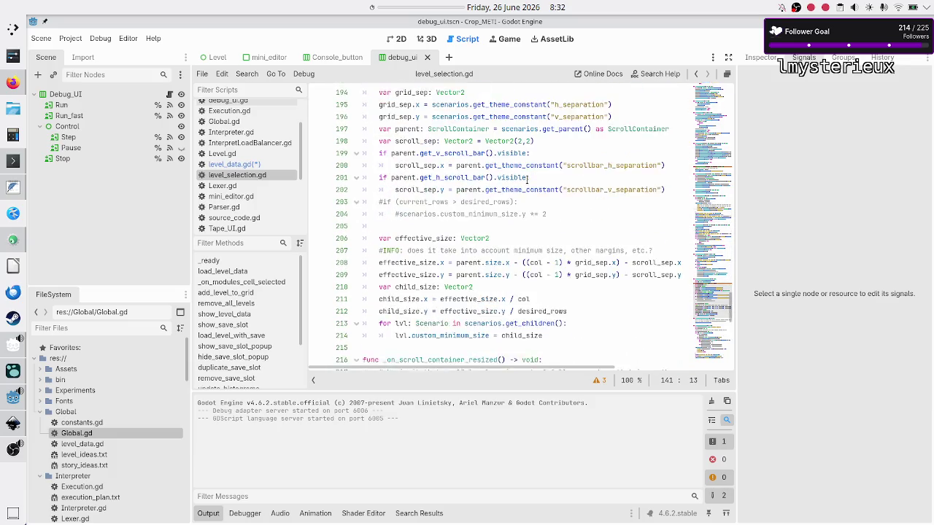
scroll(526, 179, down, 5)
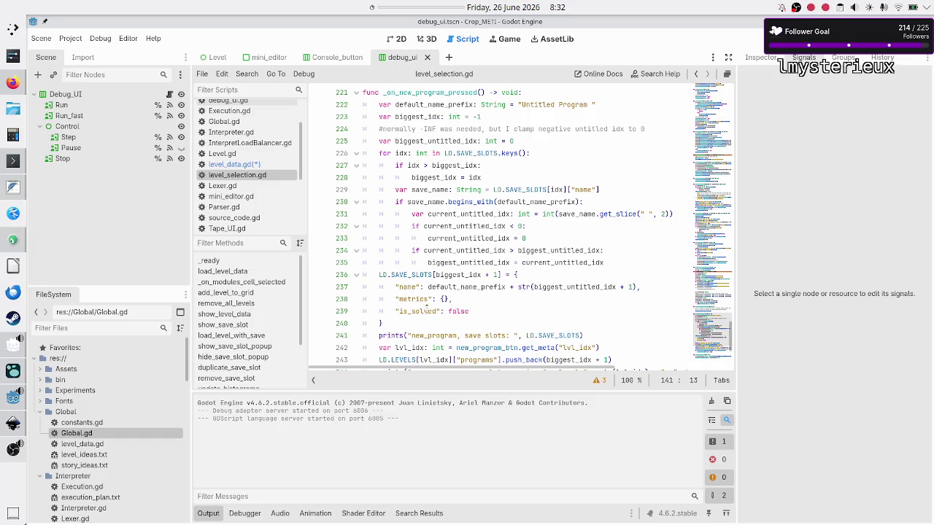
scroll(420, 306, up, 1)
scroll(421, 307, up, 10)
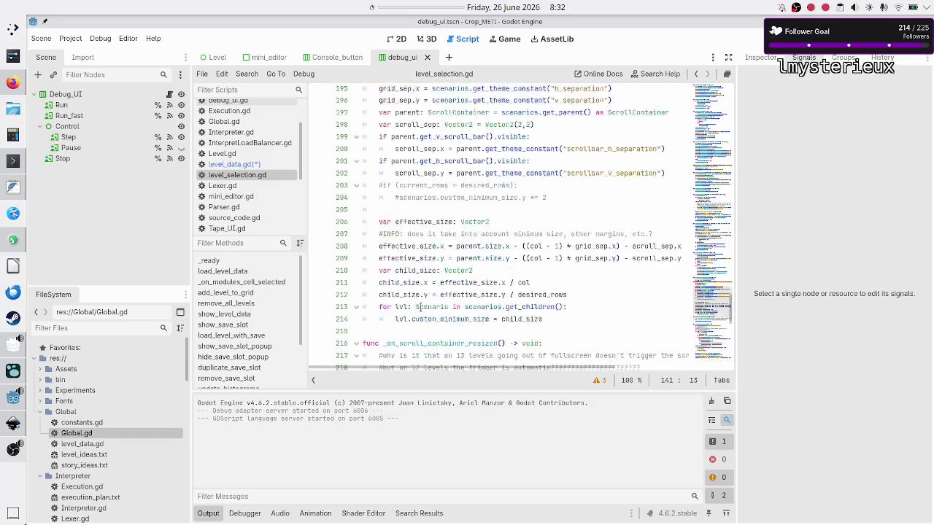
scroll(420, 308, up, 8)
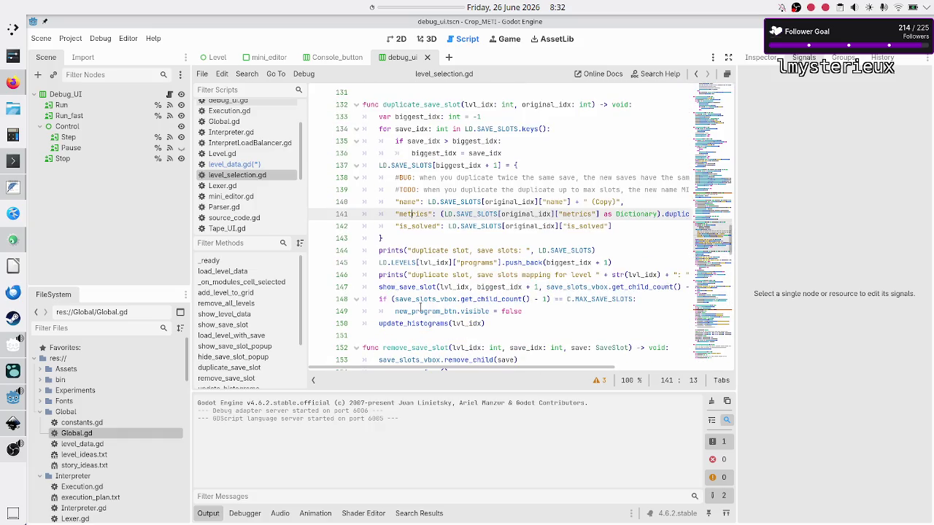
scroll(420, 307, down, 5)
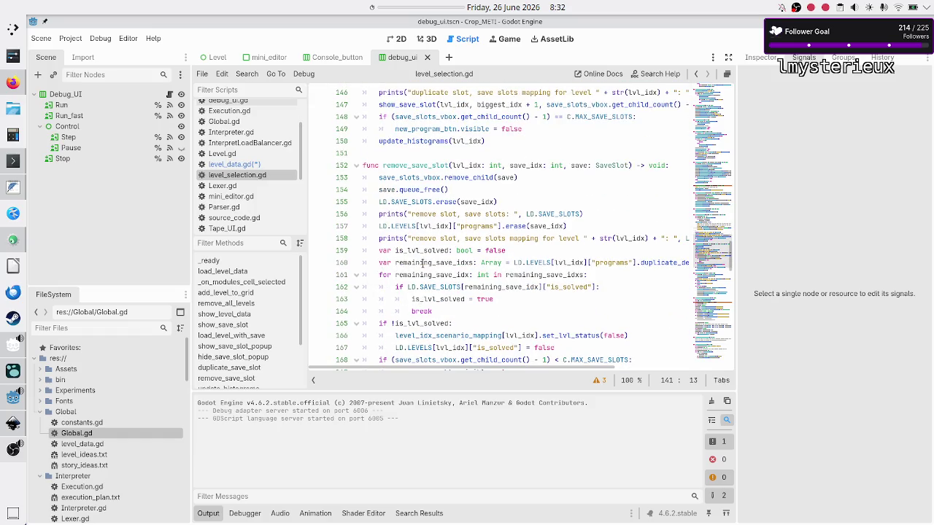
scroll(452, 250, down, 15)
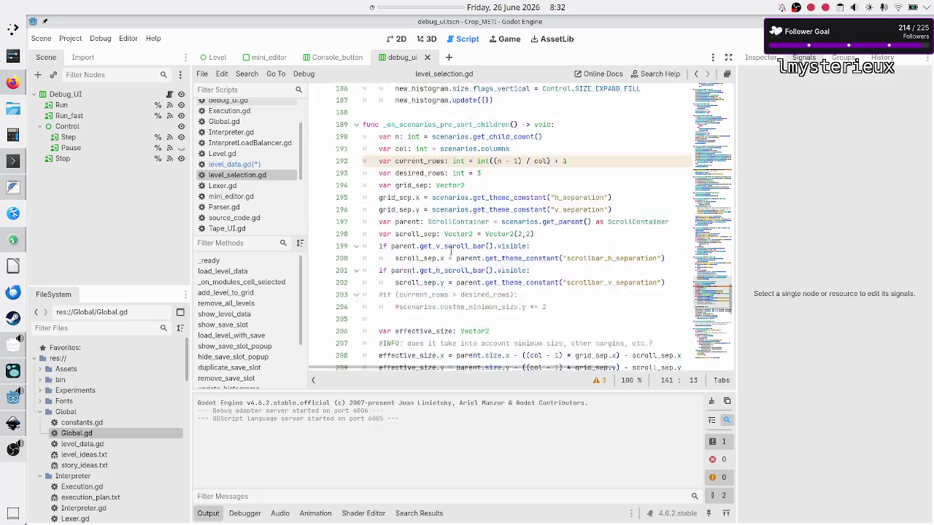
scroll(452, 250, down, 14)
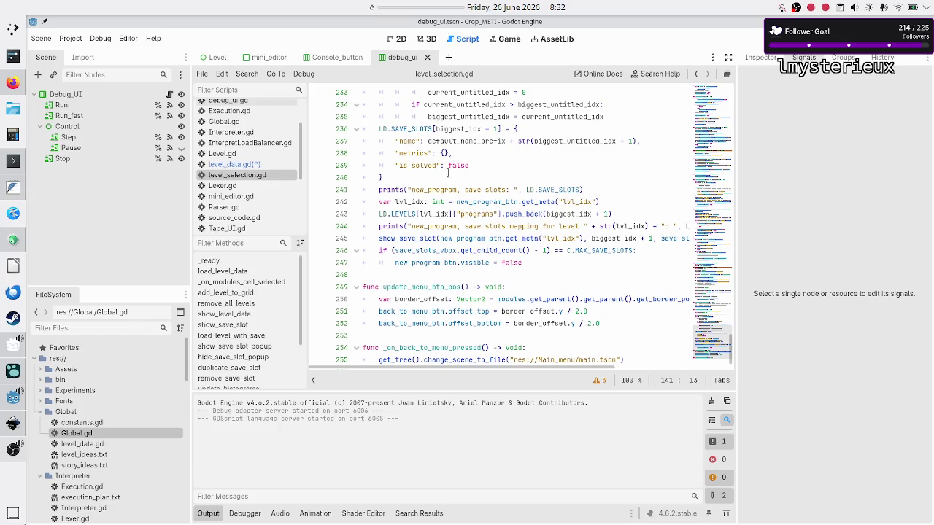
Step: Bring the Logseq journal with the Game 1 save-system notes to the front
click(12, 186)
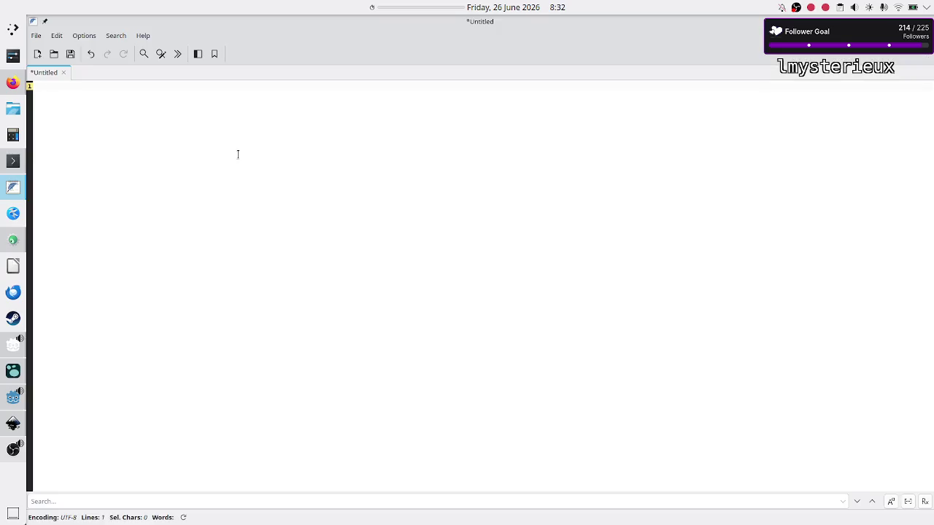
click(13, 372)
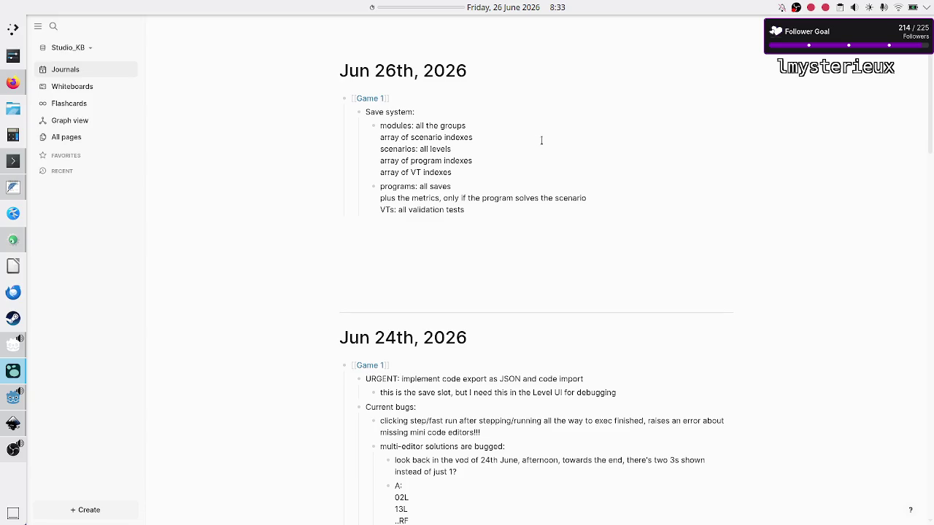
Step: Split the scenarios notes and the metrics/VTs line into separate bullets of the outline
key(BackSpace)
key(Return)
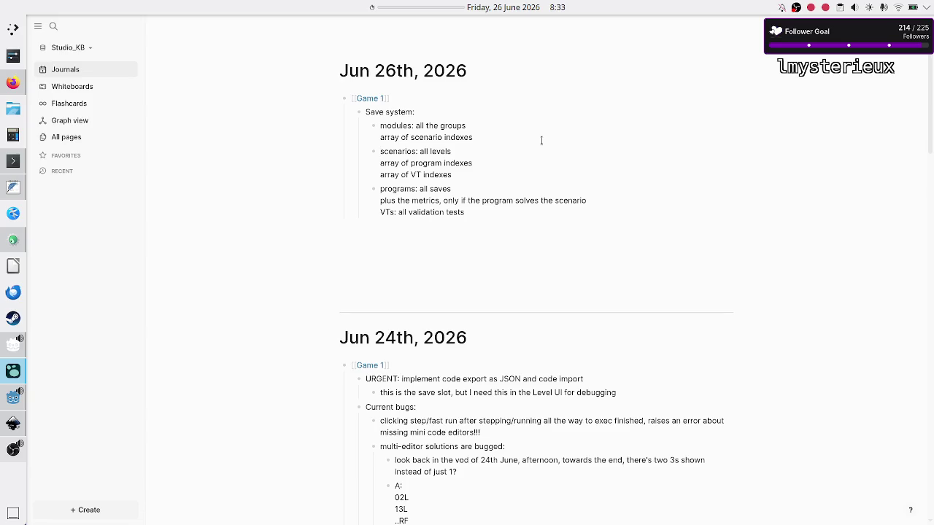
key(Down)
key(Down)
key(Return)
key(BackSpace)
key(BackSpace)
key(BackSpace)
key(BackSpace)
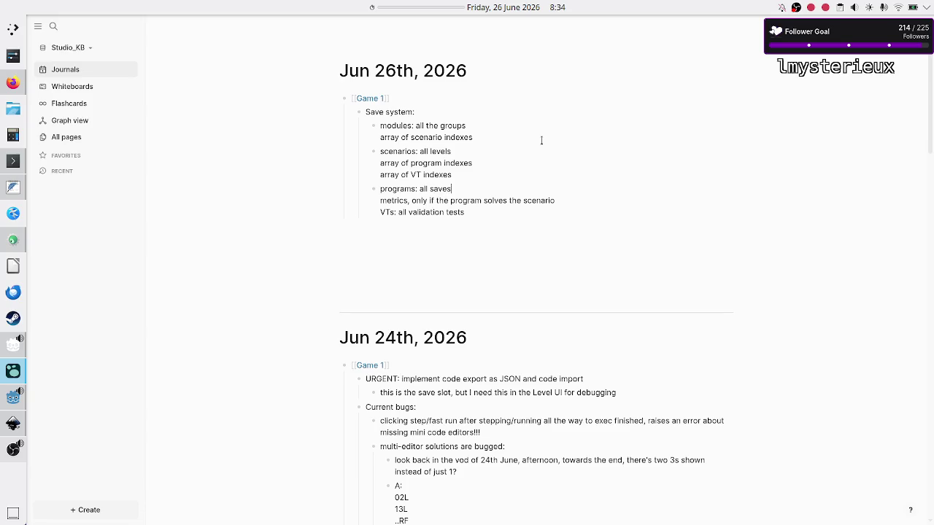
key(Return)
Step: Nest metrics under 'programs: all saves' and add a bullet about the per-rule code the player wrote
key(Tab)
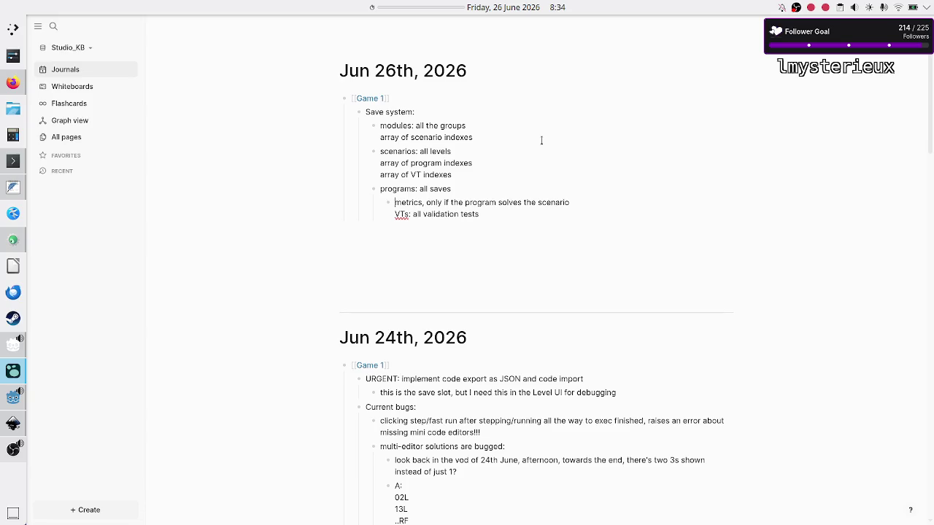
key(Up)
key(Return)
text(c)
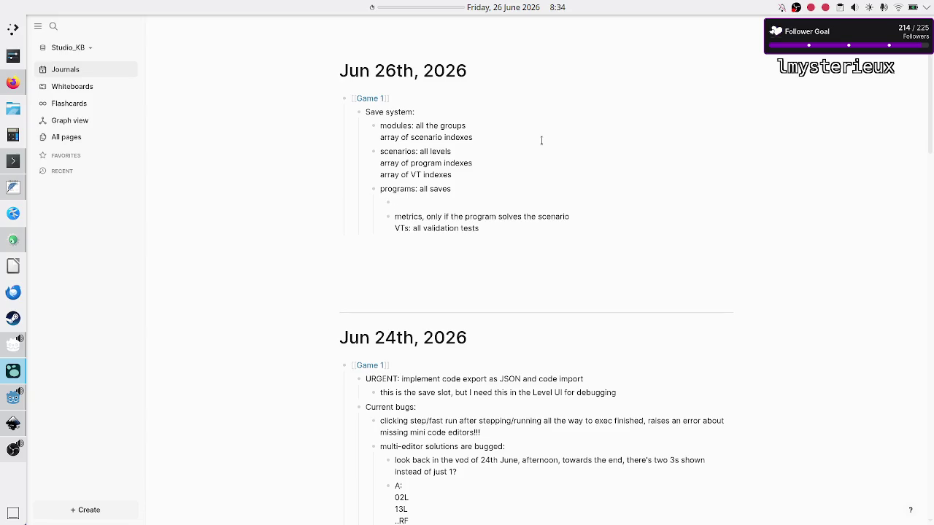
text(all the )
text(code)
key(BackSpace)
key(BackSpace)
key(BackSpace)
text(per-rule coe)
key(BackSpace)
text(de)
text(the player)
text( wrote)
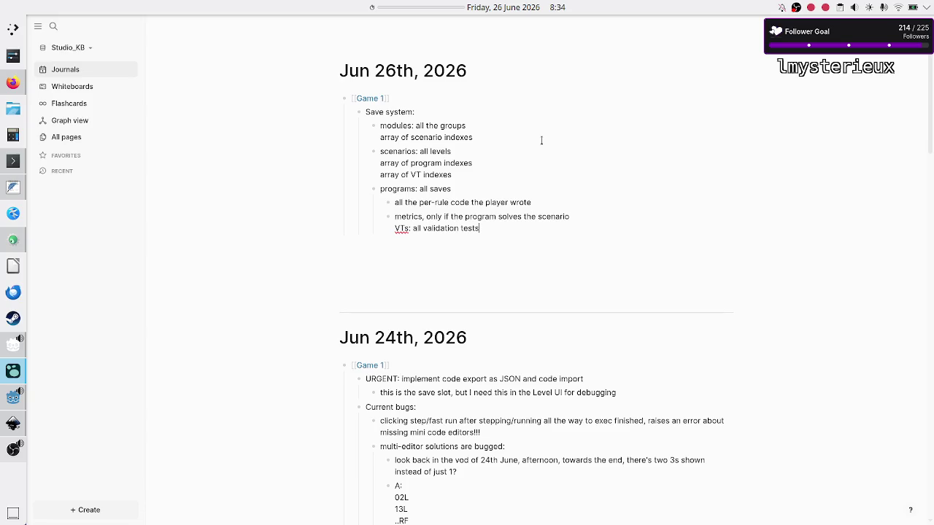
key(BackSpace)
key(BackSpace)
key(BackSpace)
key(BackSpace)
key(BackSpace)
key(BackSpace)
key(BackSpace)
key(BackSpace)
key(BackSpace)
text(level)
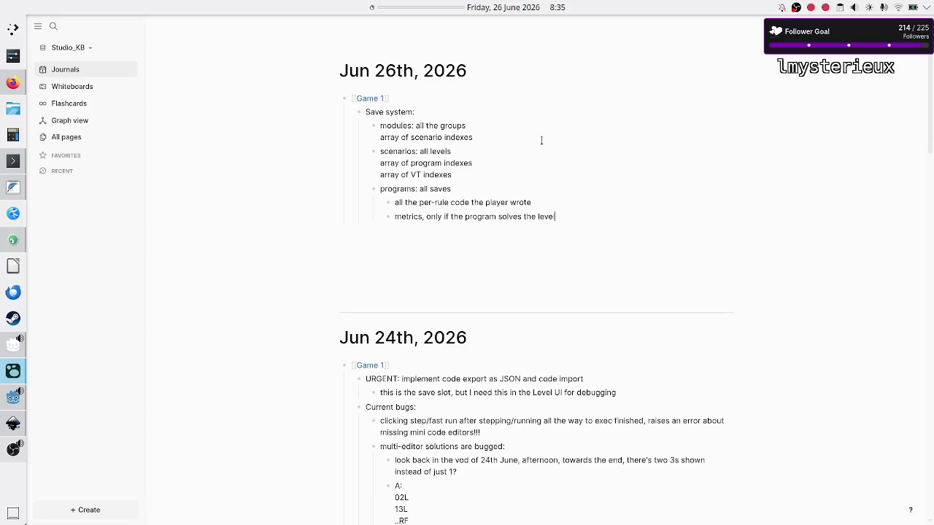
Step: Discard the blank FeatherPad document and return to the Godot script editor
key(alt+Tab)
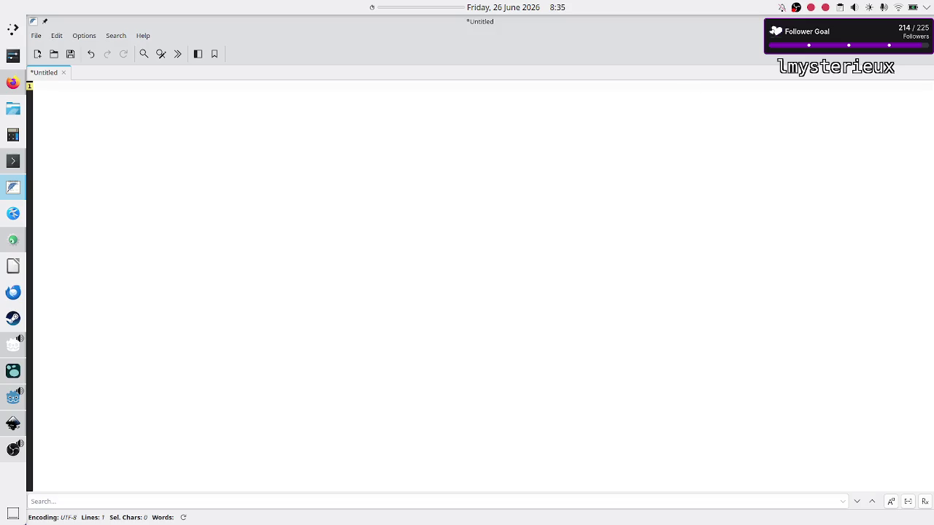
key(ctrl+w)
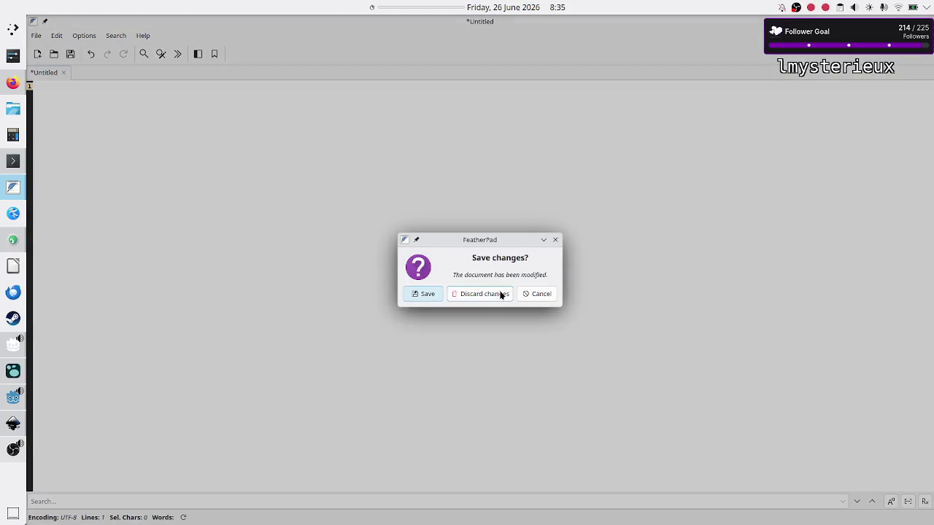
click(501, 294)
key(alt+Tab)
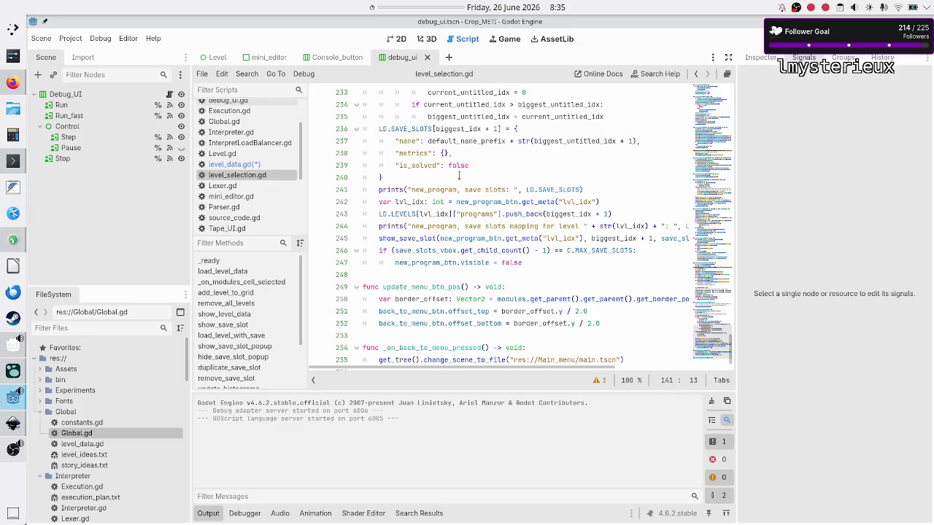
scroll(458, 175, up, 4)
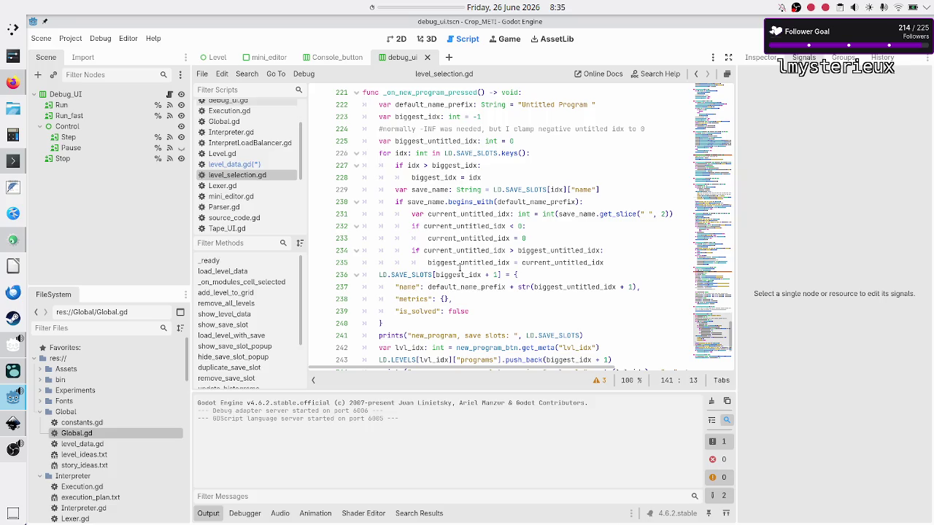
click(466, 296)
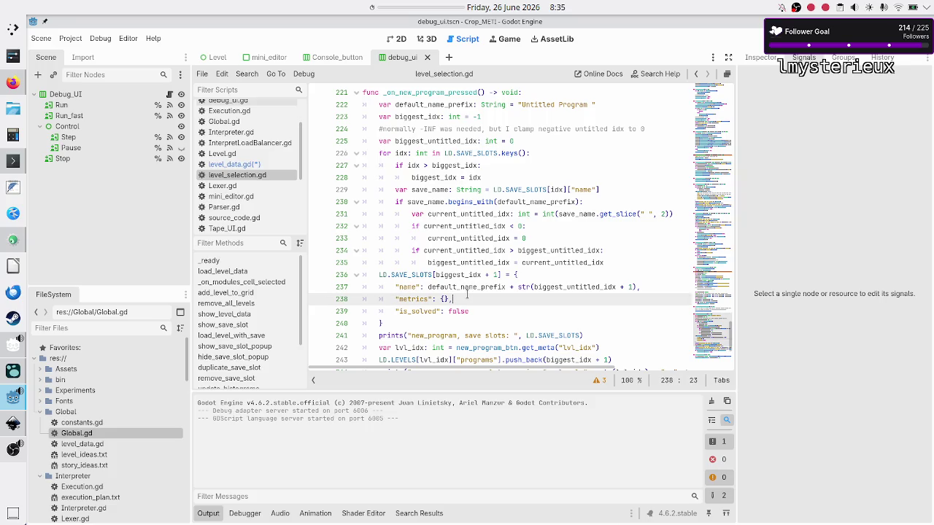
key(Up)
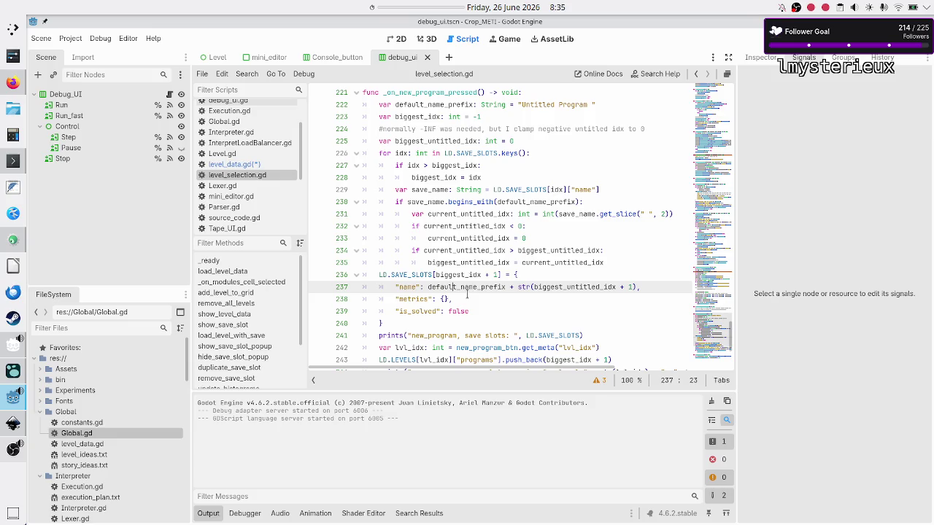
key(Down)
key(Down)
key(Home)
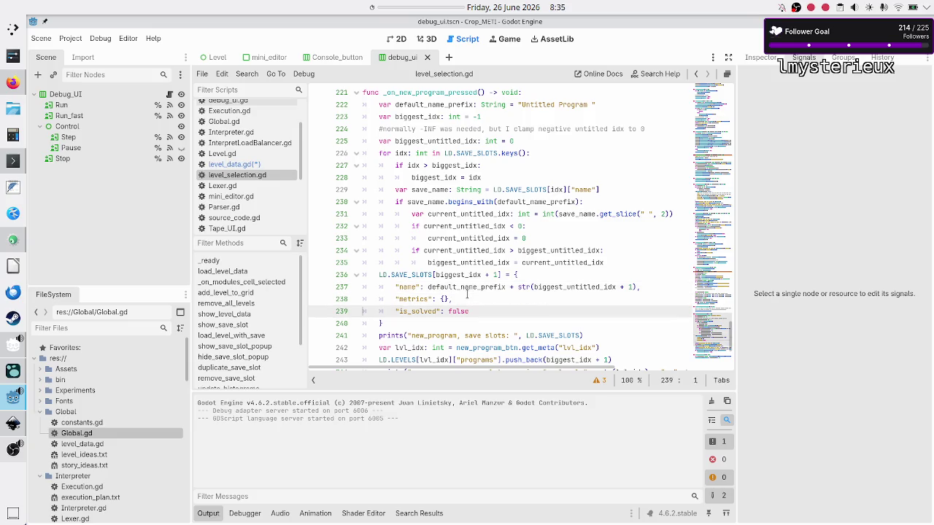
key(shift+End)
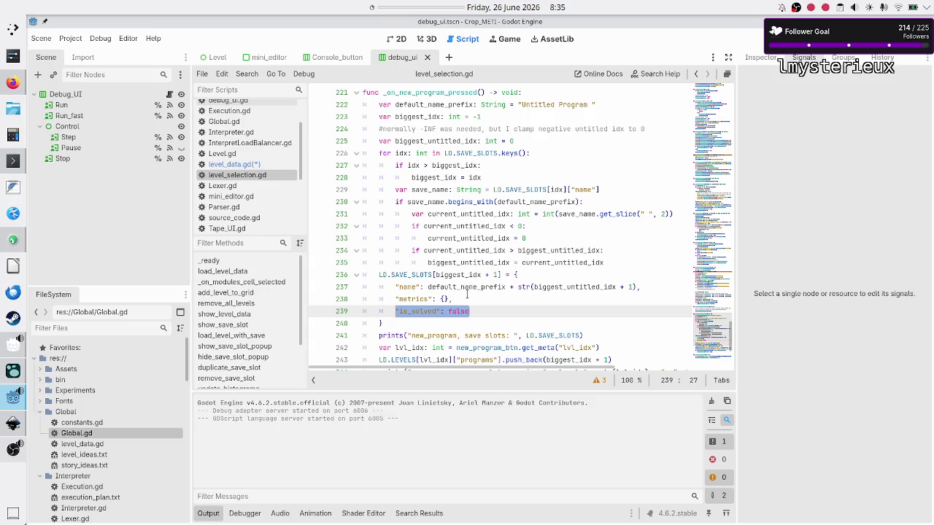
click(466, 294)
Step: Add a 'code': {} entry between metrics and is_solved in the new-program save slot
key(Return)
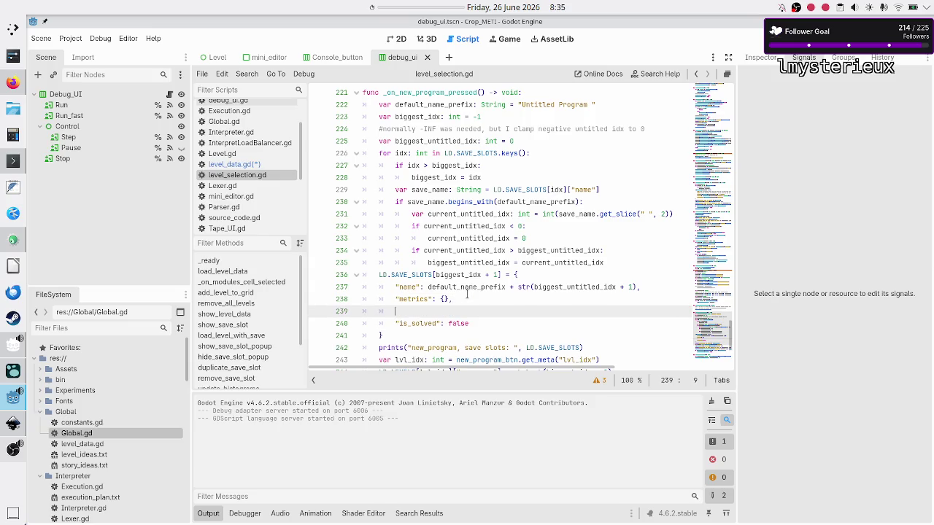
text("code)
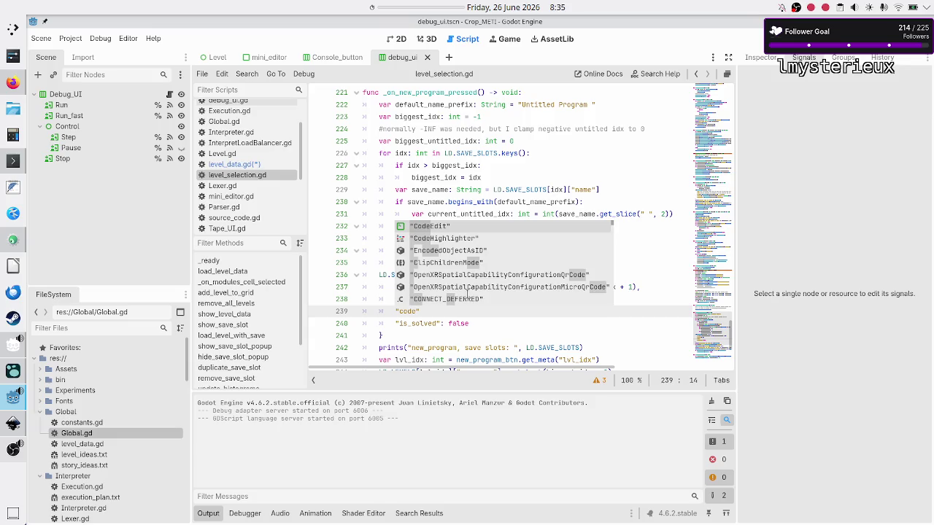
text(": {})
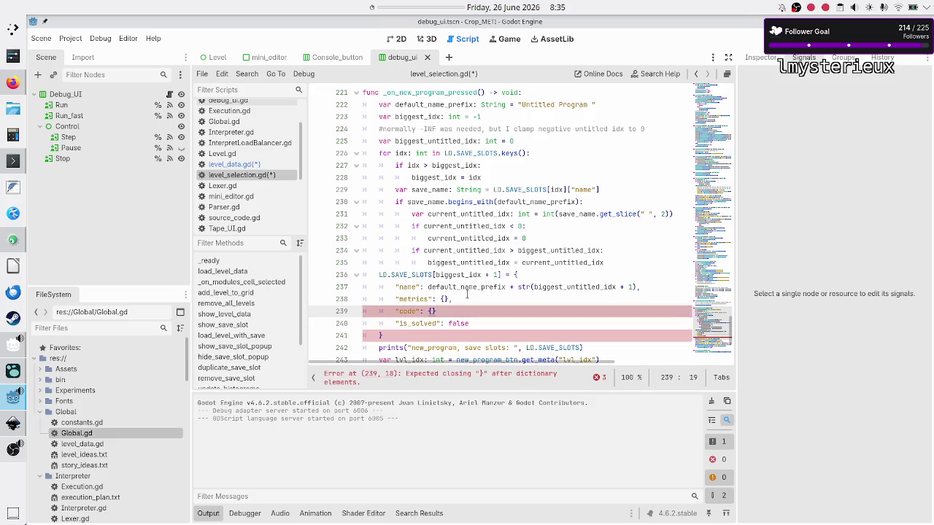
text(,)
key(Escape)
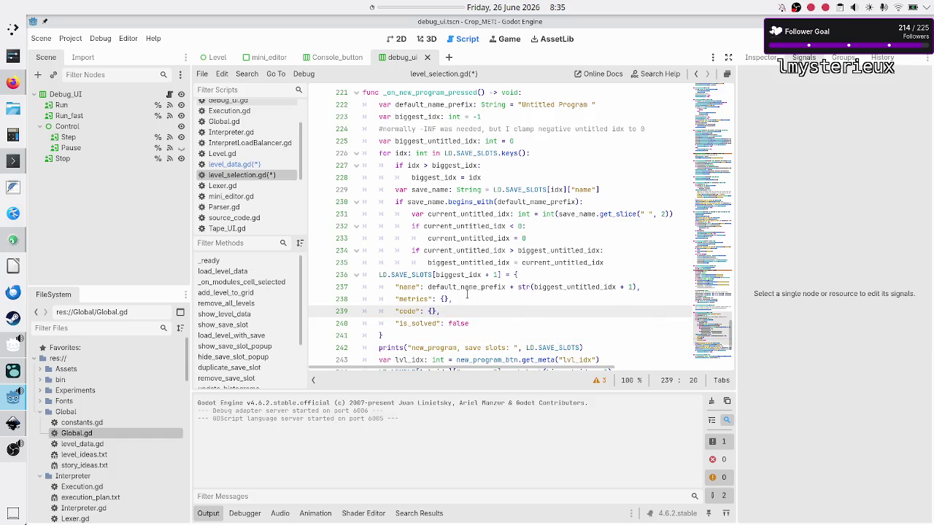
key(Up)
key(Right)
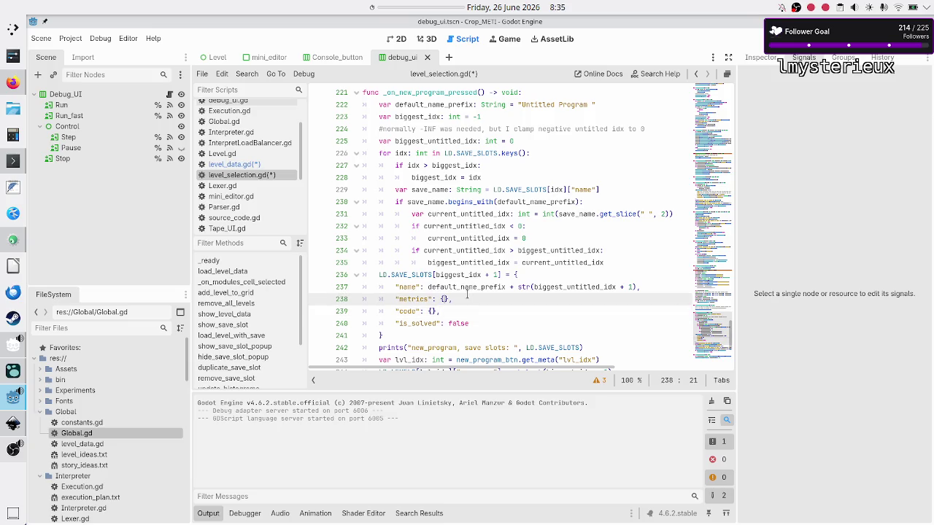
triple_click(467, 294)
key(alt+Down)
key(alt+Up)
key(Escape)
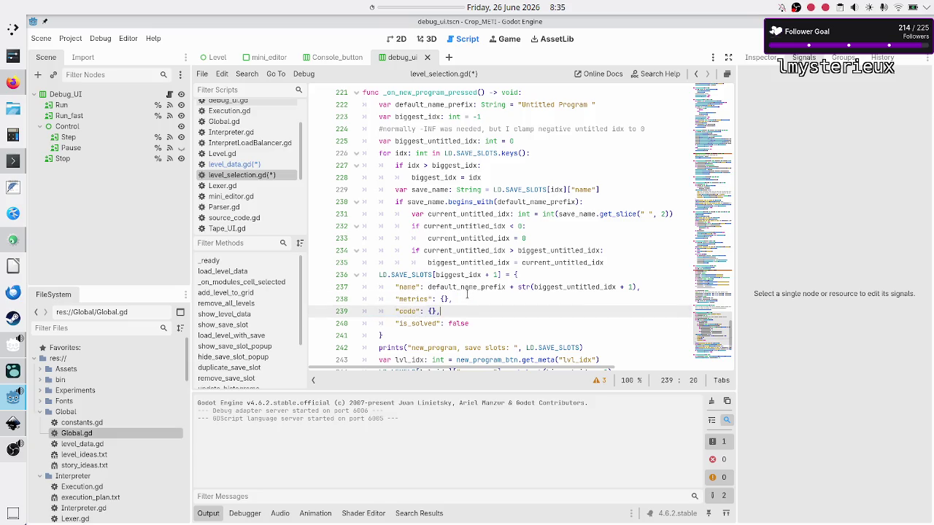
key(Down)
key(shift+End)
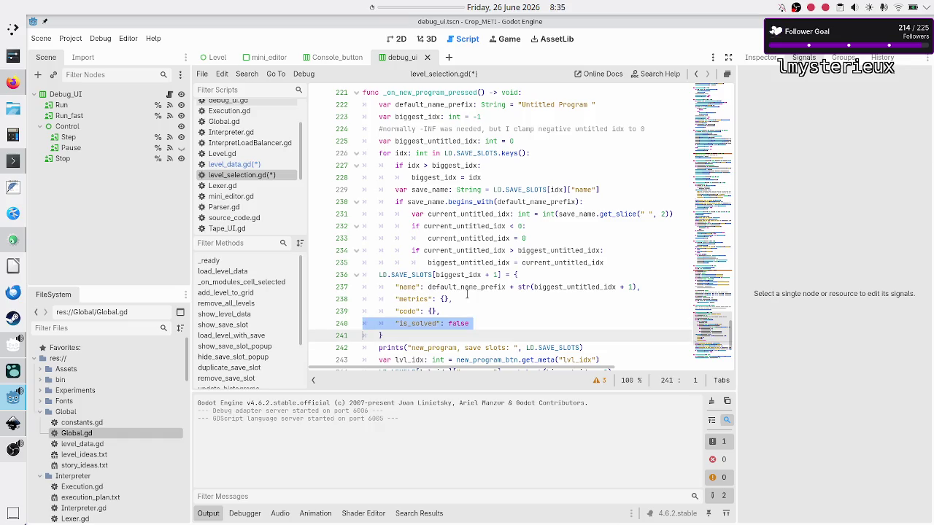
Step: Move up through level_selection.gd toward the remove_save_slot function
key(Left)
key(Up)
key(Up)
key(Up)
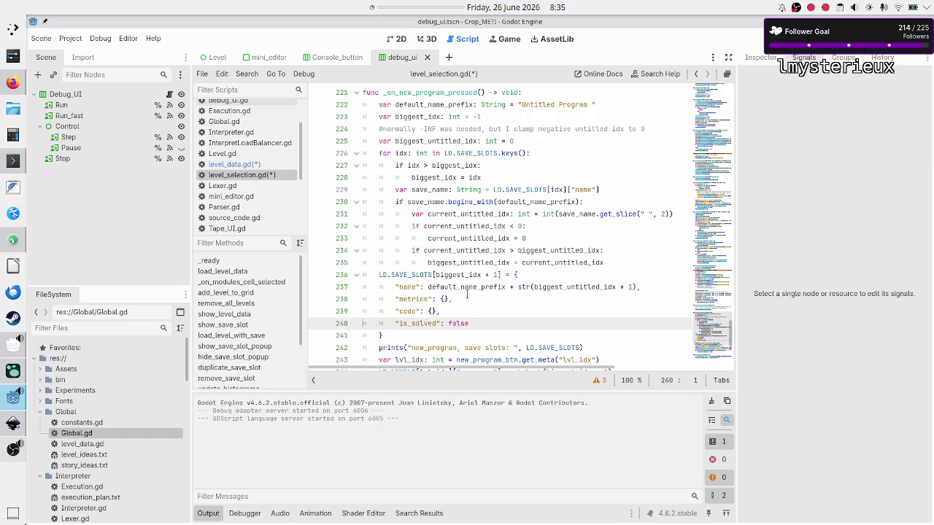
key(Up)
key(Up)
key(Up)
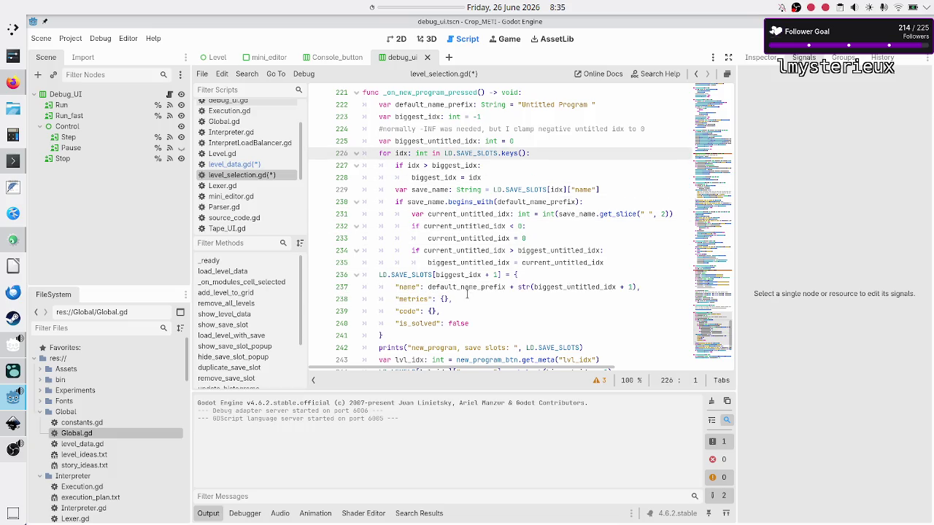
key(Up)
key(Up)
key(Up)
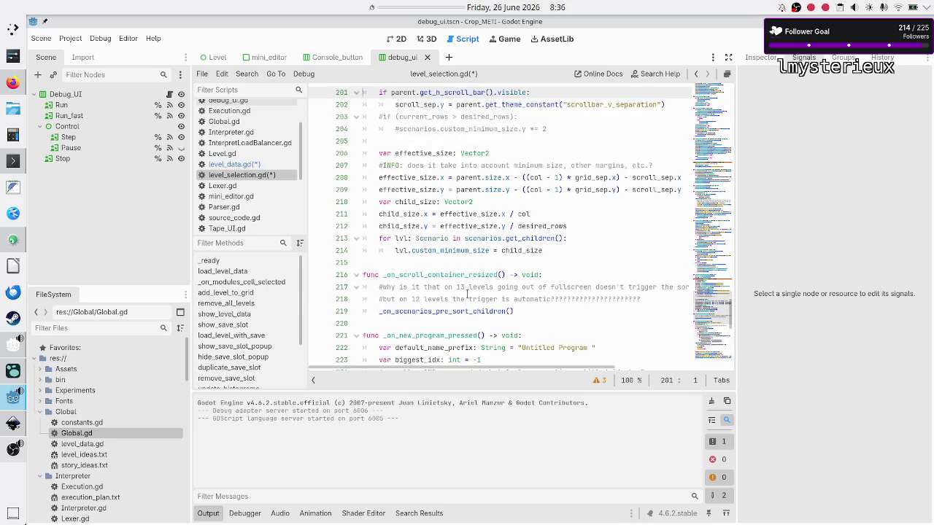
key(Up)
key(Up)
key(Up)
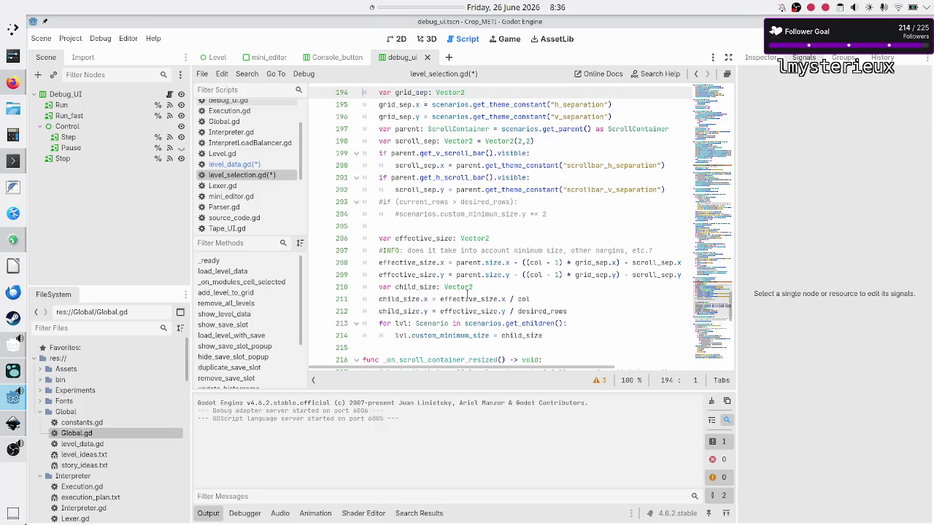
key(Up)
key(Up)
key(Up)
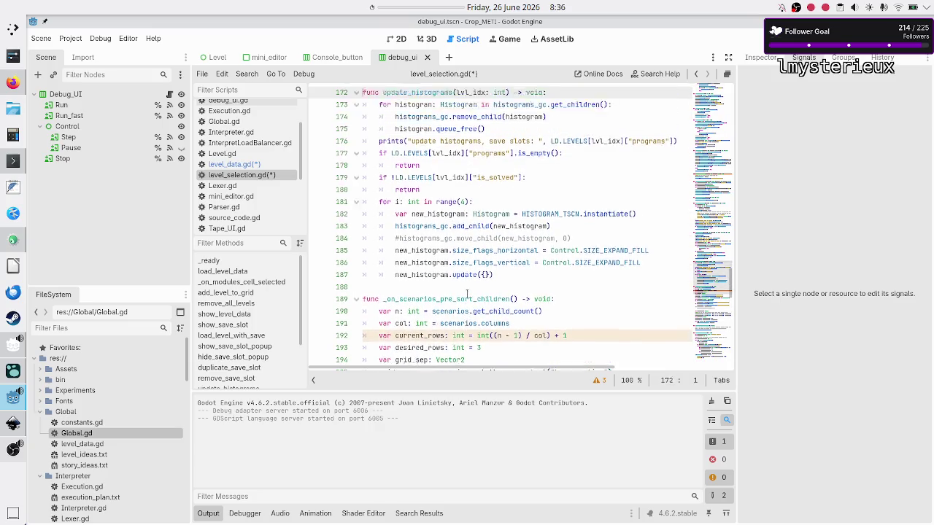
Step: In duplicate_save_slot, start a new 'code' entry below the metrics copy line
key(Up)
key(Up)
key(Up)
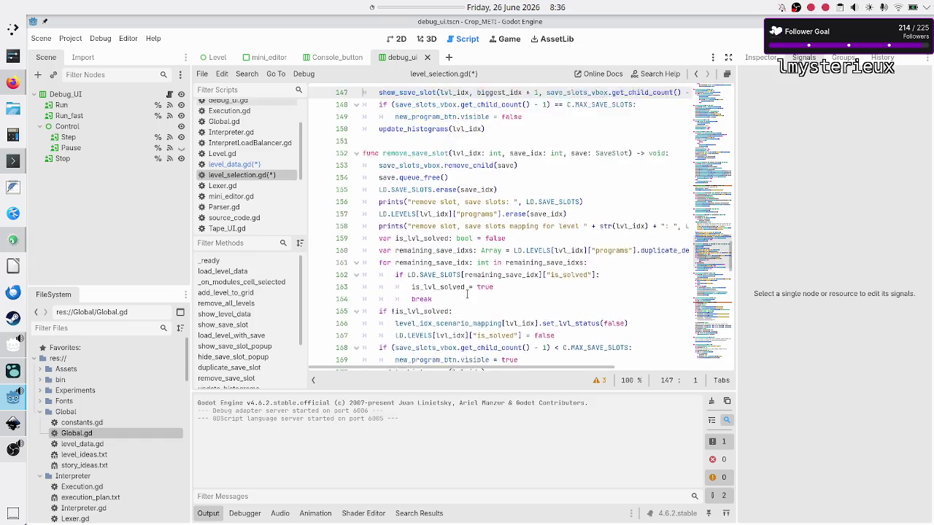
key(Up)
key(Up)
key(Up)
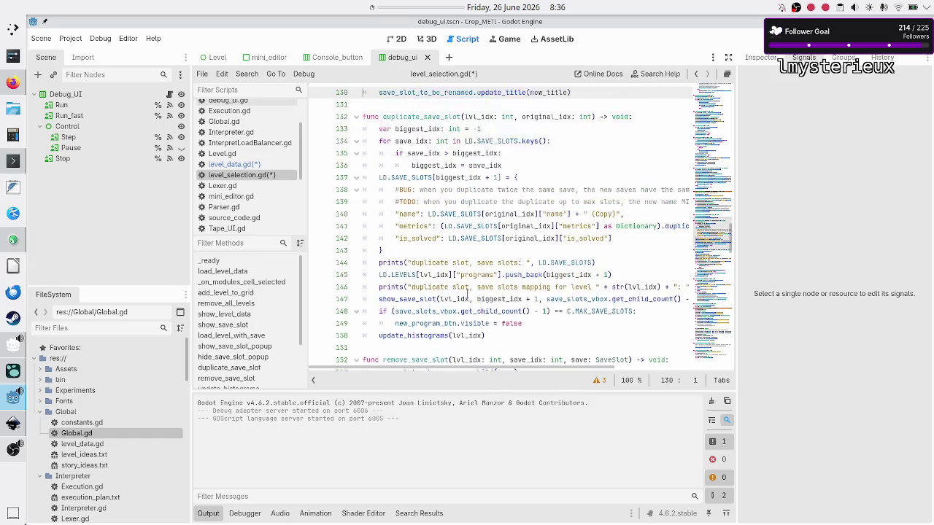
key(Down)
key(Down)
key(Down)
key(Down)
key(Down)
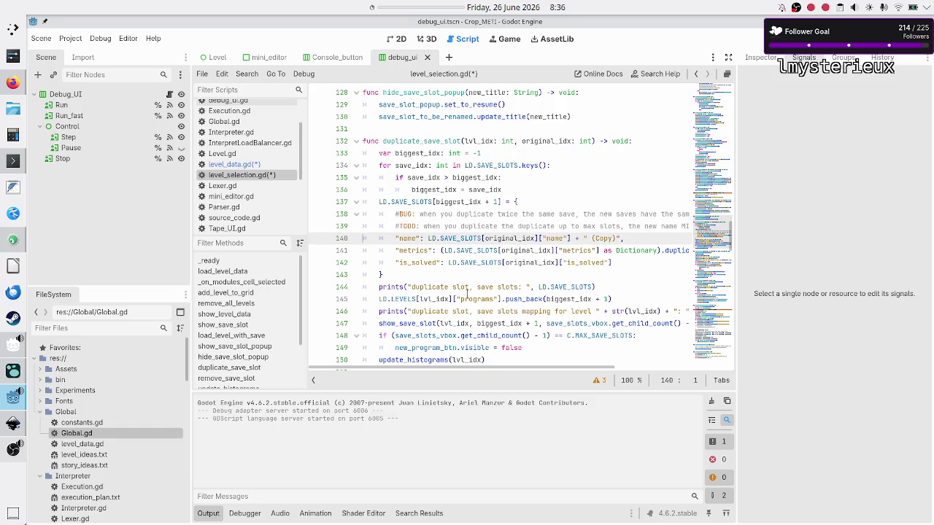
key(Down)
key(End)
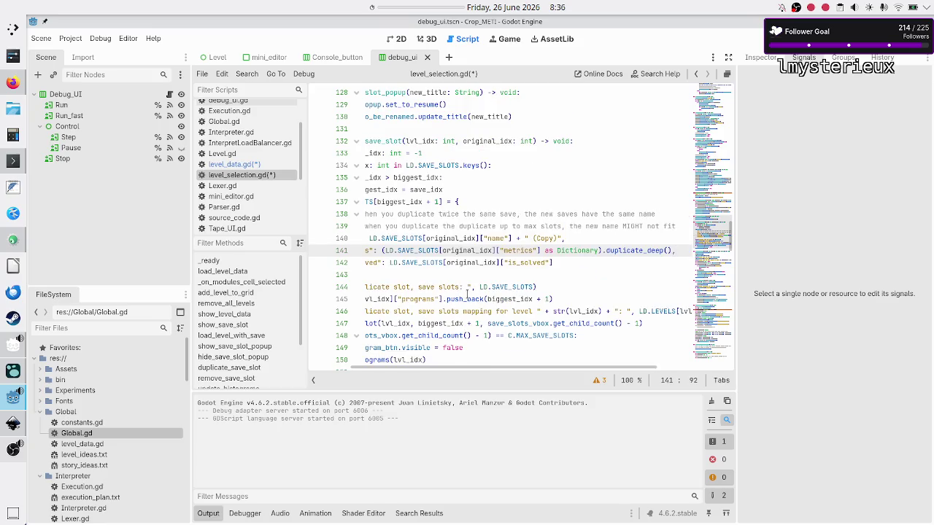
key(Return)
text(")
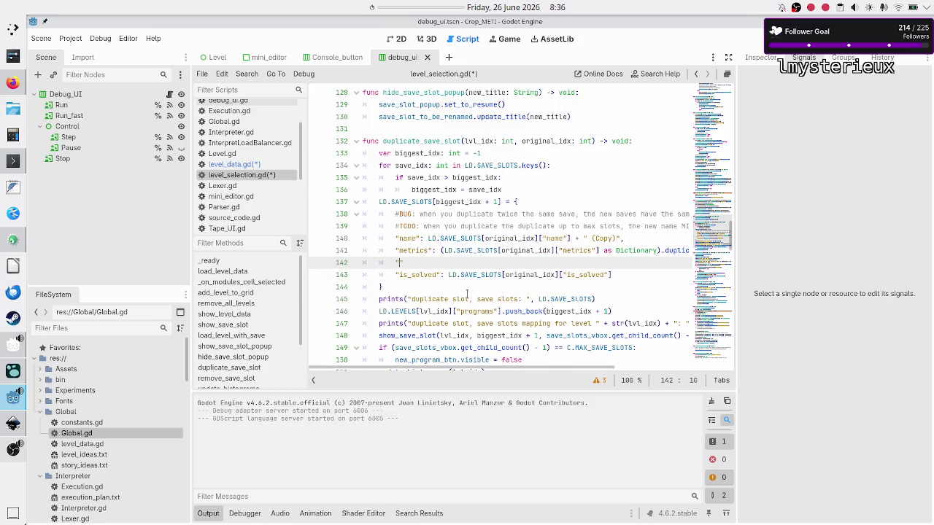
text(code)
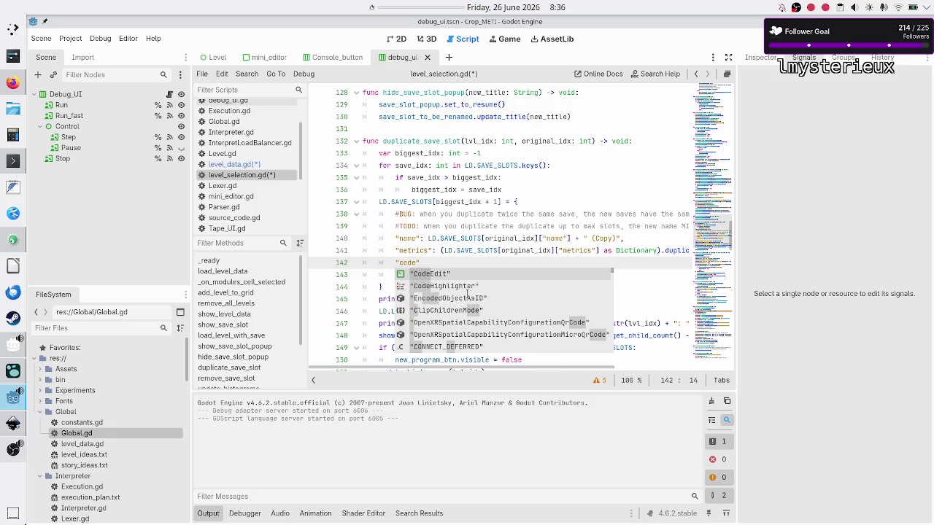
key(Escape)
key(Up)
key(End)
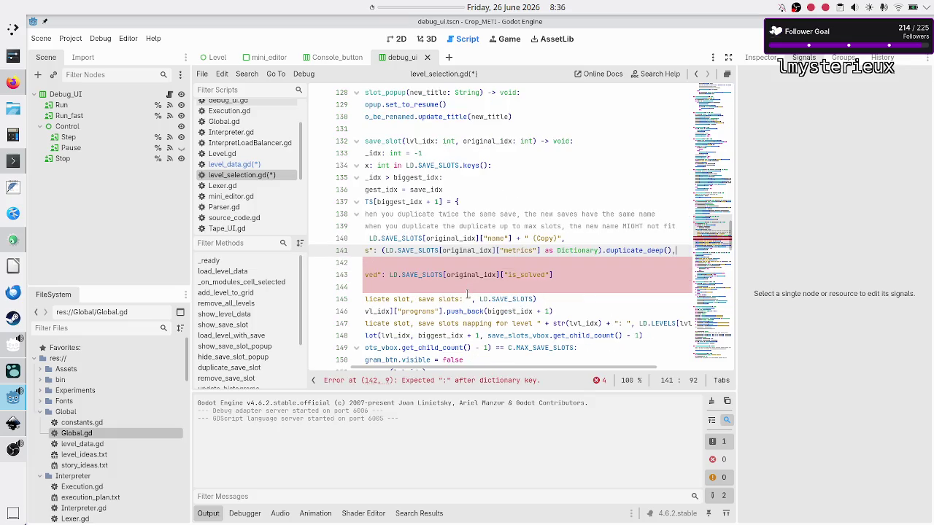
key(Down)
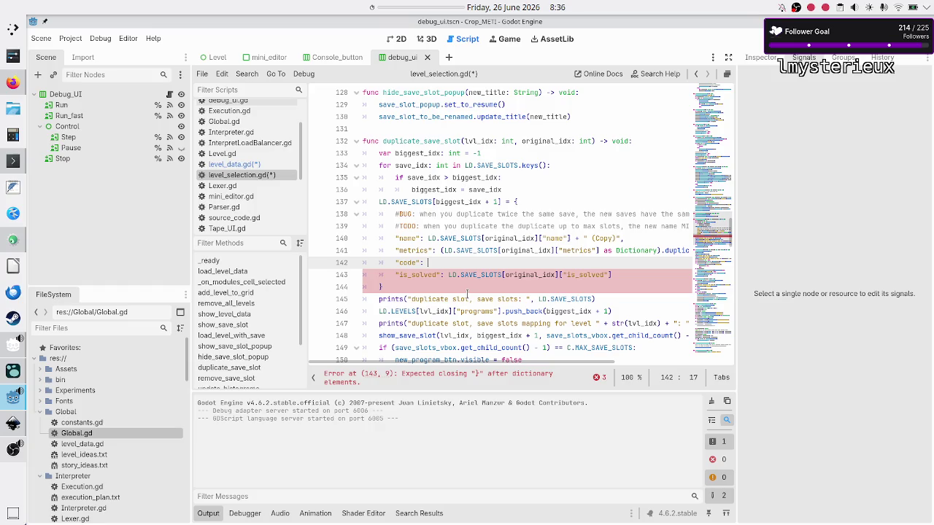
Step: Give the code entry the metrics duplicate_deep() expression, changed to copy the original's code
key(Up)
key(Right)
key(Right)
key(Right)
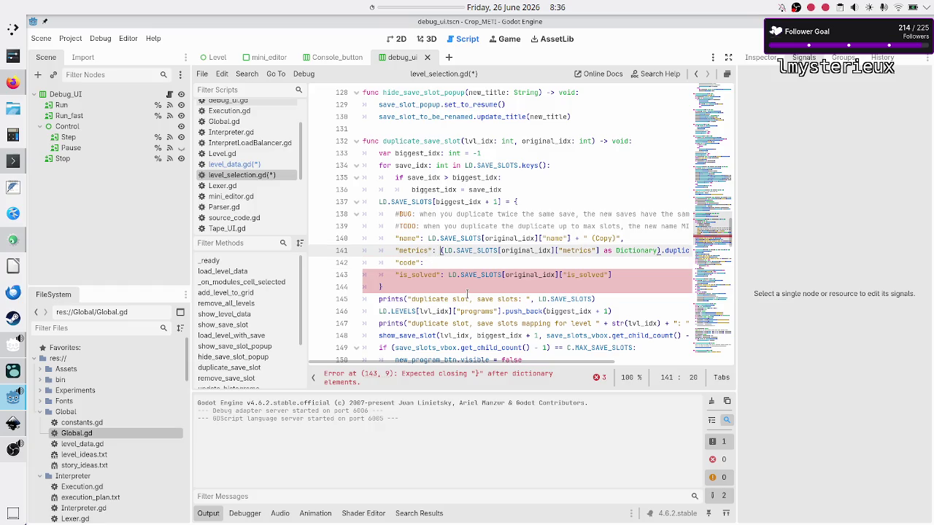
key(shift+Right)
key(shift+Right)
key(shift+Right)
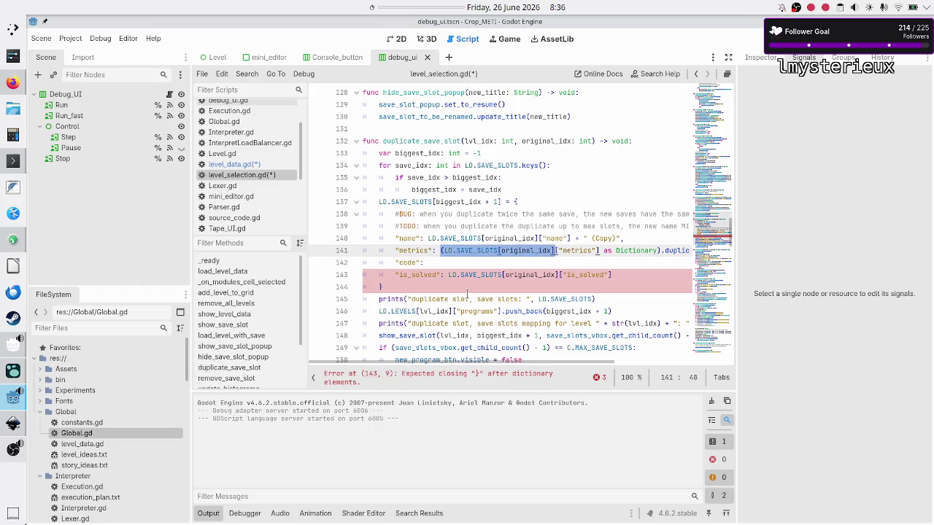
key(shift+Right)
key(shift+Right)
key(shift+Right)
key(shift+Right)
key(shift+Right)
key(shift+Right)
key(ctrl+c)
key(Down)
key(ctrl+v)
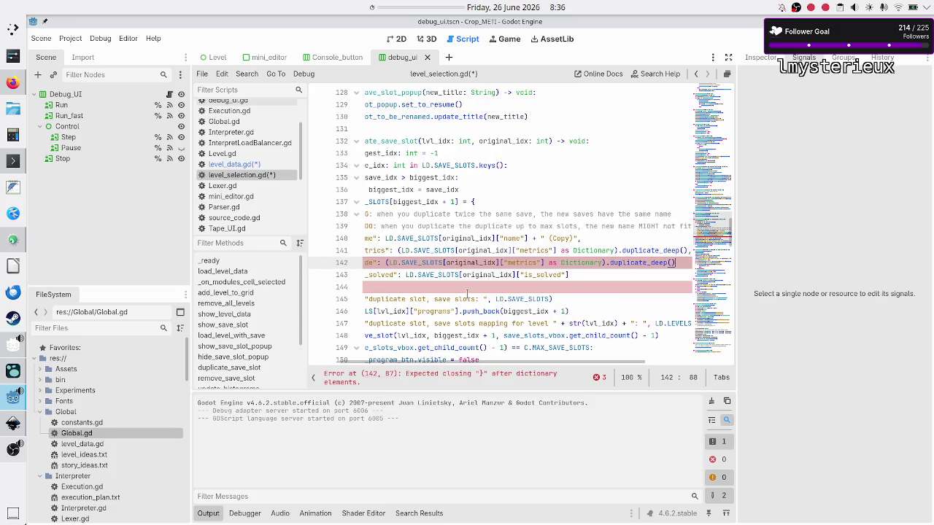
text(,)
key(Left)
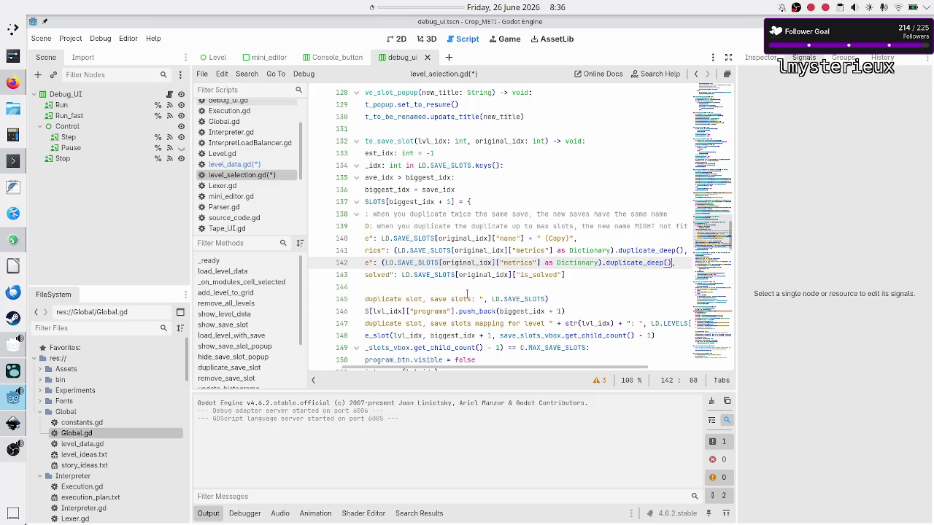
key(ctrl+Left)
key(ctrl+Left)
key(ctrl+Left)
key(BackSpace)
key(BackSpace)
key(BackSpace)
text(code)
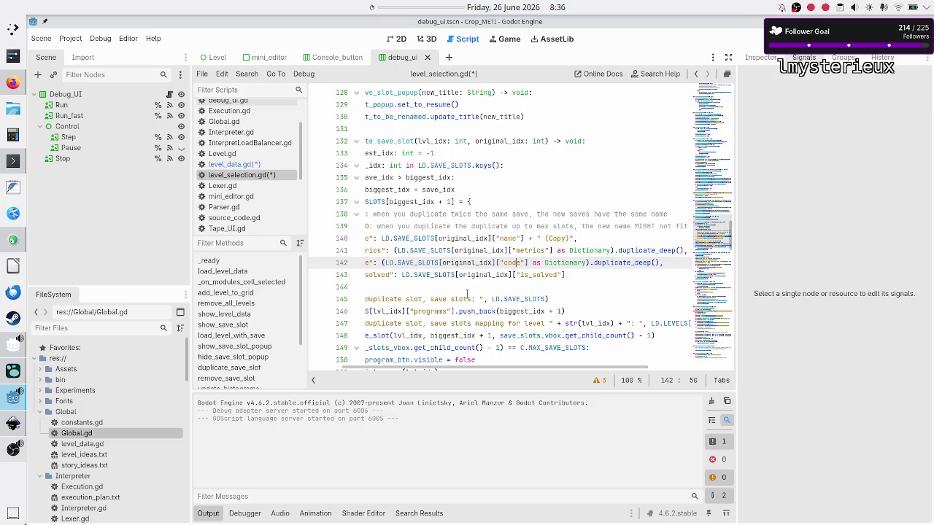
Step: Close the slot dictionary with a closing brace and save the scripts
key(Down)
key(Down)
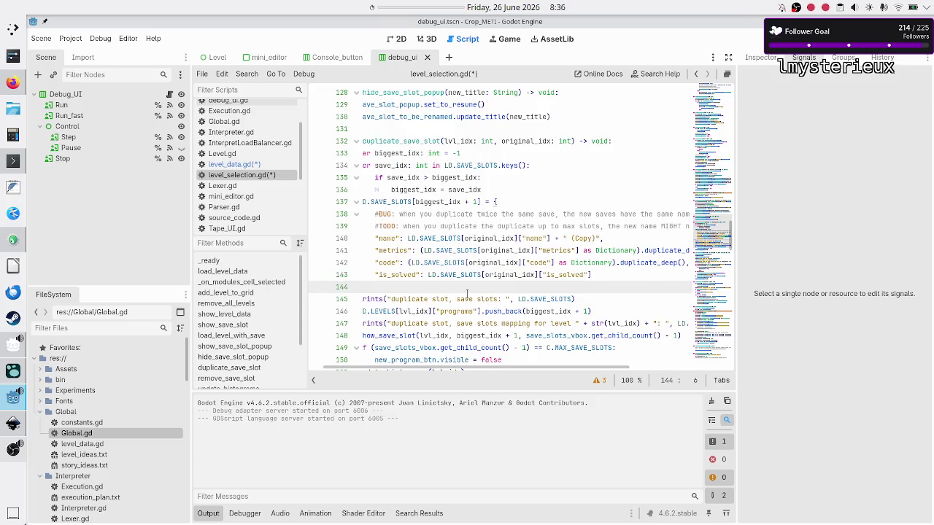
text(})
key(Down)
key(ctrl+s)
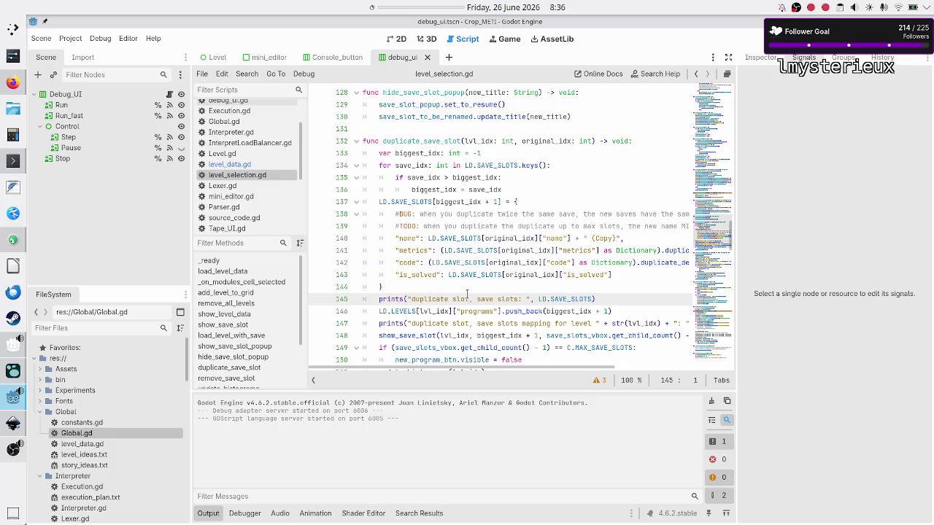
Step: Glance at level_data.gd, then locate _on_new_program_pressed in level_selection.gd
scroll(470, 258, down, 20)
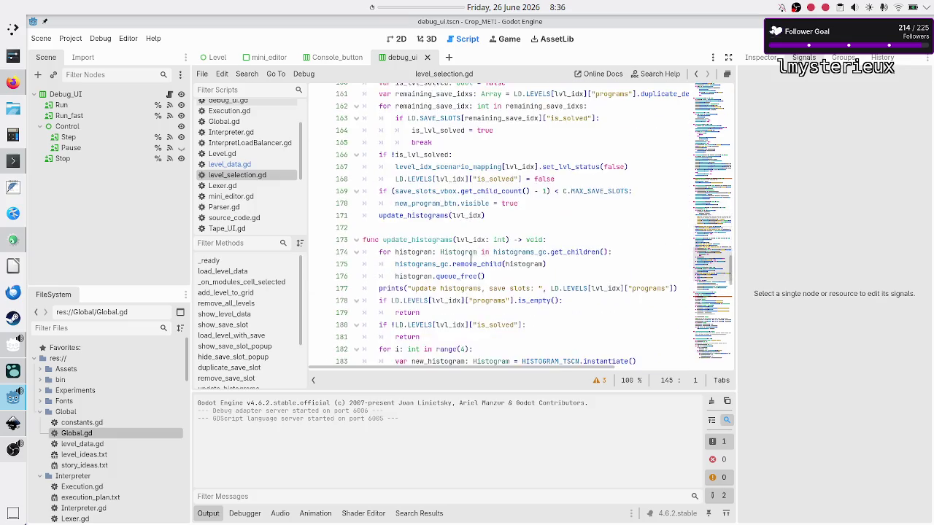
scroll(470, 257, down, 4)
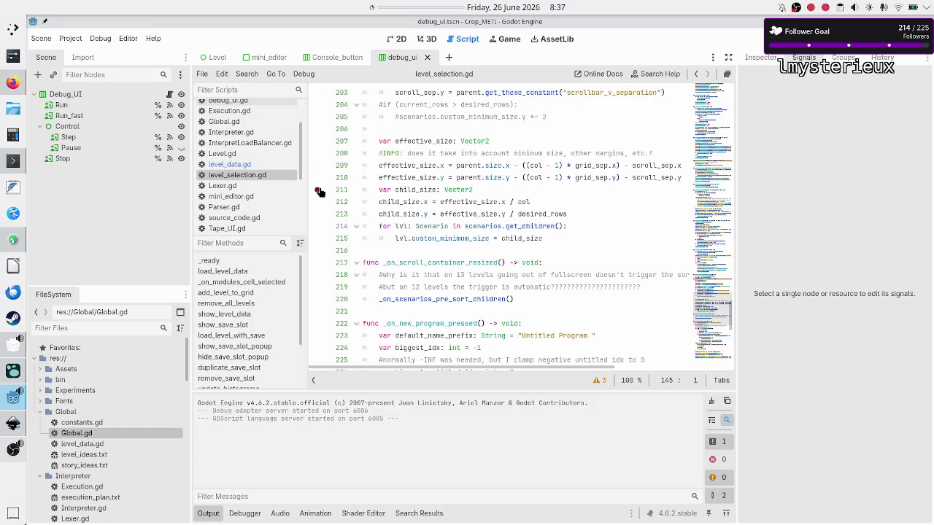
click(245, 166)
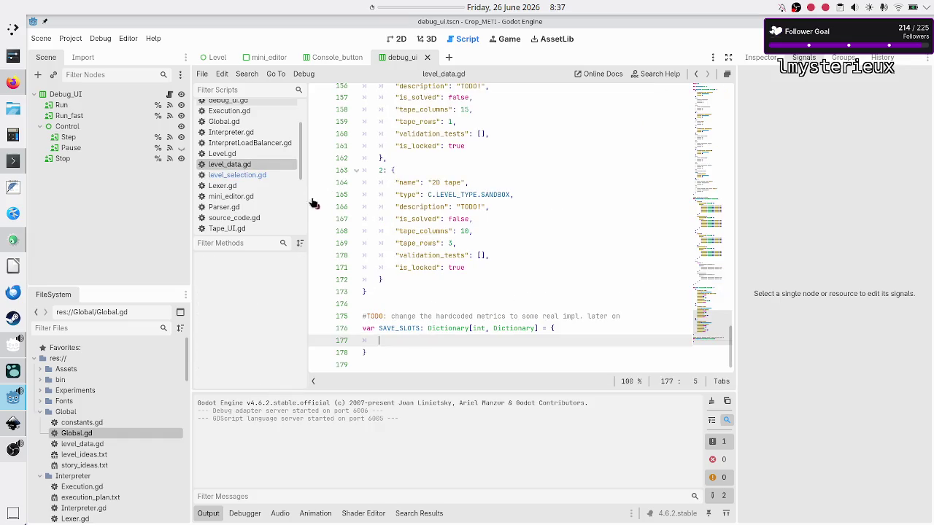
click(263, 175)
scroll(390, 241, down, 10)
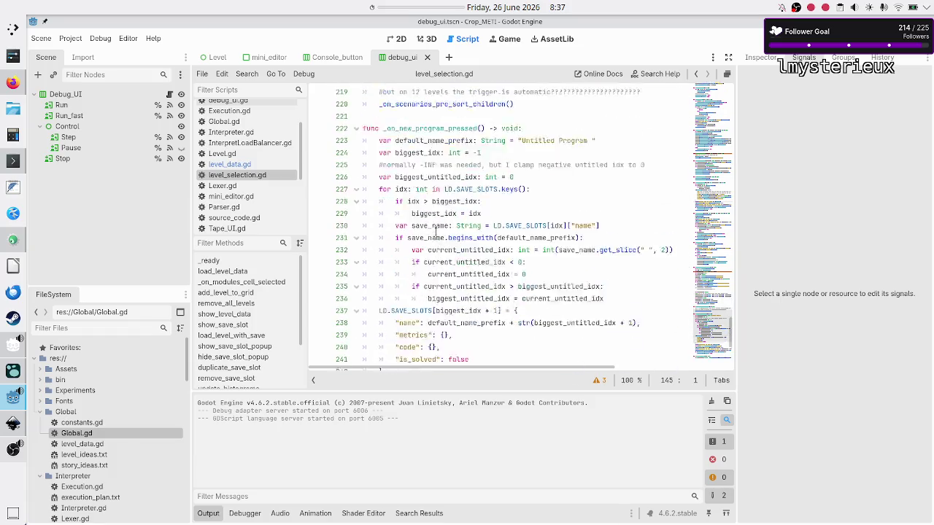
scroll(436, 231, up, 3)
Step: Copy the new slot's name, metrics, code and is_solved lines and switch to level_data.gd
click(498, 253)
key(Up)
key(Up)
key(Home)
key(shift+Down)
key(shift+Down)
key(shift+Down)
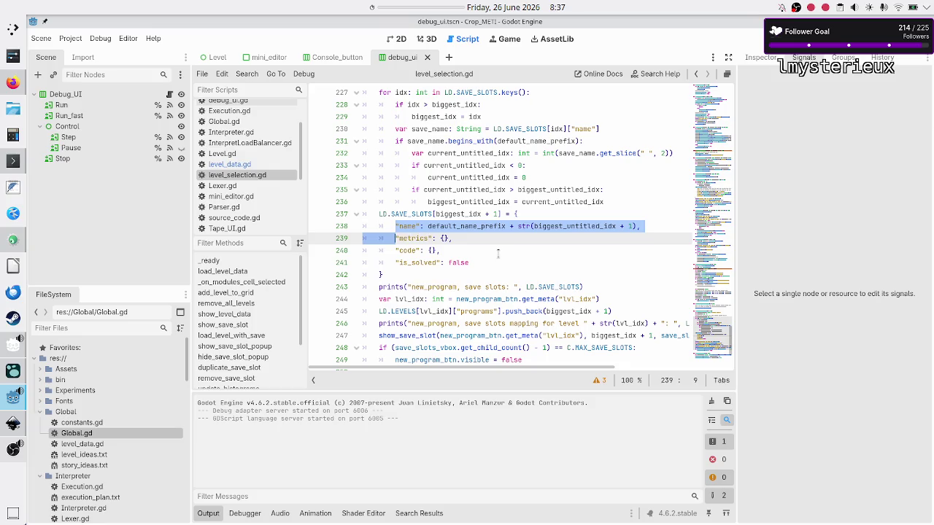
key(shift+End)
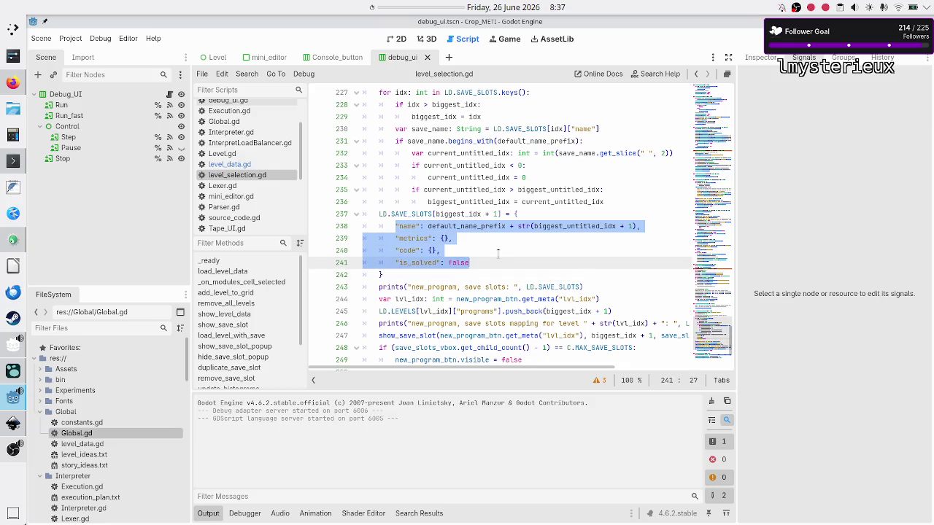
click(498, 253)
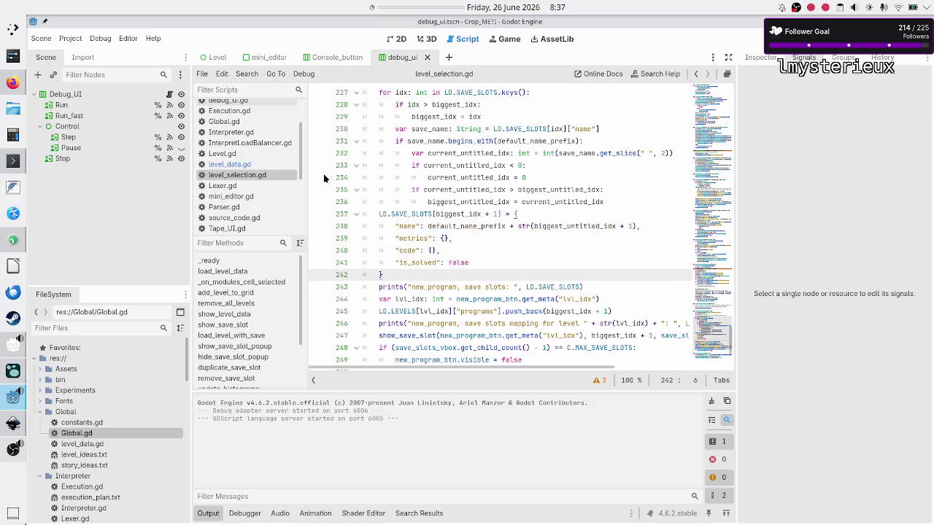
click(253, 165)
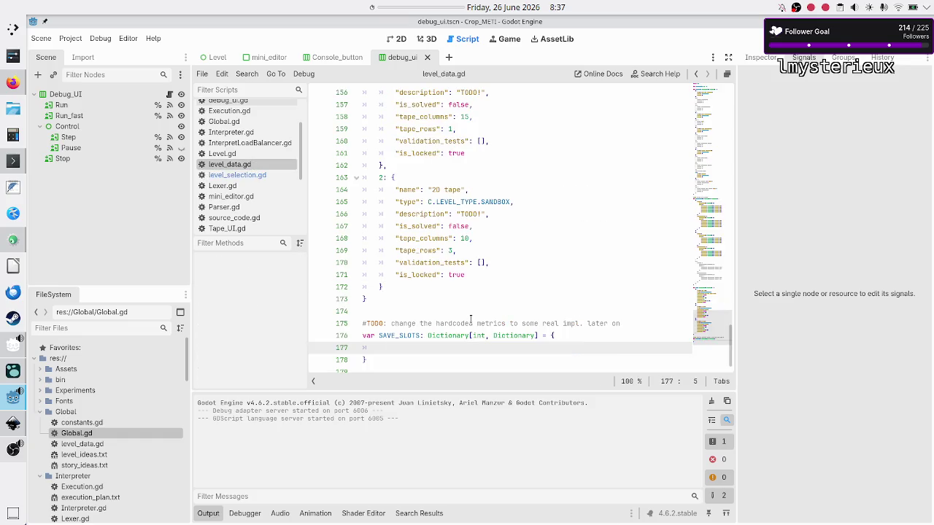
Step: Add slot 0 to SAVE_SLOTS with the pasted fields, naming it Program 1
text(0: )
text({)
key(Return)
key(ctrl+v)
key(Up)
key(Up)
key(Up)
key(Left)
key(Left)
key(Left)
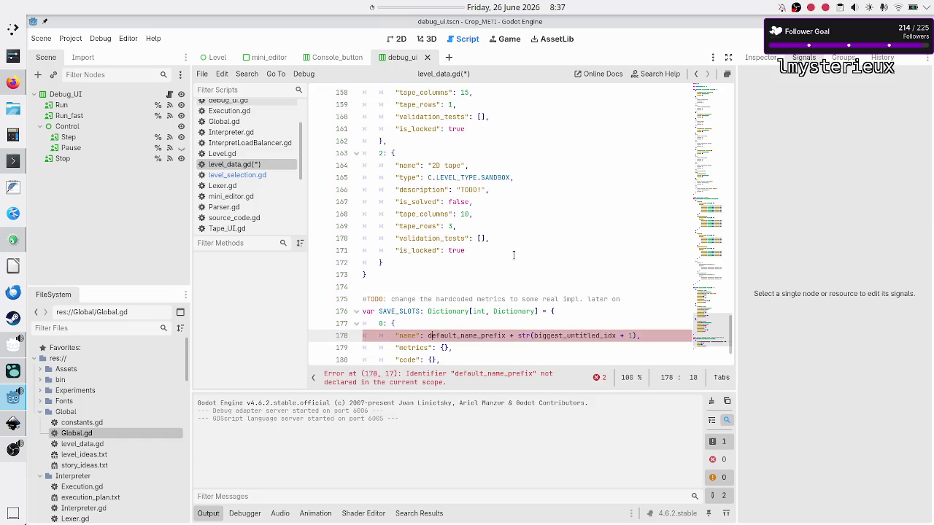
key(shift+Right)
key(shift+Right)
key(shift+Right)
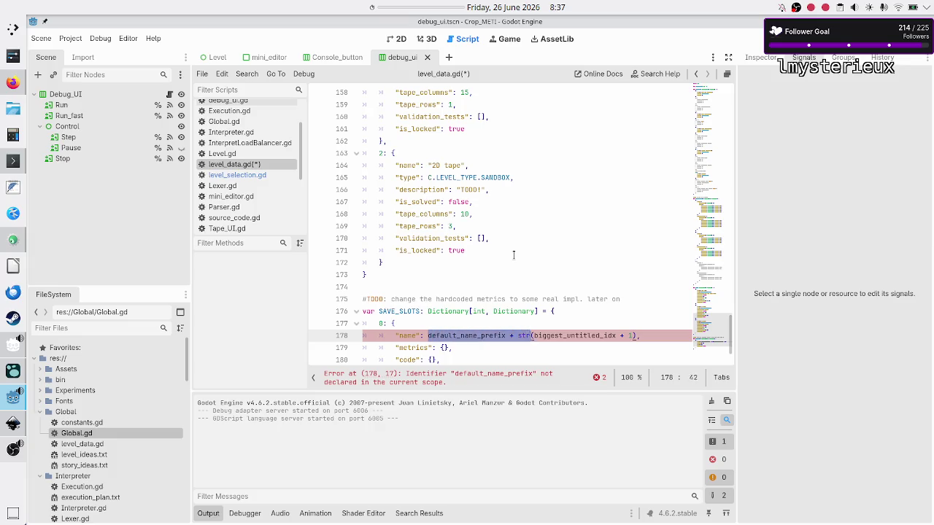
key(shift+Right)
key(Delete)
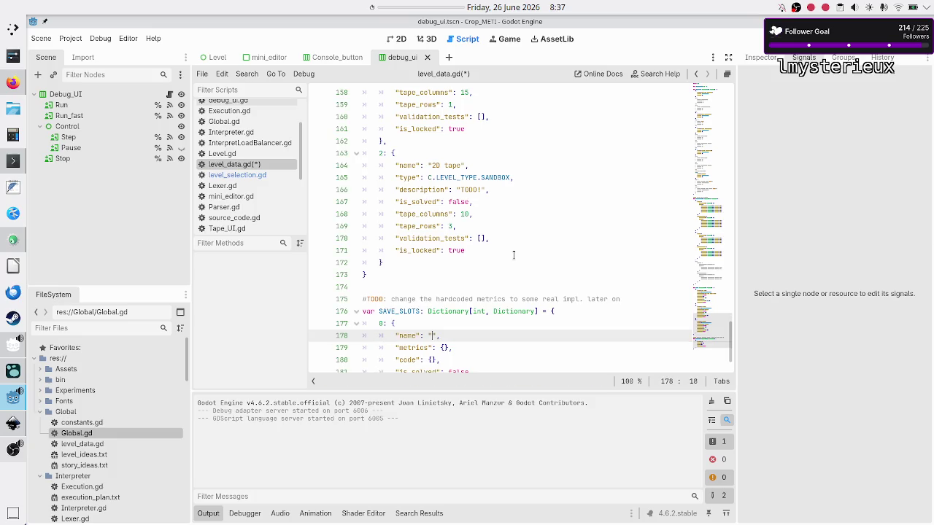
text(Program 1)
Step: Open slot 0's empty metrics braces onto separate lines, then go to line 63 of Level.gd
key(Down)
scroll(513, 254, down, 2)
key(Left)
key(Left)
key(Return)
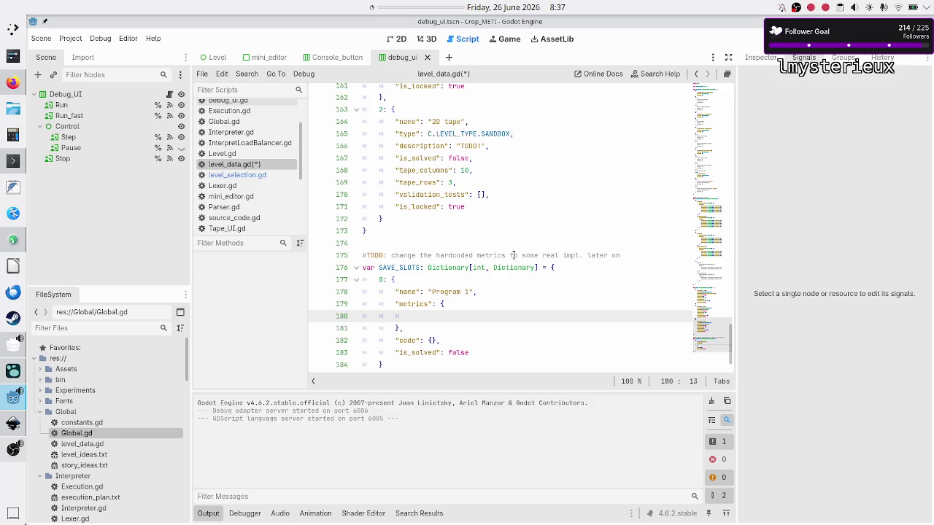
click(250, 154)
click(394, 227)
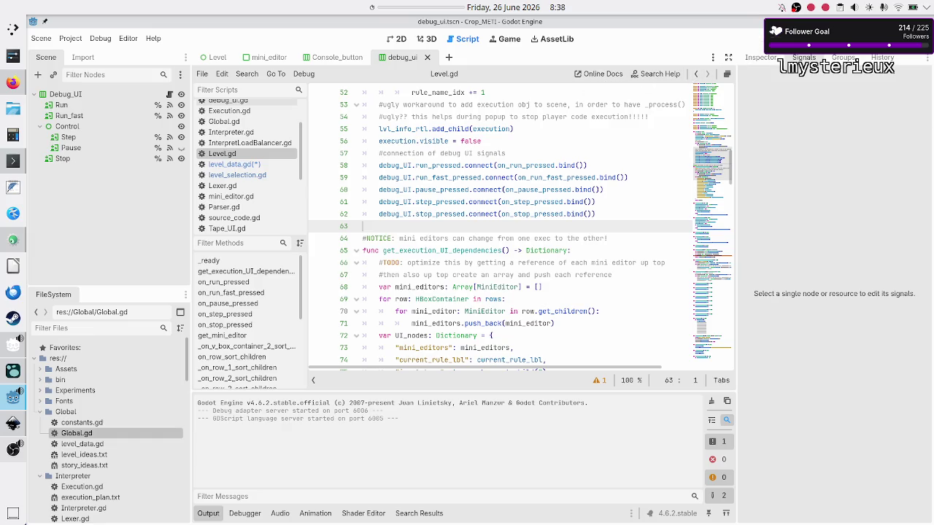
Step: Run the project to test the Flip bit level, close the game and switch back to level_data.gd
click(774, 39)
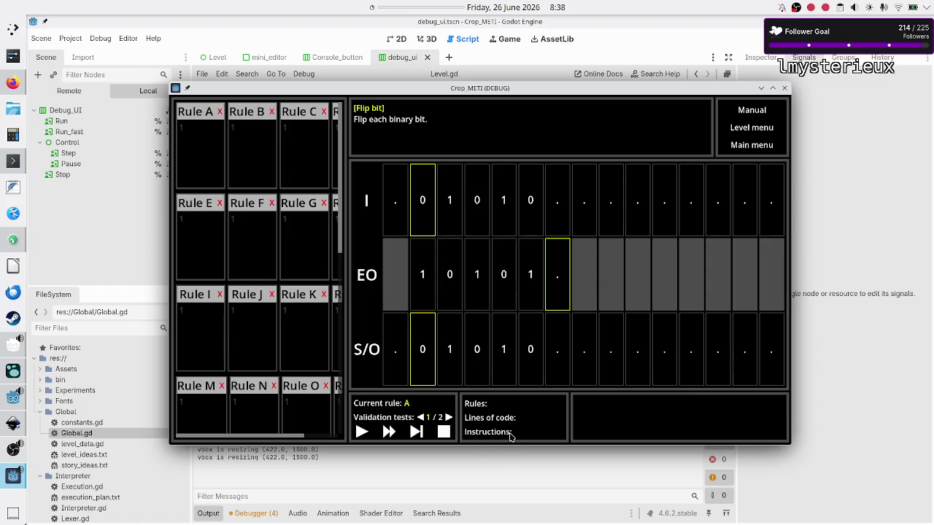
key(F8)
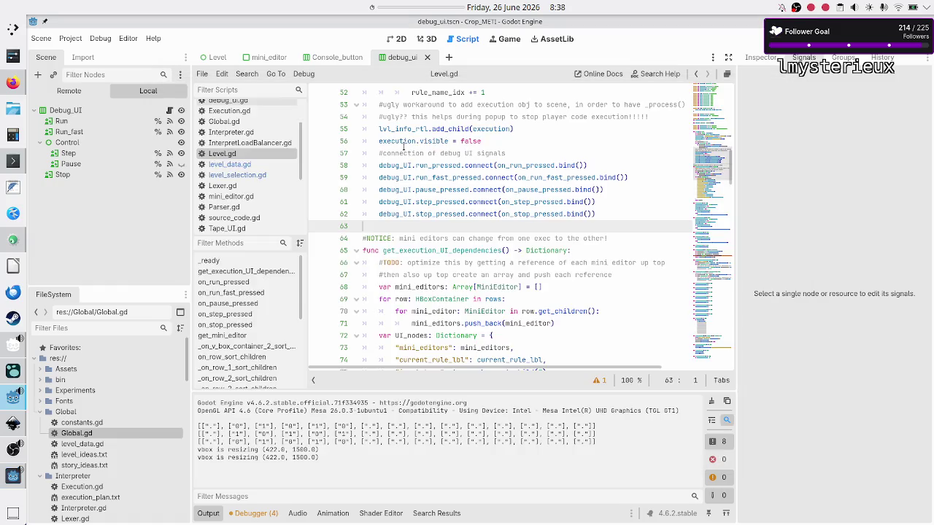
click(240, 166)
Step: Add a "rules_used" key to slot 0's metrics and test-run the game
text("rules")
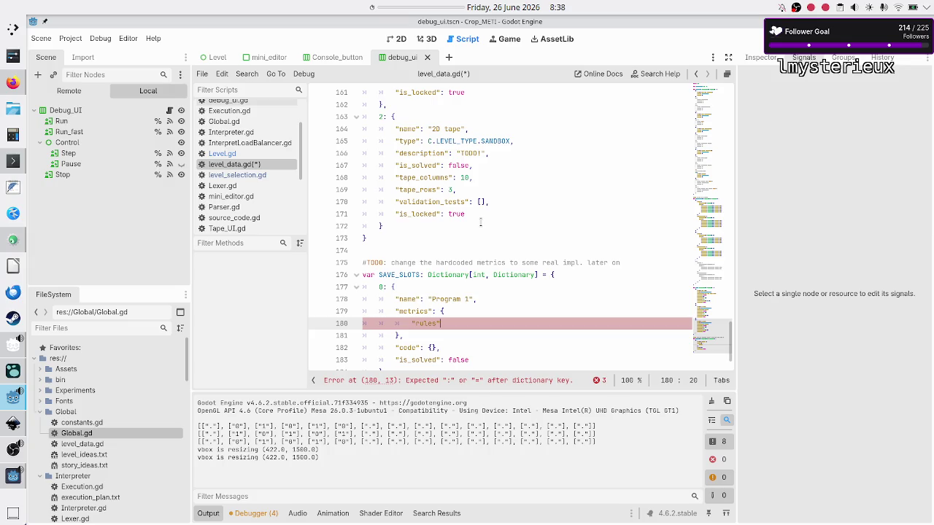
key(Left)
text(_used)
text(:)
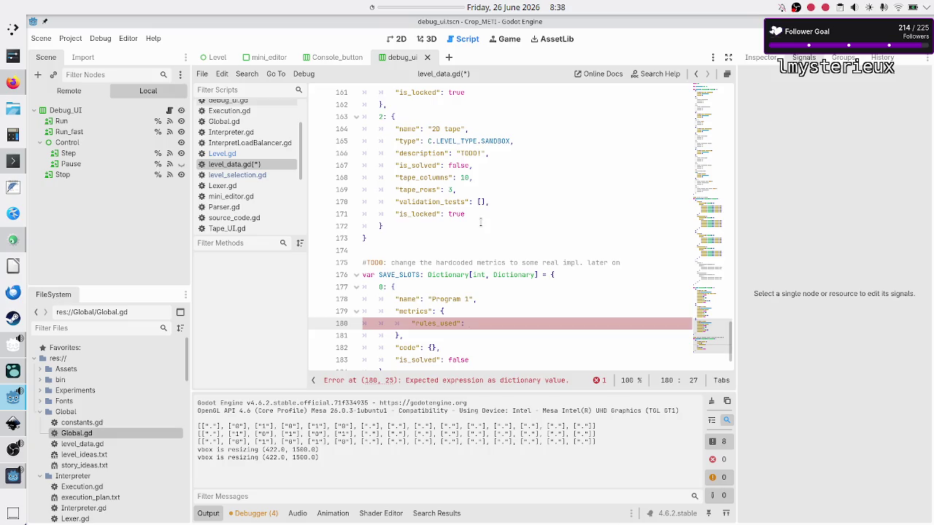
text(0,)
key(F5)
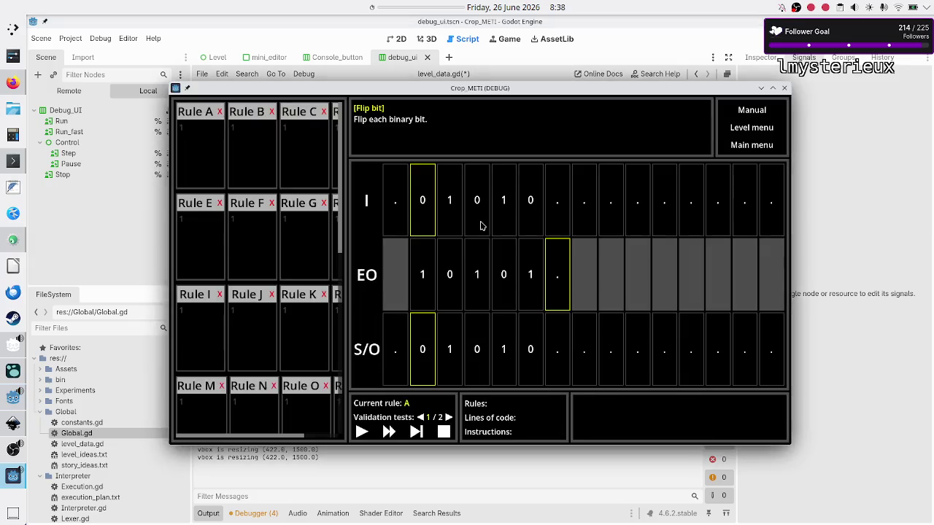
key(F8)
Step: Add "total_LOCs" and "instructions_executed" metric keys, then run the game in debug mode
text(")
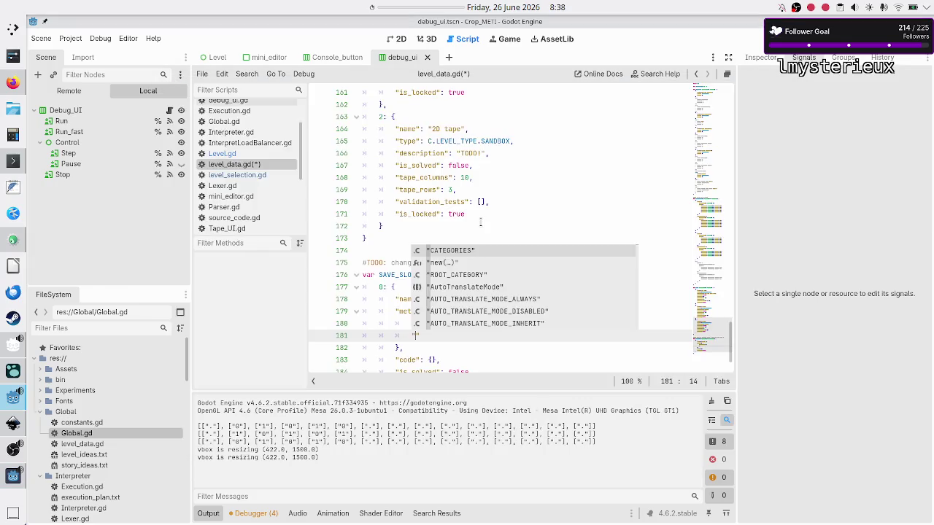
text(total_l)
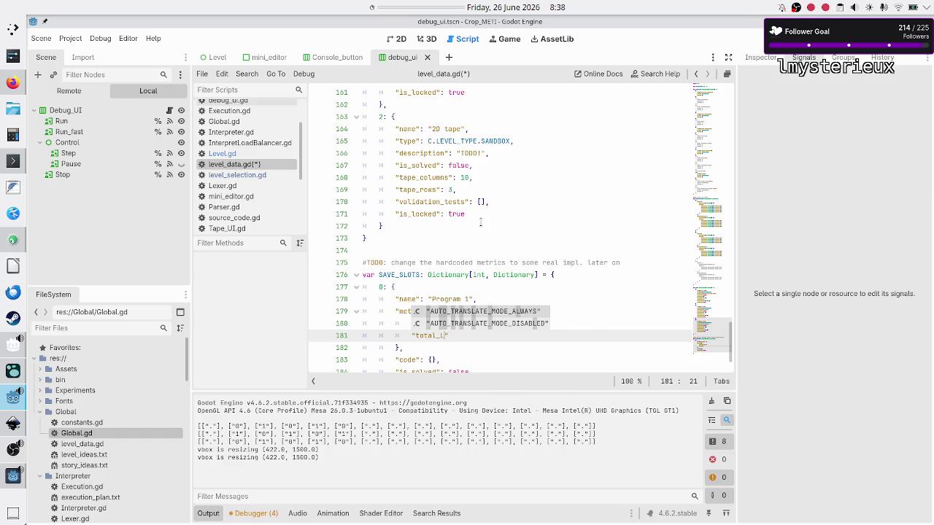
text(OCs)
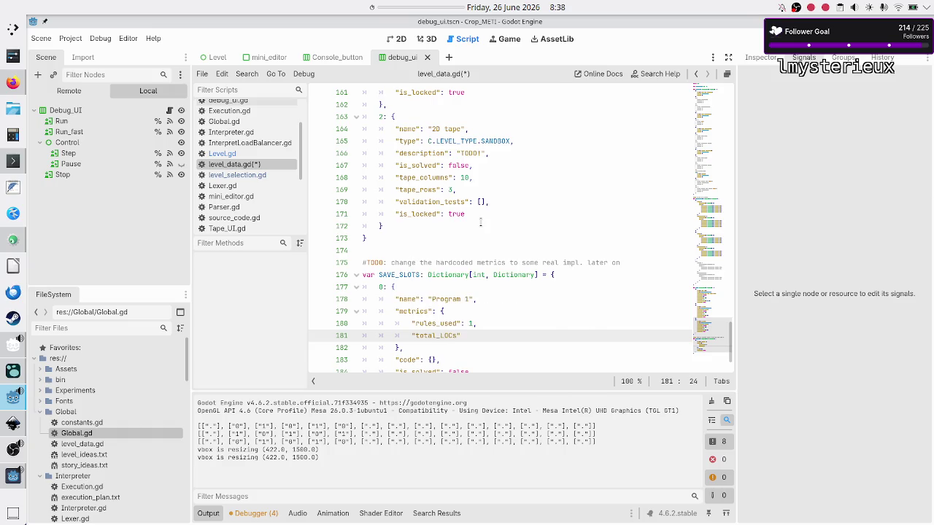
text(:)
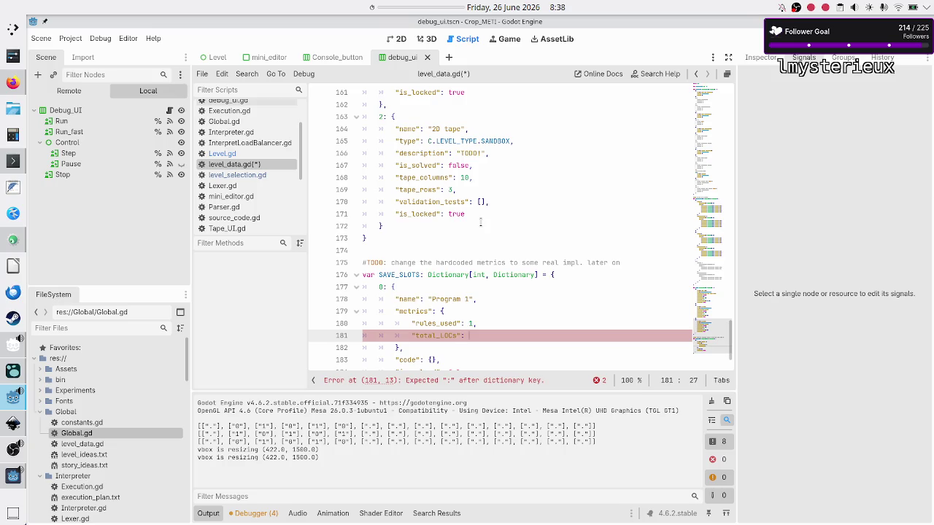
text(,)
key(Return)
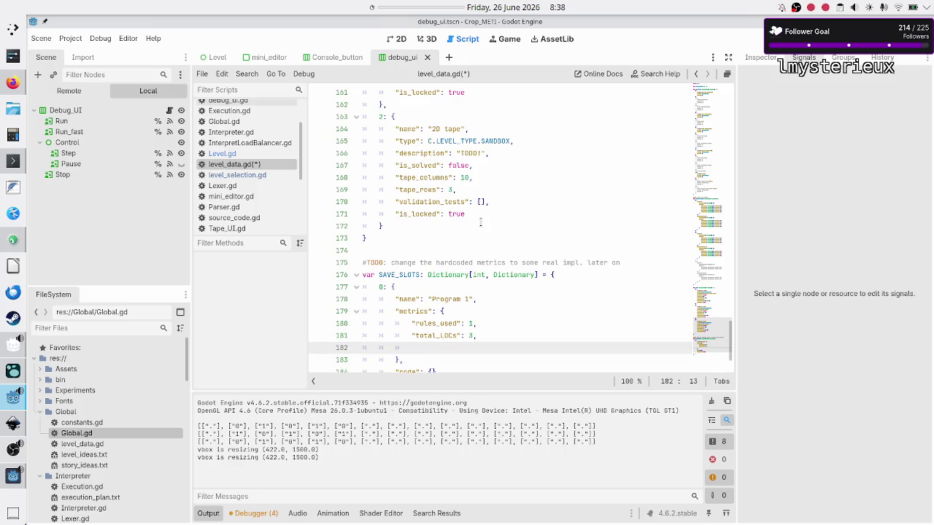
text(")
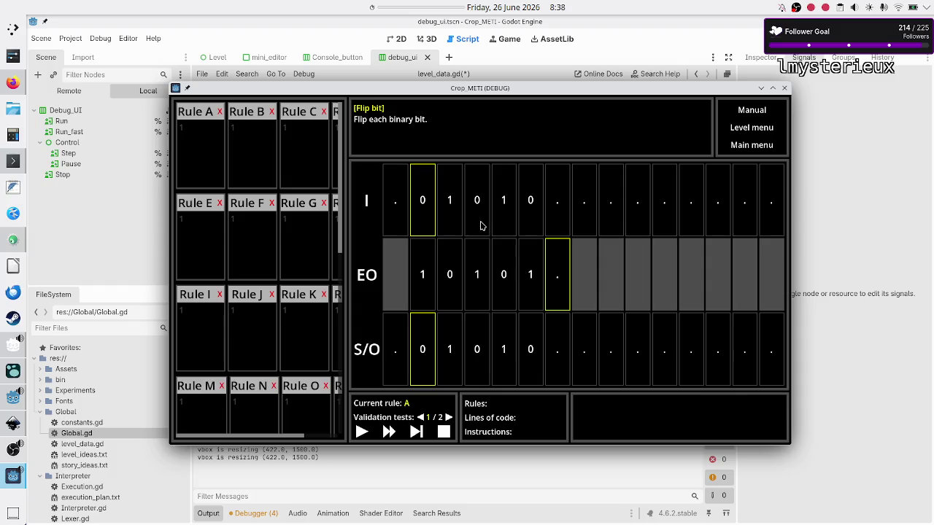
text(instruc)
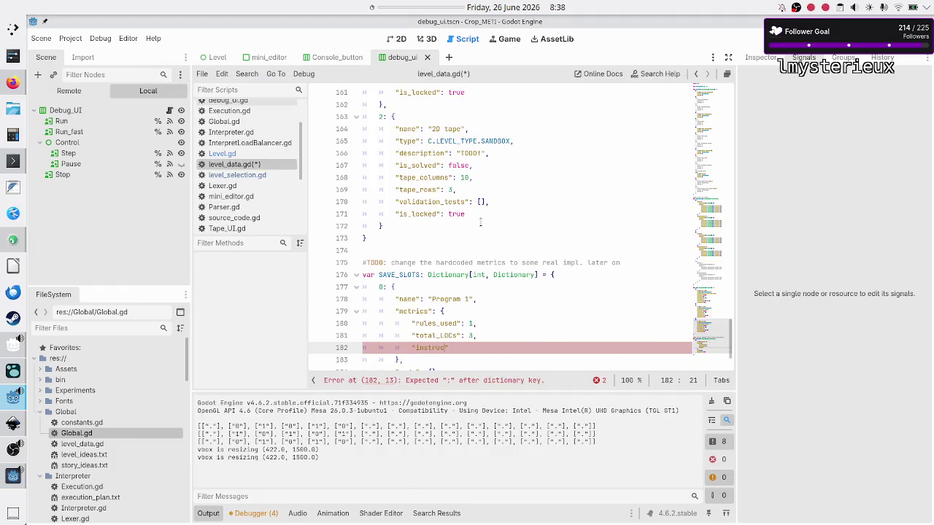
text(executed":)
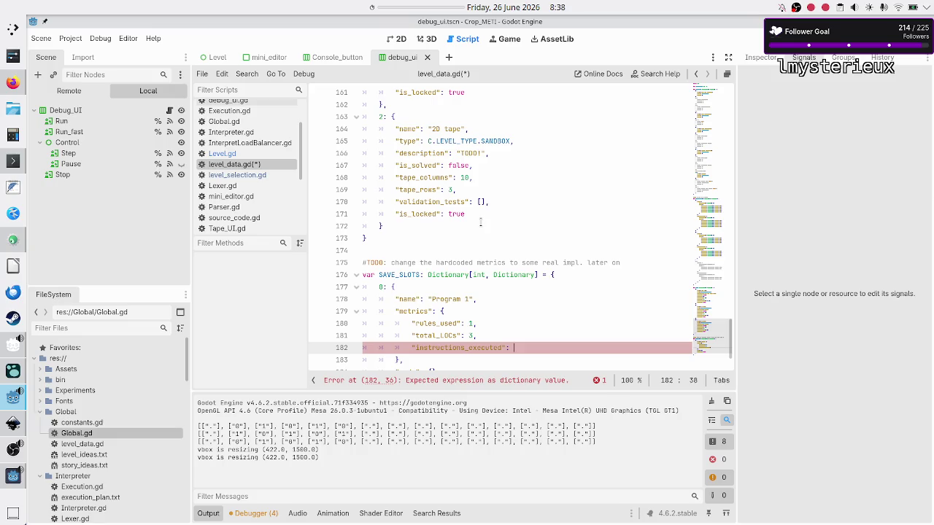
key(F5)
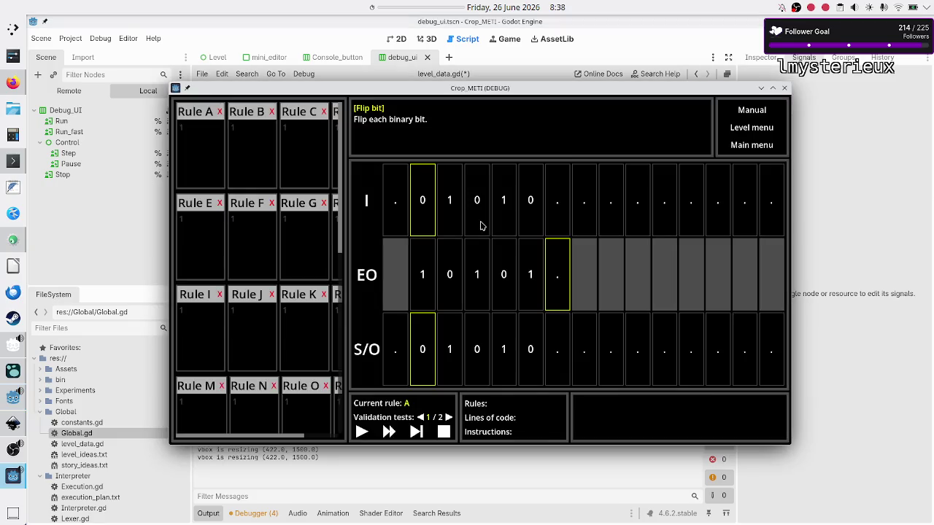
Step: Write Rule A as 01R 10R and .$ in Flip bit, run validation, then close the game
click(206, 152)
text(01R )
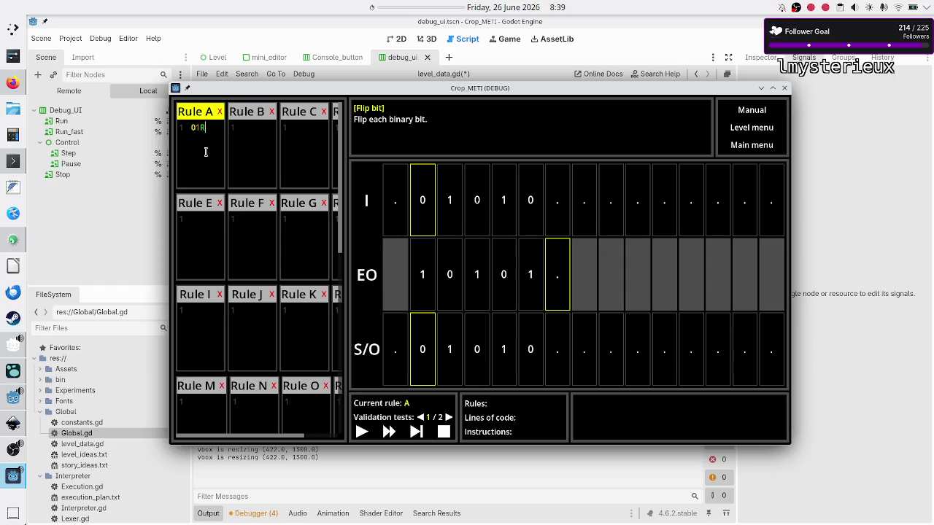
text(10R)
key(Return)
text(.$)
click(361, 431)
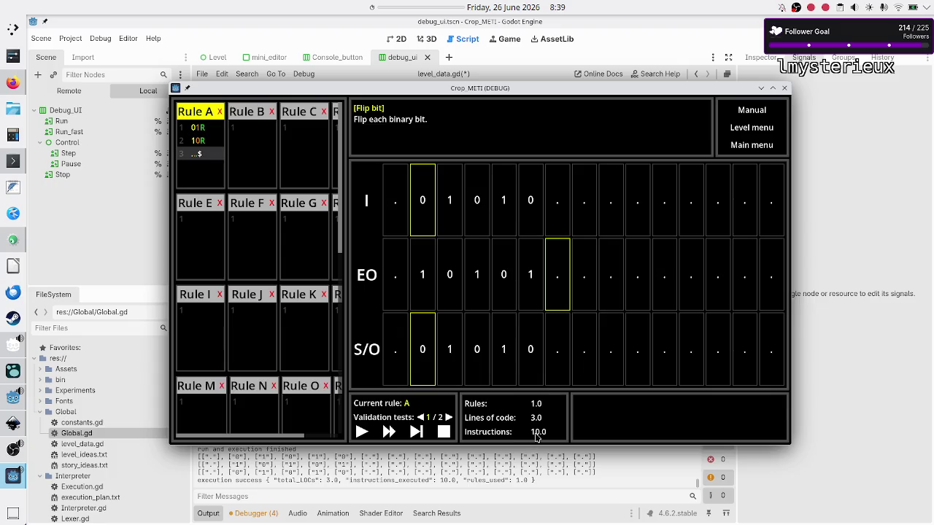
click(830, 419)
key(F8)
text("instructions_executed": 1)
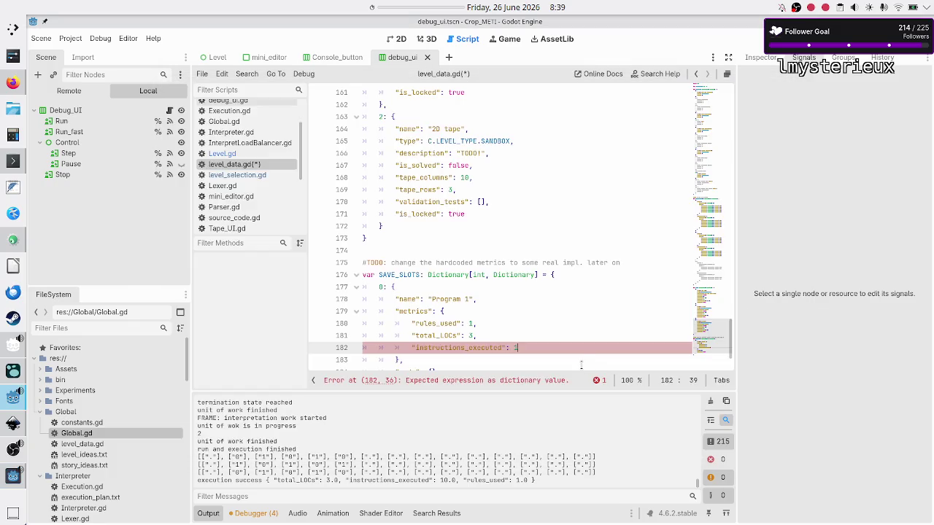
Step: Make instructions_executed 10 and change rules_used to 1.0 and total_LOCs to 3.0
text(0)
key(Up)
key(Up)
key(Left)
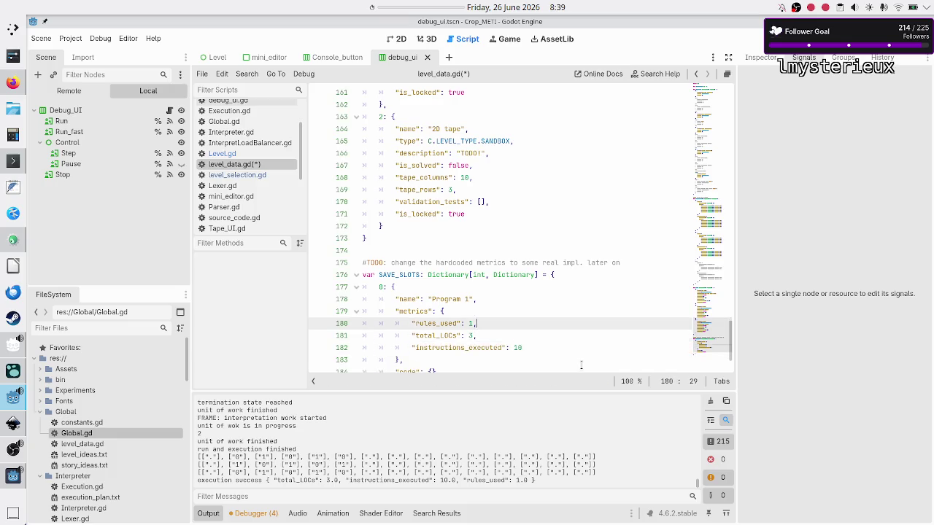
text(.0)
key(Down)
key(Left)
text(0)
Step: Change the instructions_executed value to 10.0
key(Down)
key(Home)
key(Down)
key(Up)
key(End)
text(.0)
key(alt+Tab)
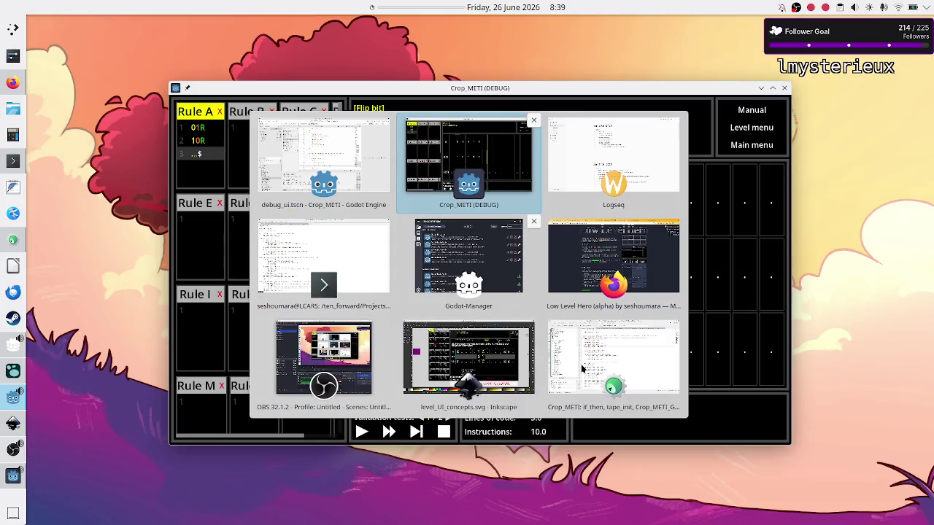
Step: Search Firefox for "json float type" in a new tab
key(Tab)
key(Tab)
key(Tab)
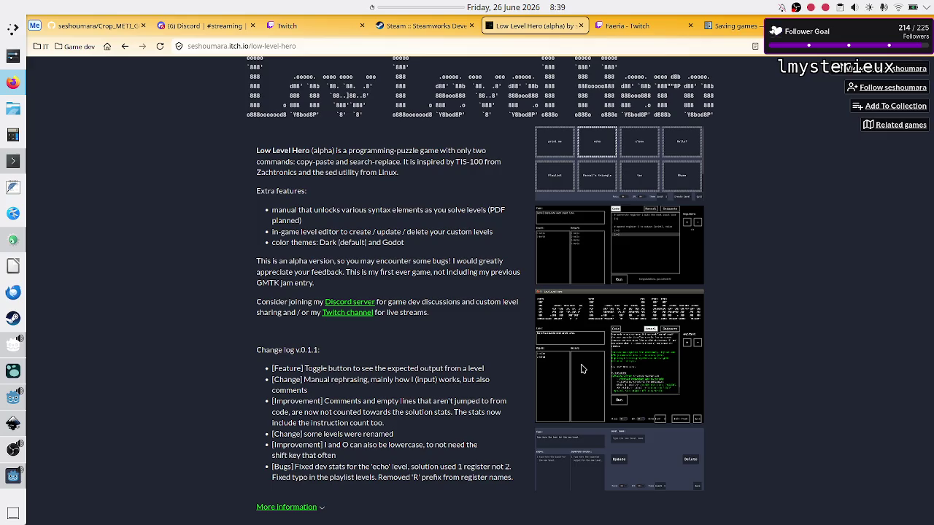
key(ctrl+t)
text(json float)
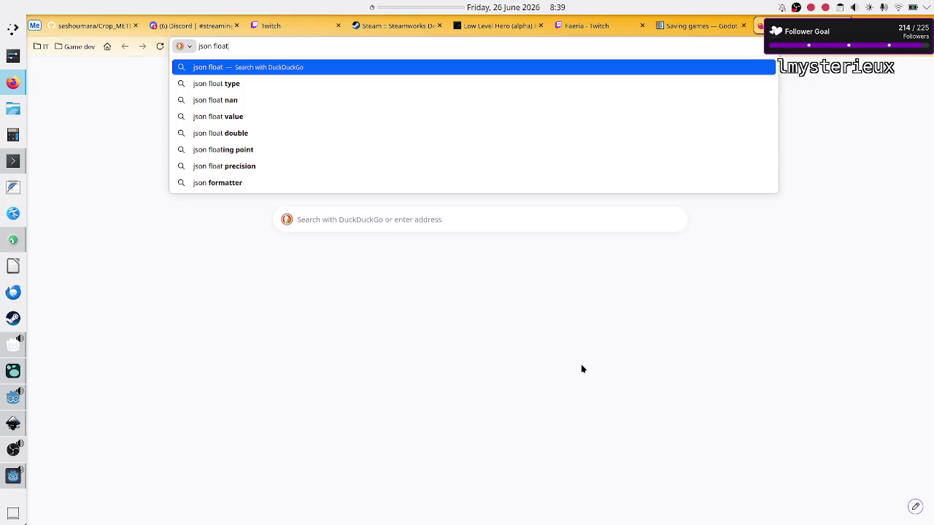
key(Down)
key(Return)
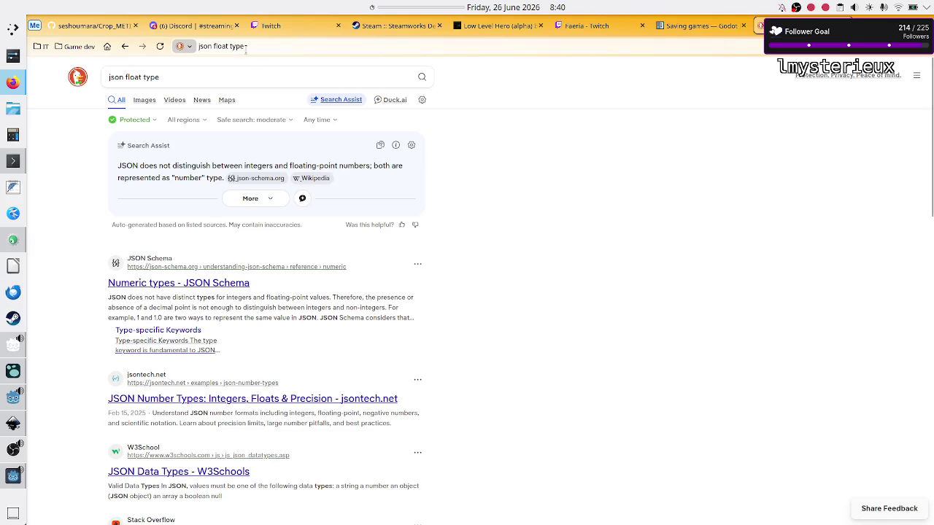
Step: Read the results on JSON's single number type, highlighting key sentences, then return to Godot
click(13, 476)
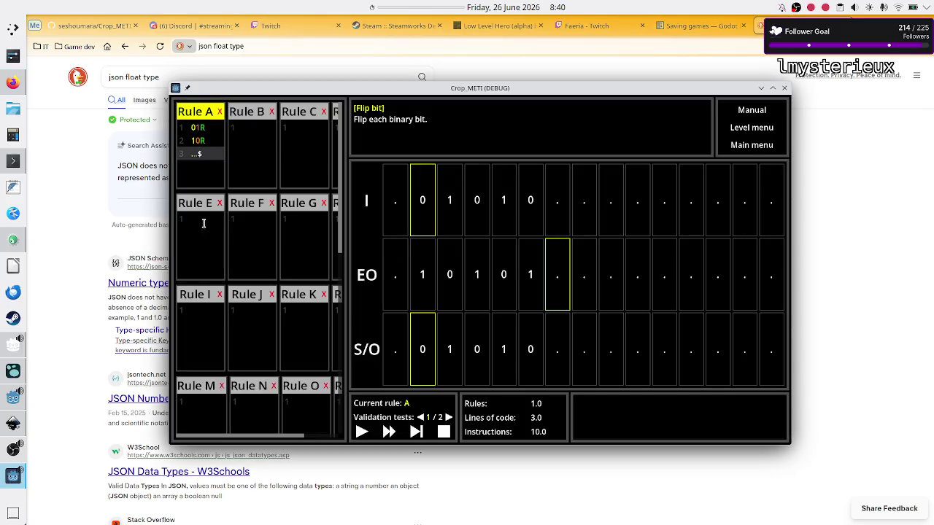
click(827, 264)
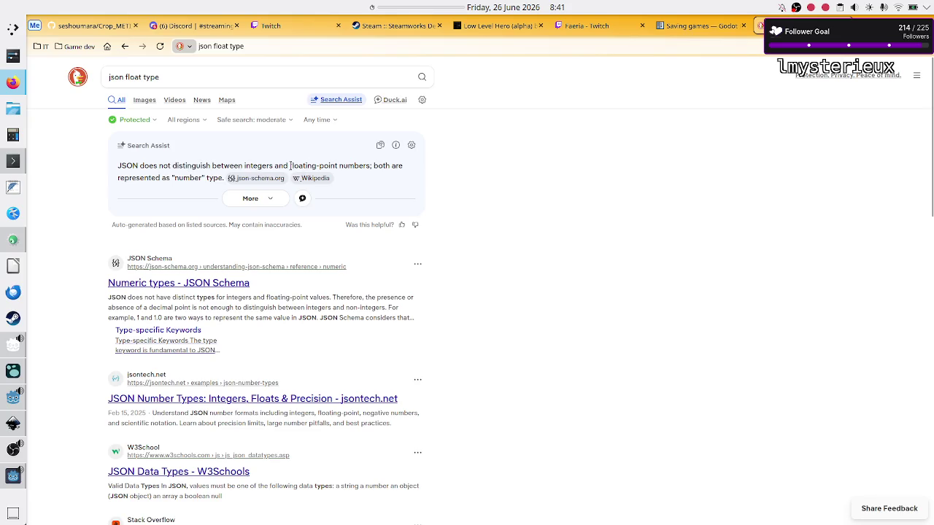
mouse_move(289, 166)
mouse_down()
mouse_move(358, 165)
mouse_move(164, 168)
mouse_move(165, 178)
mouse_up()
click(166, 178)
drag(156, 310, 318, 309)
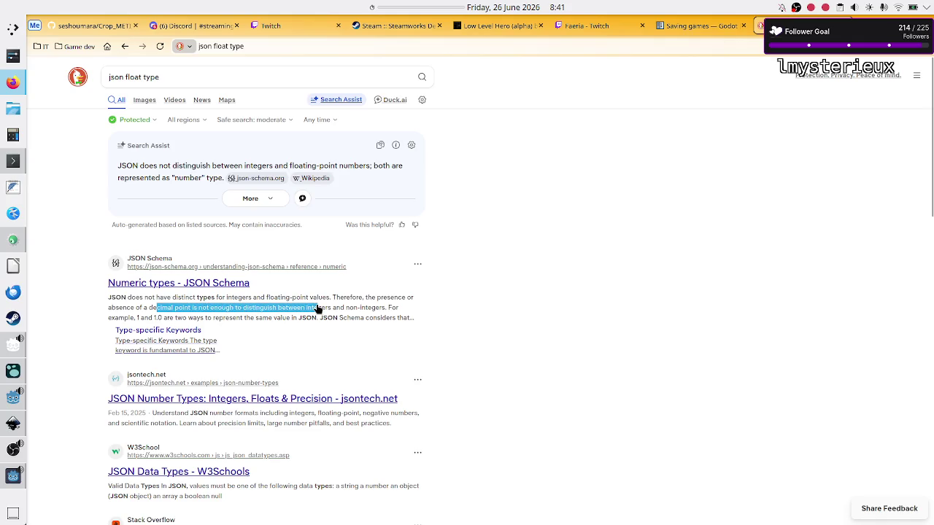
key(alt+Tab)
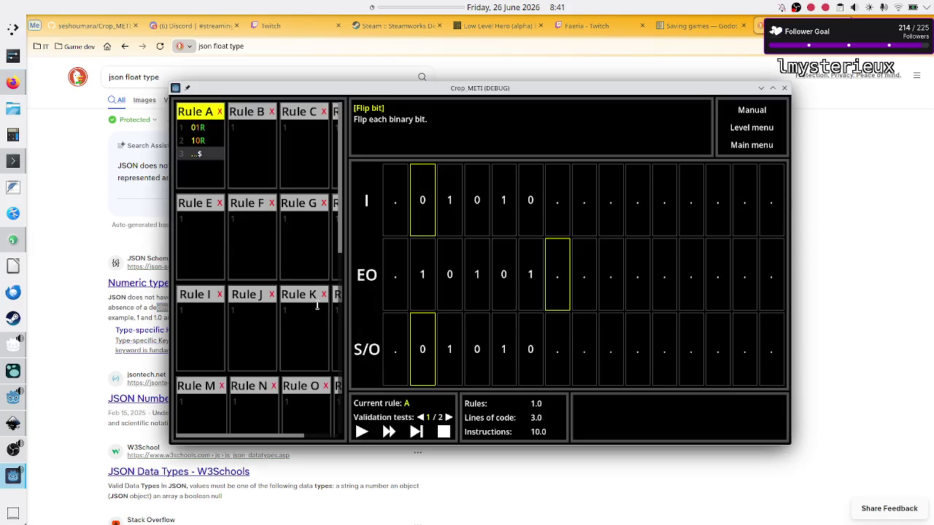
click(10, 405)
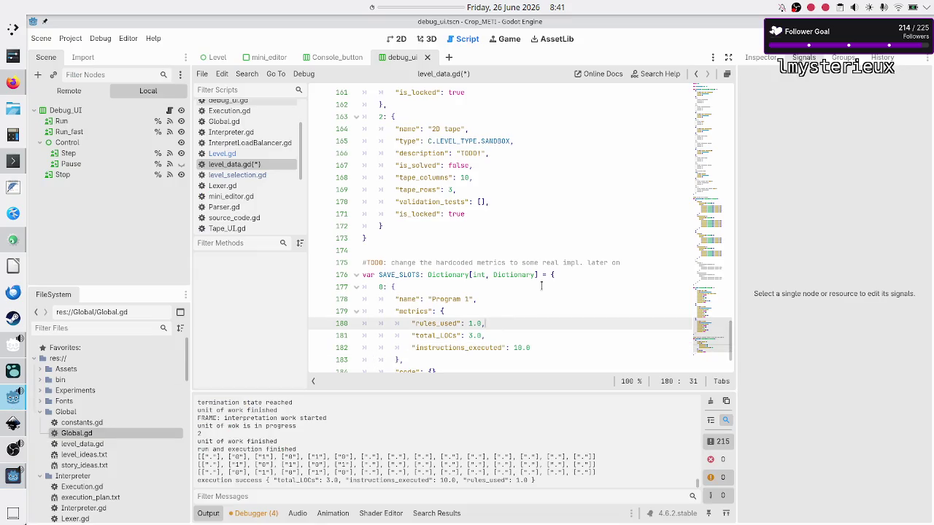
Step: Split slot 0's empty "code": {} braces onto separate lines with an indented blank line
key(Down)
key(Down)
key(Down)
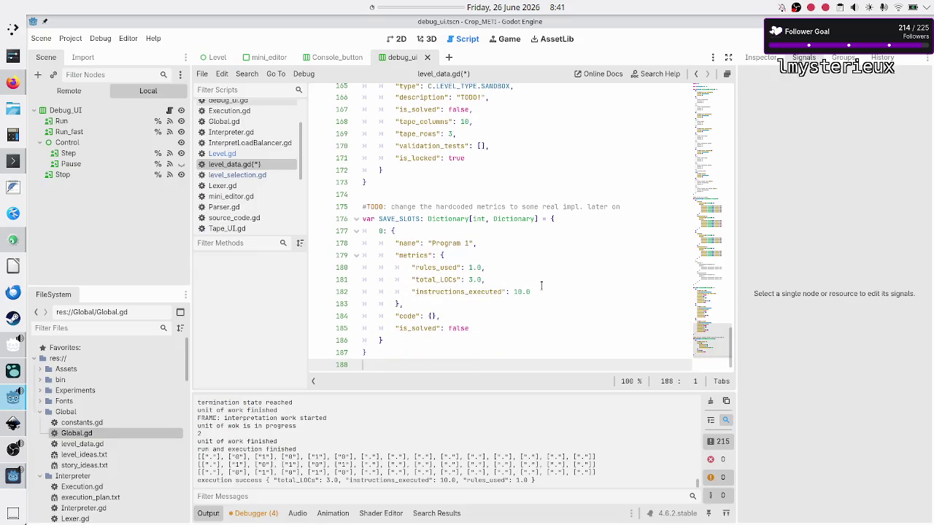
click(541, 285)
key(Down)
key(Down)
key(Down)
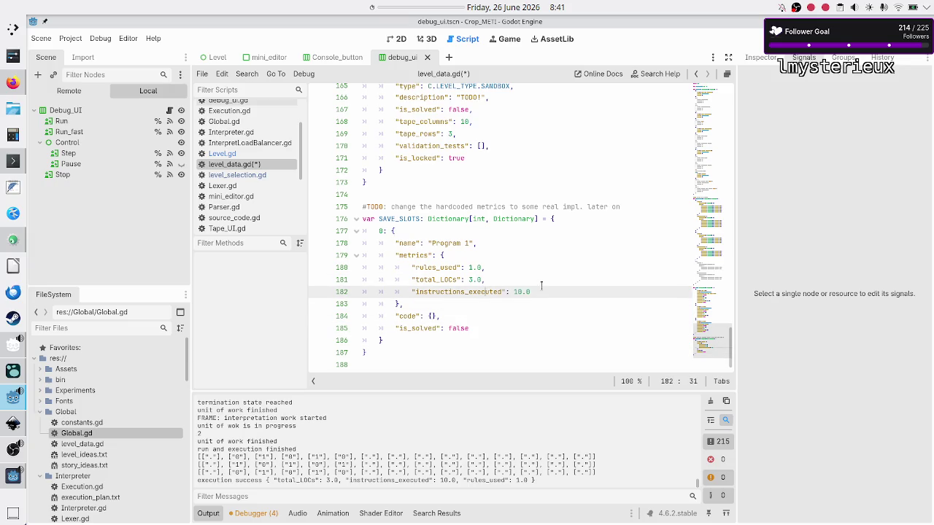
key(Left)
key(Left)
key(Return)
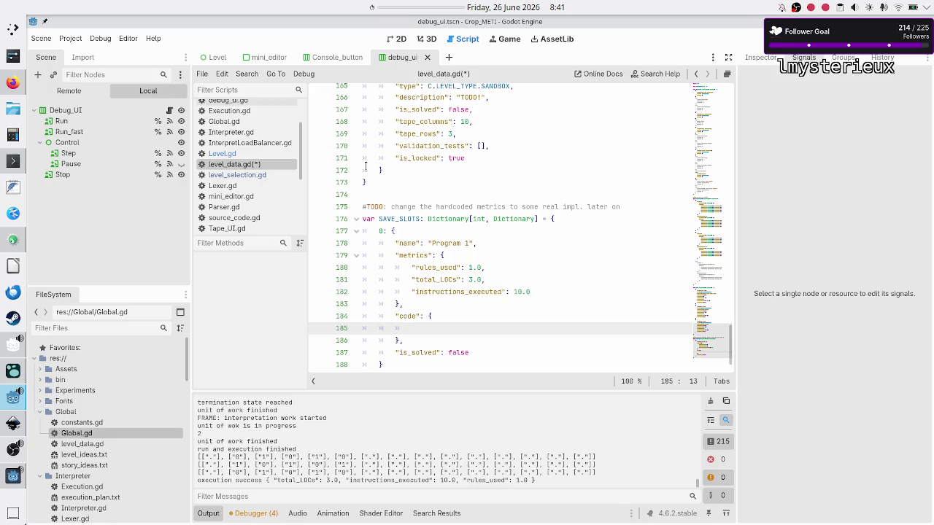
scroll(256, 172, down, 5)
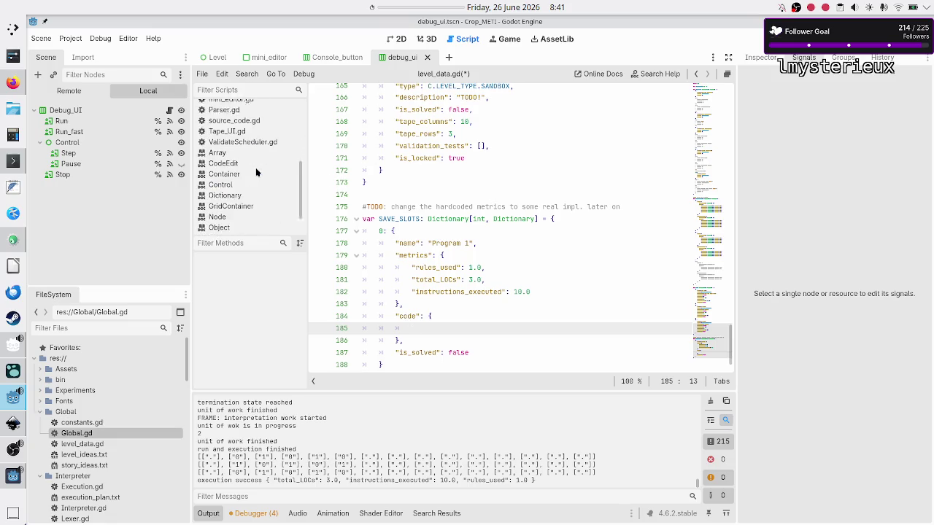
Step: Inspect the validated_code_per_rule variable in ValidateScheduler.gd
click(256, 131)
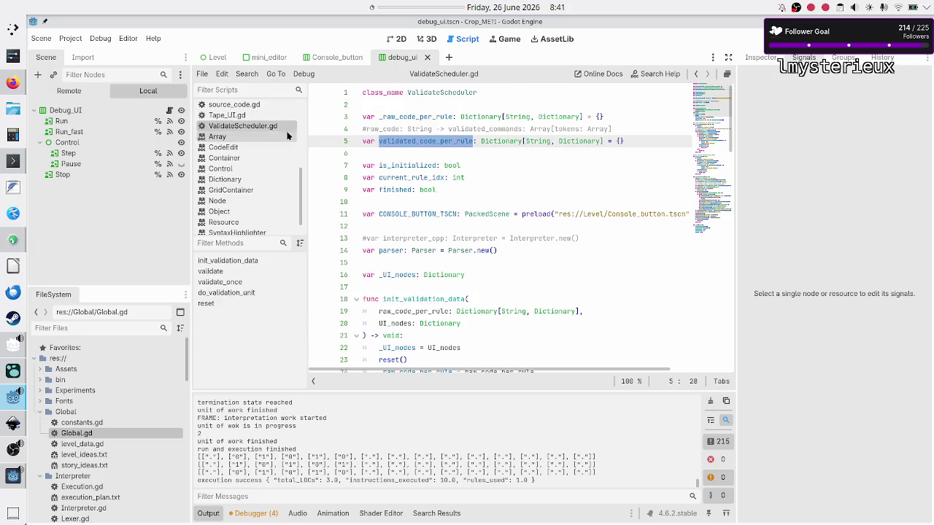
click(418, 152)
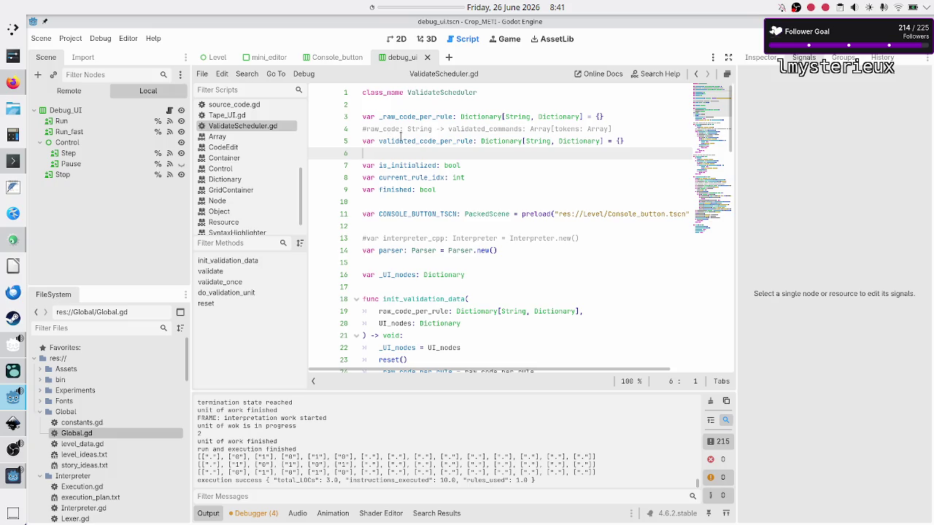
double_click(425, 141)
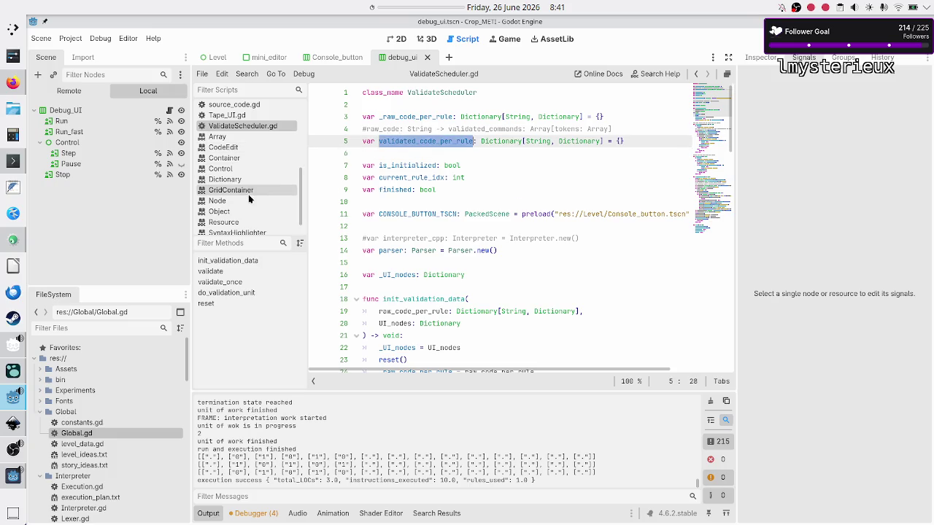
scroll(248, 194, up, 5)
Step: Look up raw_code in InterpretLoadBalancer.gd's line 8 comment
click(254, 143)
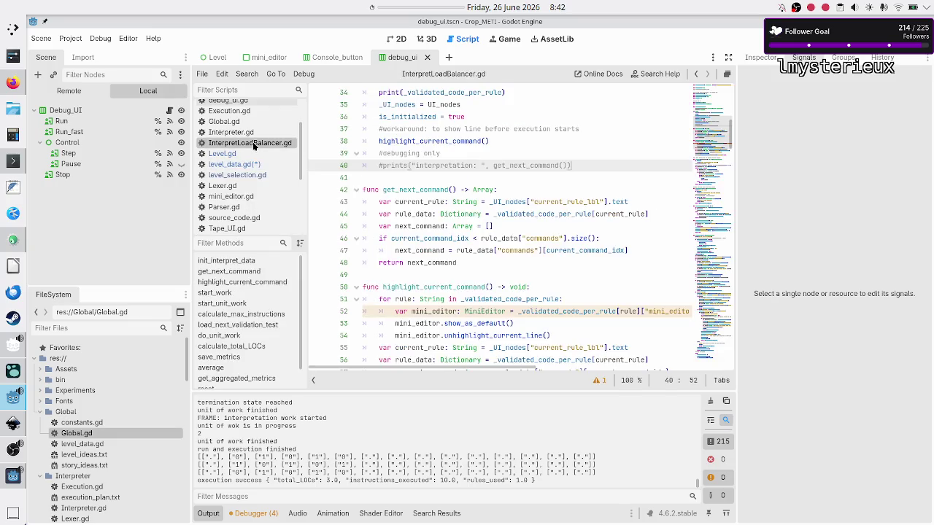
scroll(438, 219, up, 10)
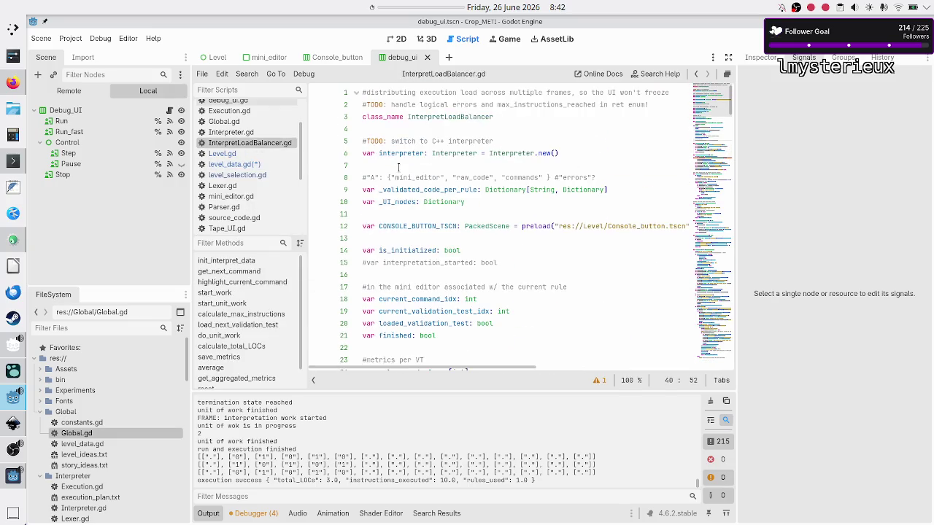
click(372, 177)
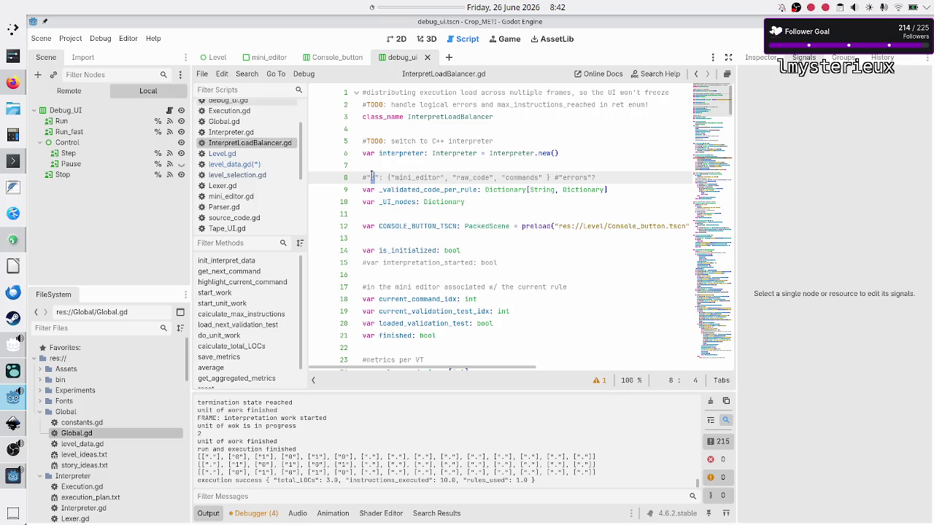
key(Left)
double_click(460, 178)
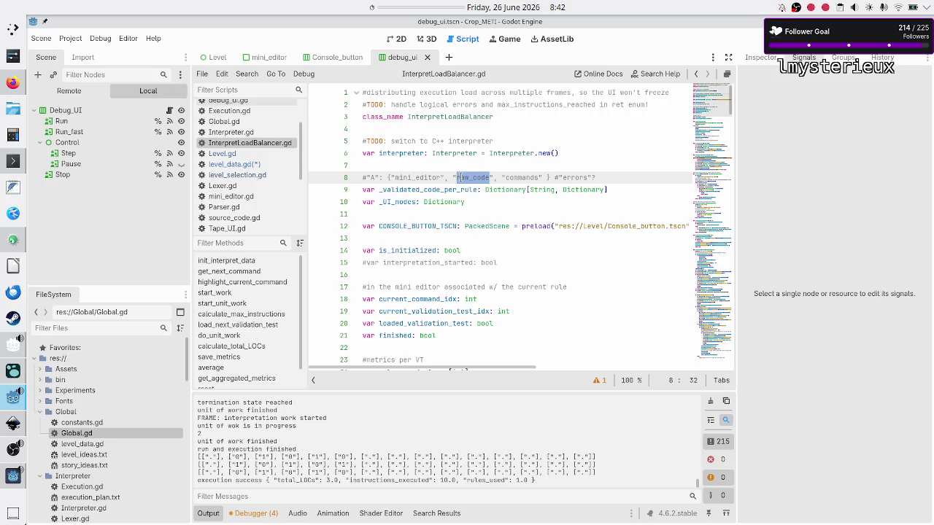
Step: Compute 250 × 50 = 12,500 in KCalc and close the calculator
click(11, 136)
text(25)
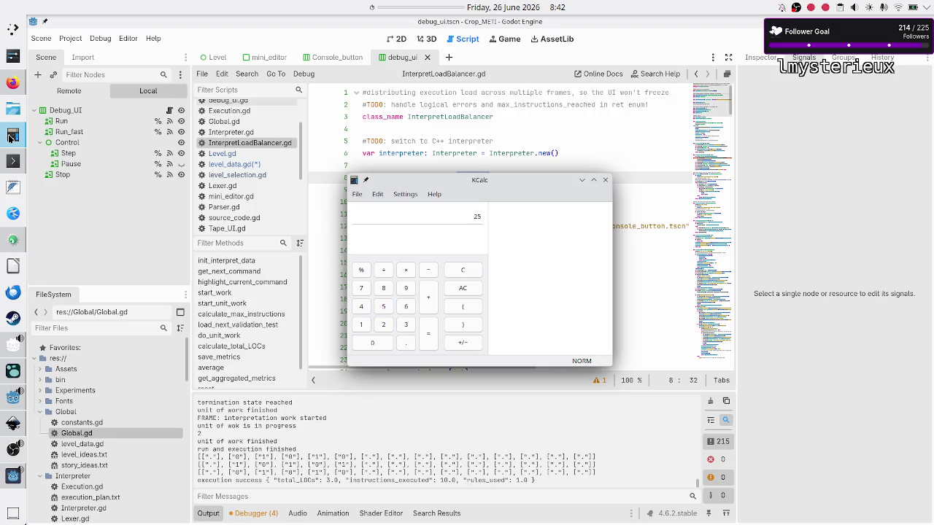
text(0*)
text(50)
click(606, 180)
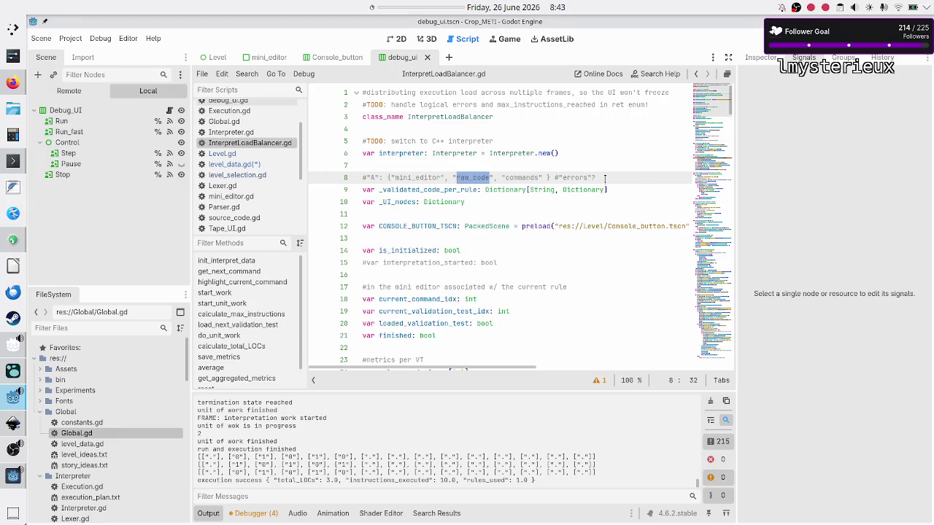
Step: Reselect raw_code on line 8 of InterpretLoadBalancer.gd, then switch to Firefox
click(604, 179)
double_click(460, 177)
click(13, 82)
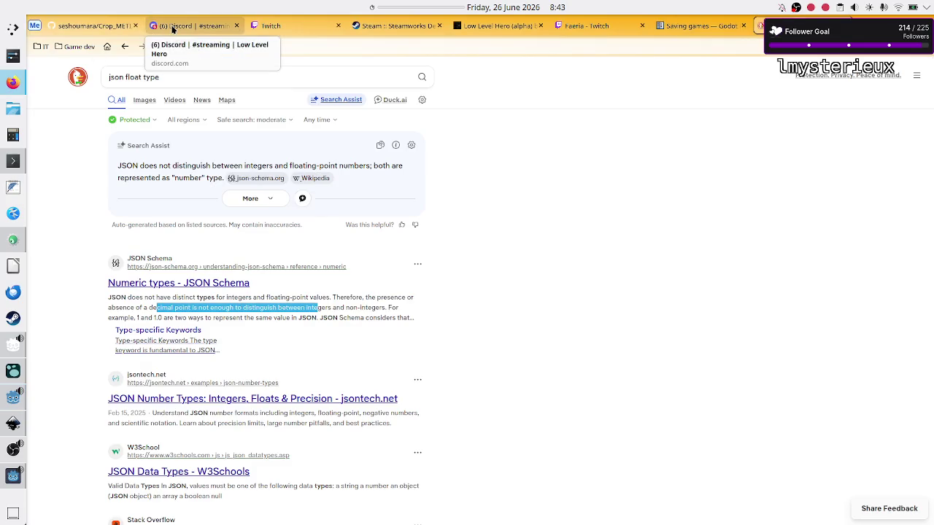
Step: Raise the "json float type" search results above OBS, then return to the Godot editor
click(10, 452)
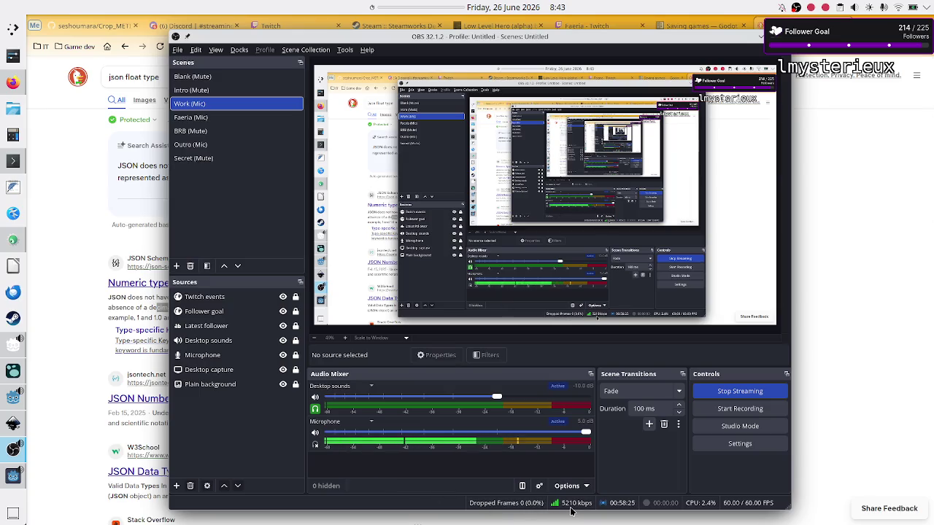
click(830, 418)
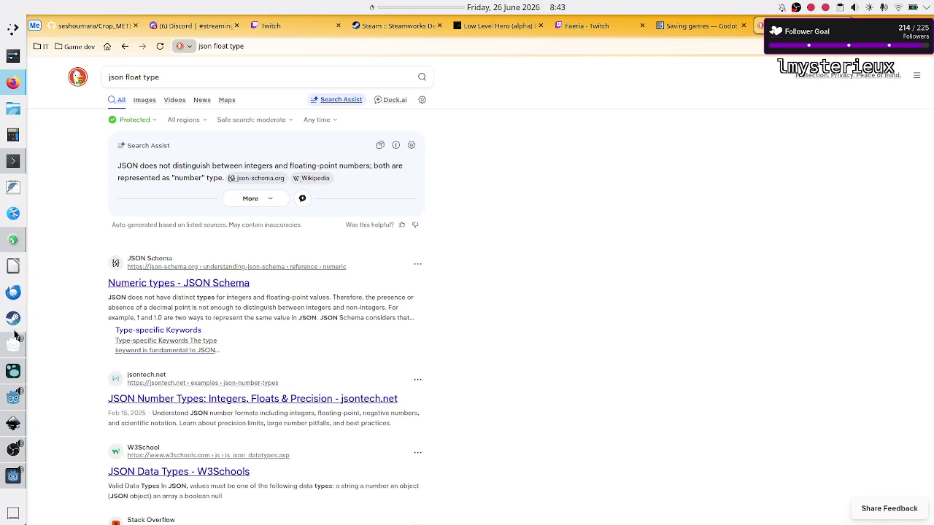
mouse_move(11, 399)
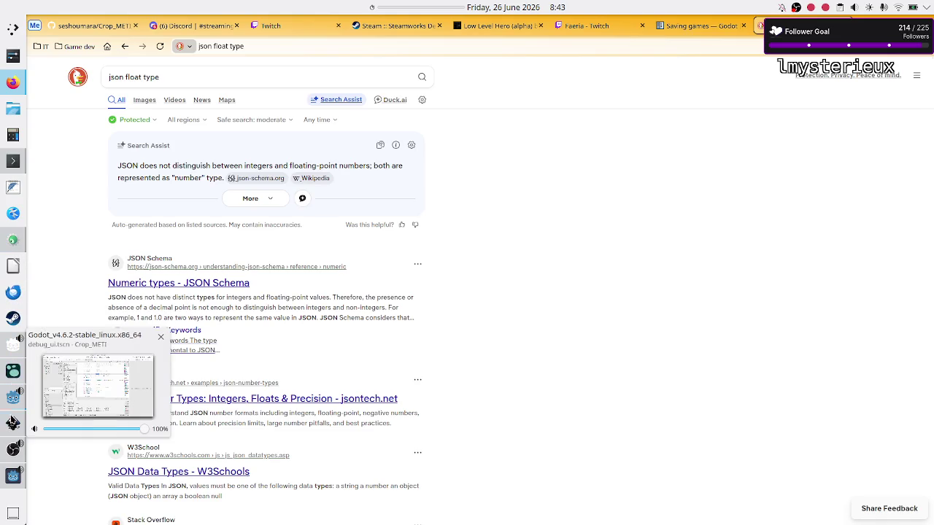
mouse_move(12, 423)
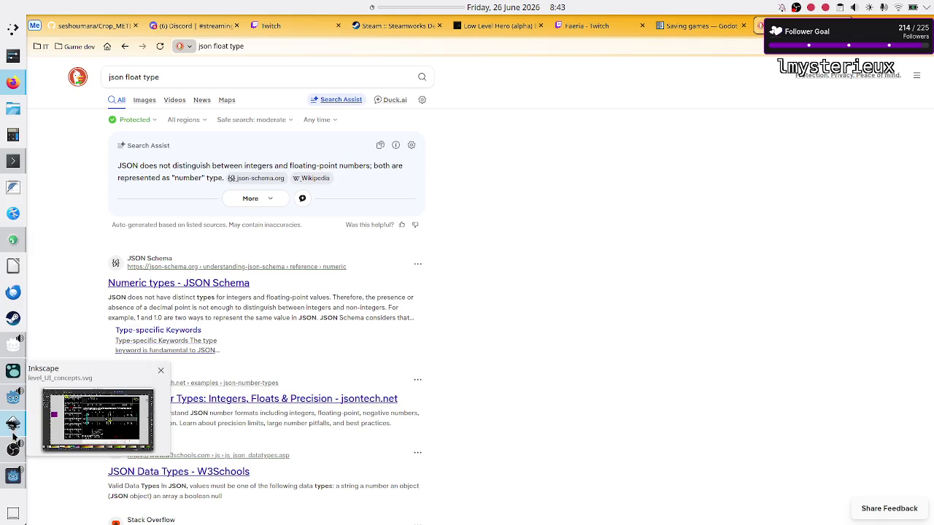
mouse_move(13, 450)
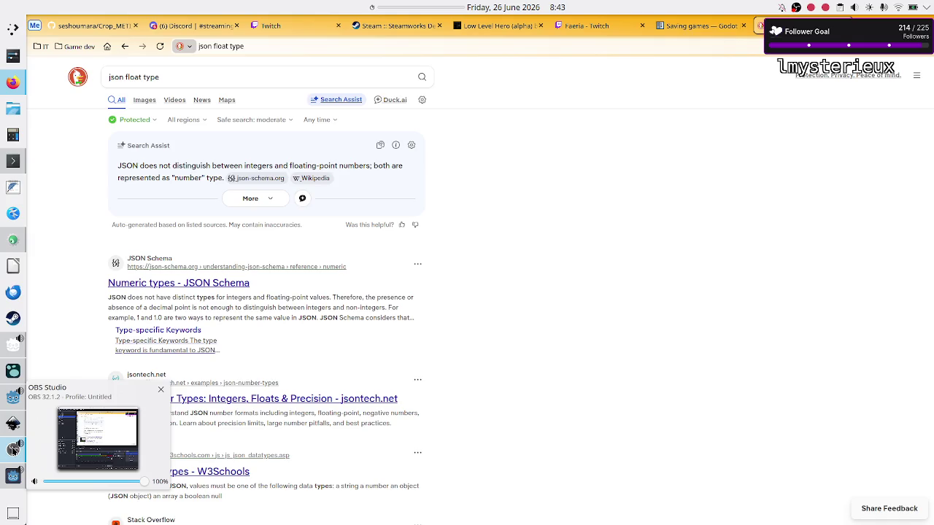
click(13, 398)
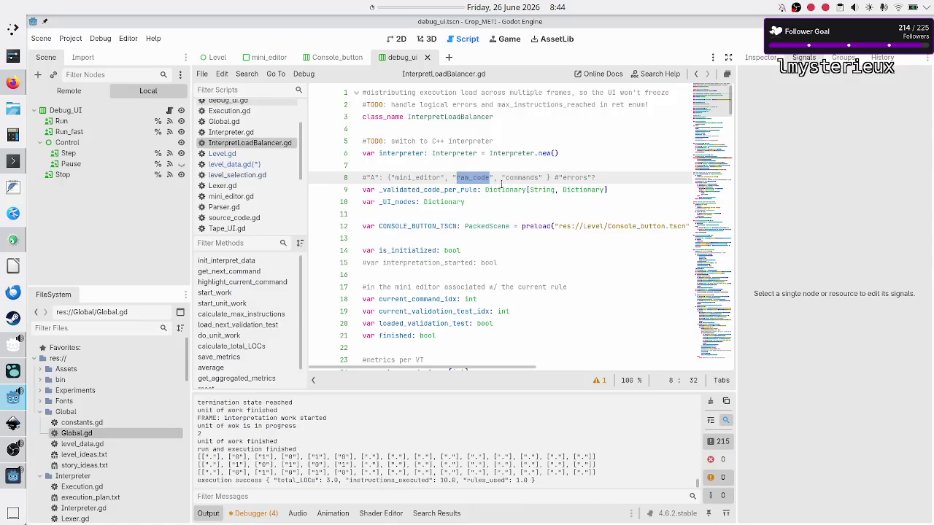
Step: Enter rule A's code "01R\n10R\n...$" in slot 0's code dictionary, checking it against the running game
click(242, 165)
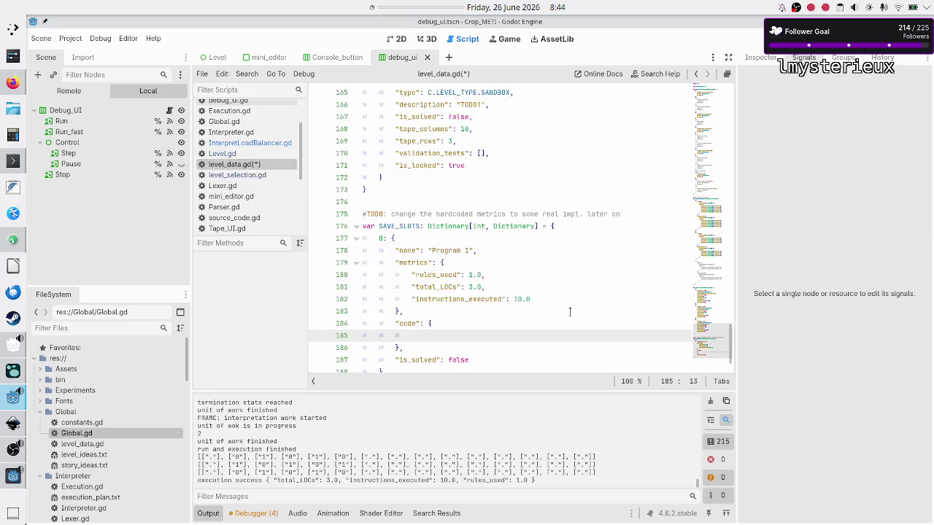
text("A": )
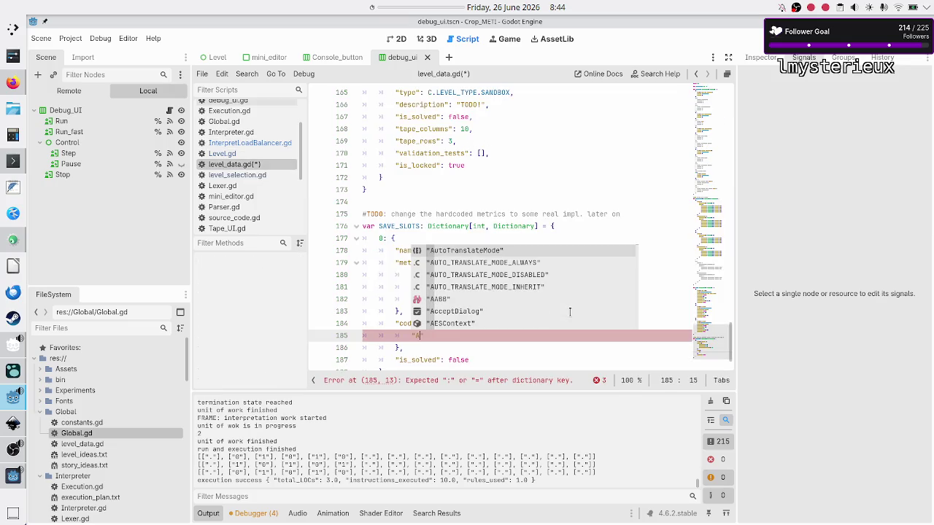
text("\n)
key(Left)
key(Left)
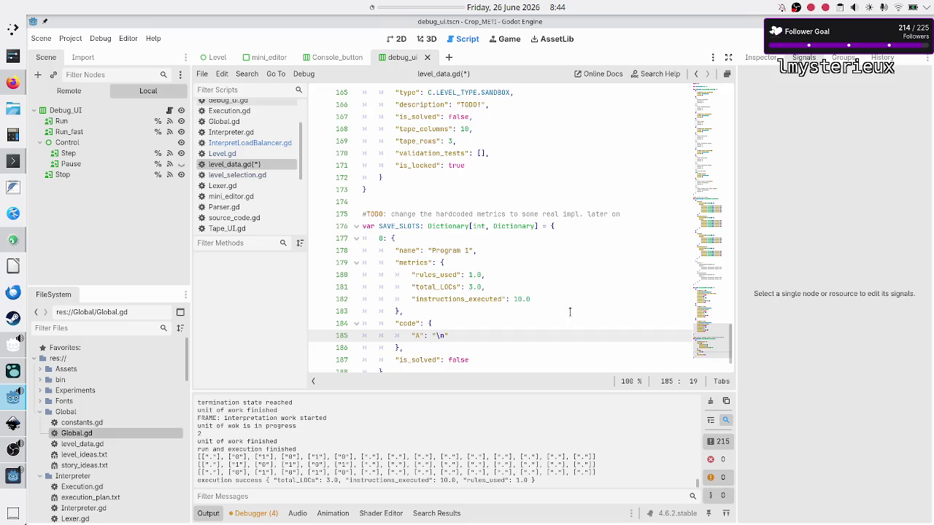
key(F5)
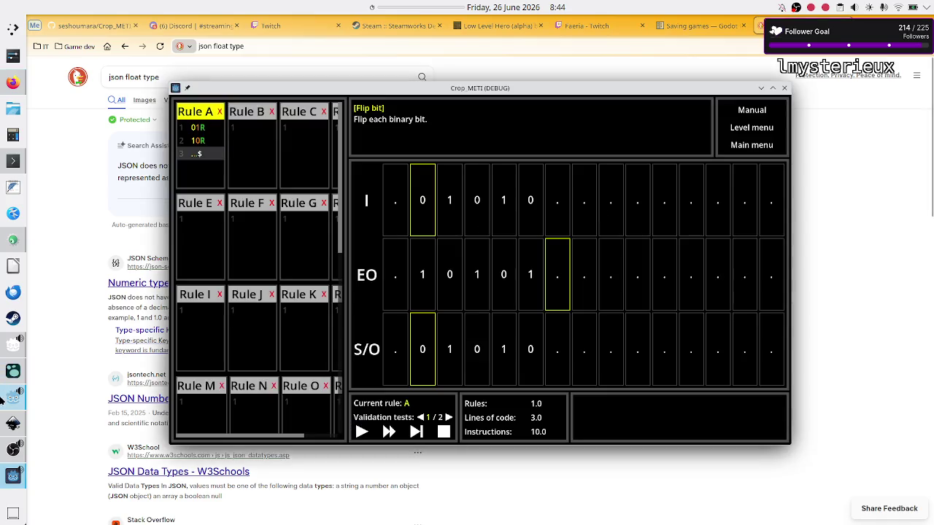
click(3, 403)
text(01R\n)
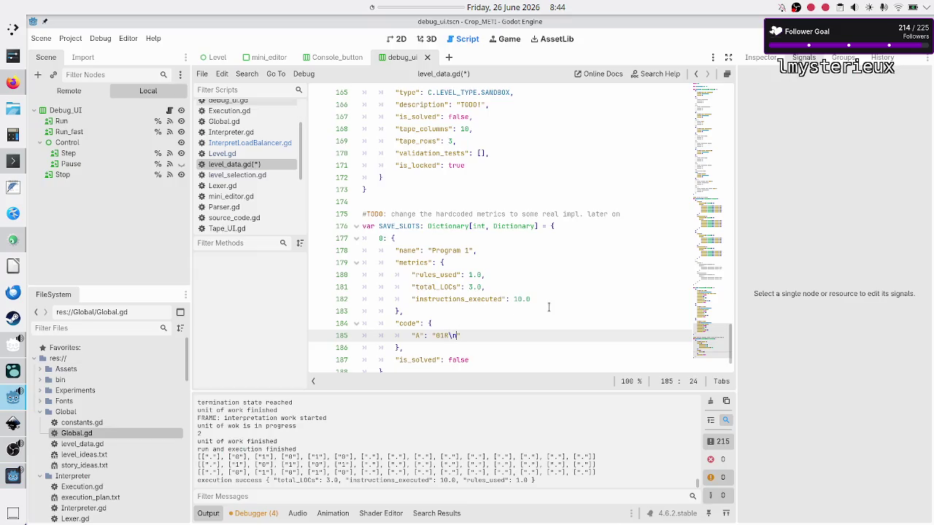
text(10R\n)
text(...$")
text(,)
Step: Add a placeholder "B": "blabla" entry and select the whole slot 0 entry
key(Return)
text(""B": "blabla)
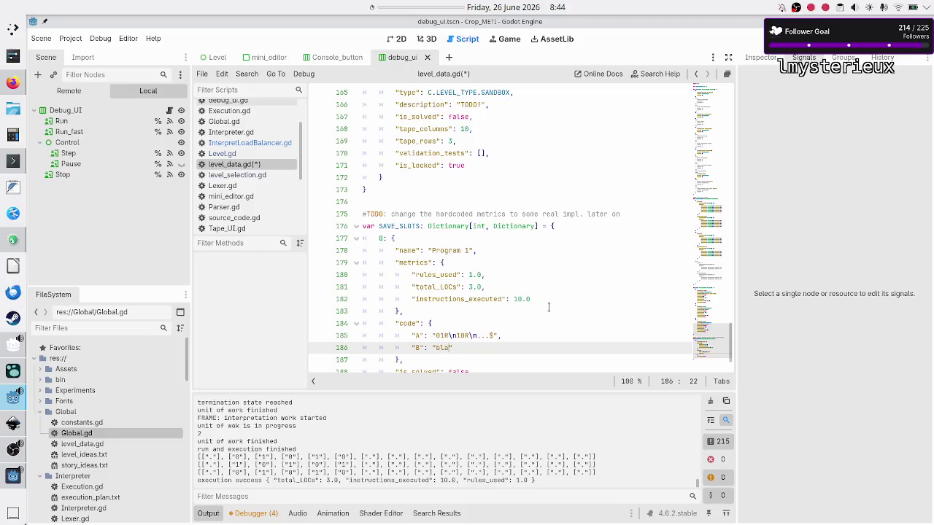
text(")
key(Down)
key(Down)
key(Down)
key(Up)
key(Up)
key(Up)
key(Home)
key(Home)
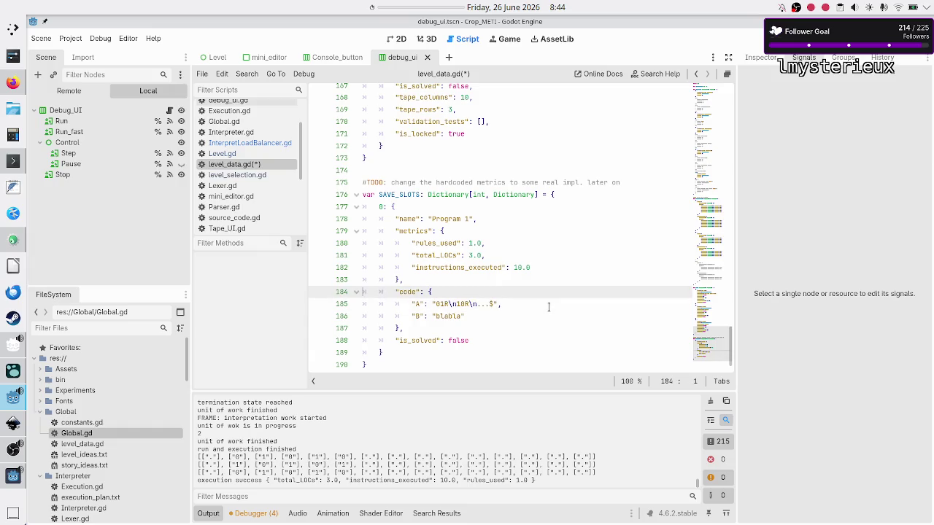
key(Up)
key(Up)
key(Up)
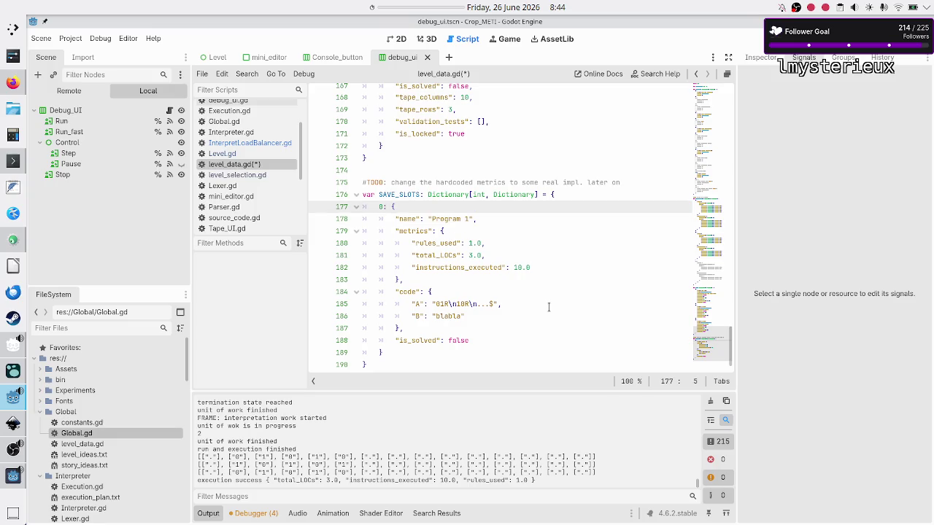
key(shift+Down)
key(shift+Down)
key(shift+Down)
key(shift+End)
Step: Comment out lines 177–189 (save slot 0 with its metrics and code) and save level_data.gd
key(ctrl+k)
click(548, 307)
key(Down)
key(Down)
key(Down)
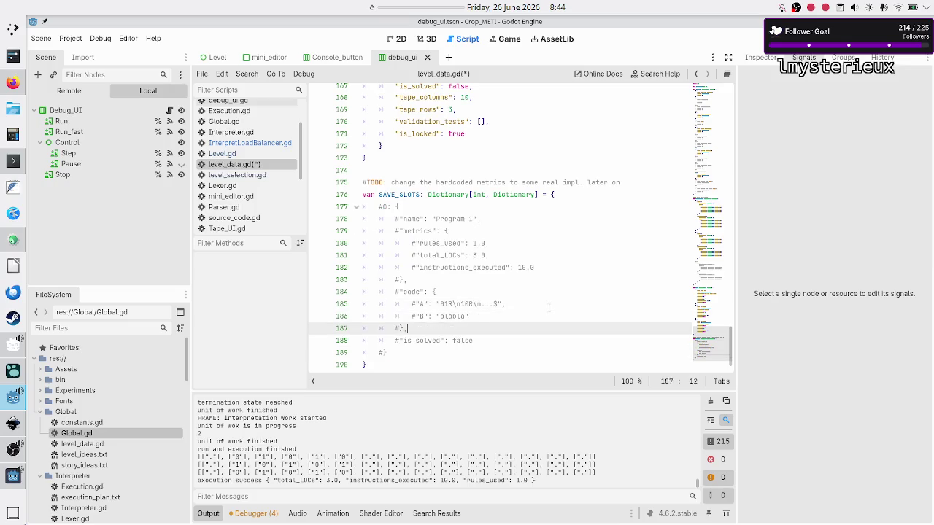
key(ctrl+s)
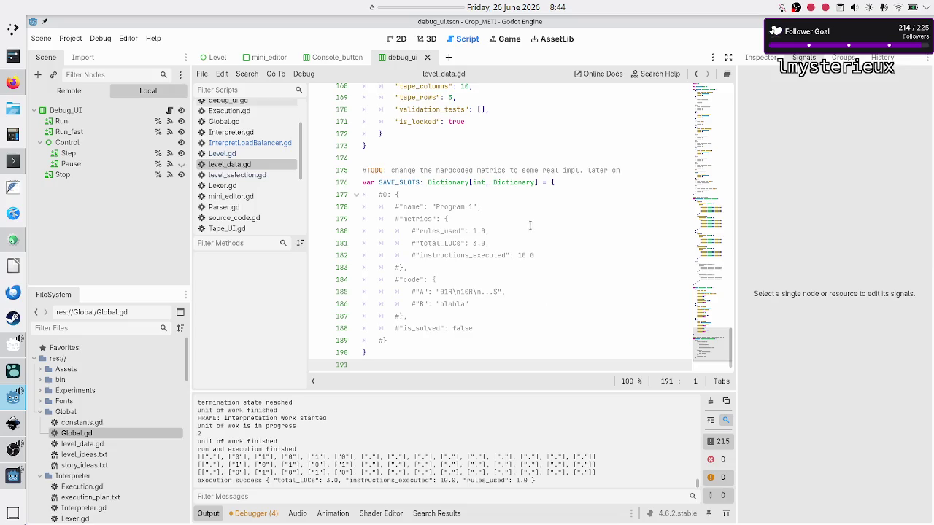
click(403, 157)
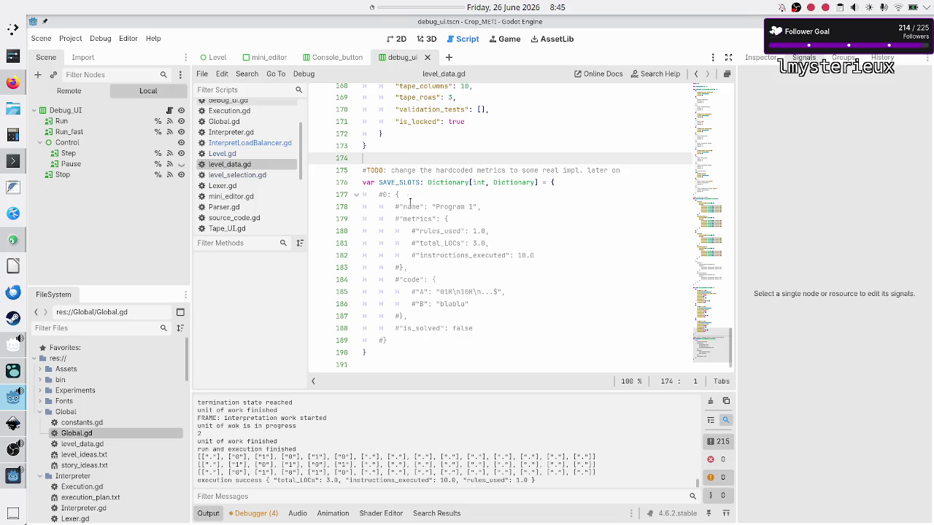
drag(416, 303, 472, 304)
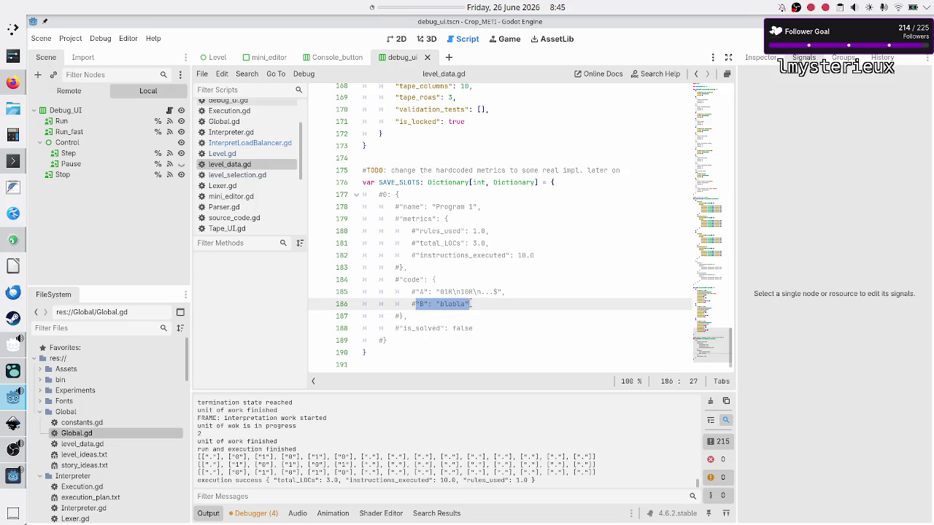
scroll(471, 303, up, 10)
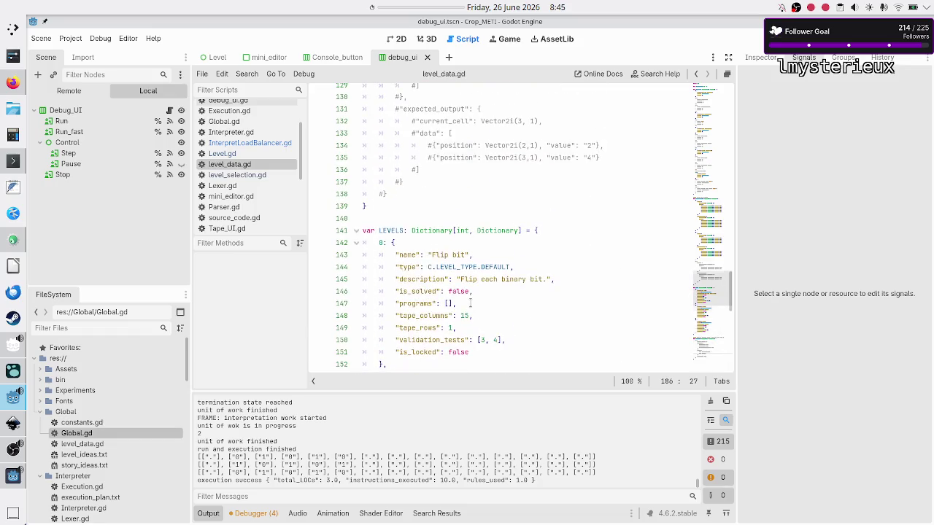
scroll(471, 303, down, 10)
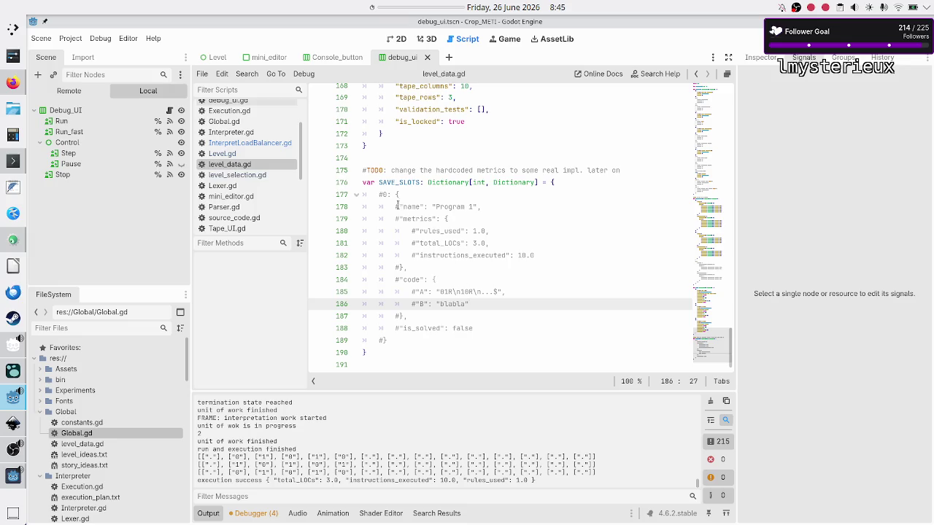
drag(382, 194, 395, 219)
click(440, 158)
scroll(440, 159, up, 12)
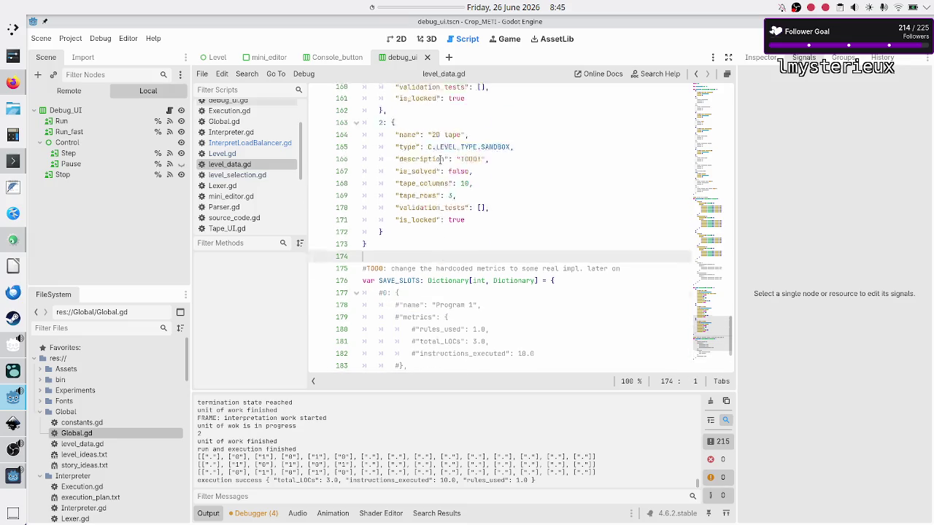
scroll(440, 159, up, 20)
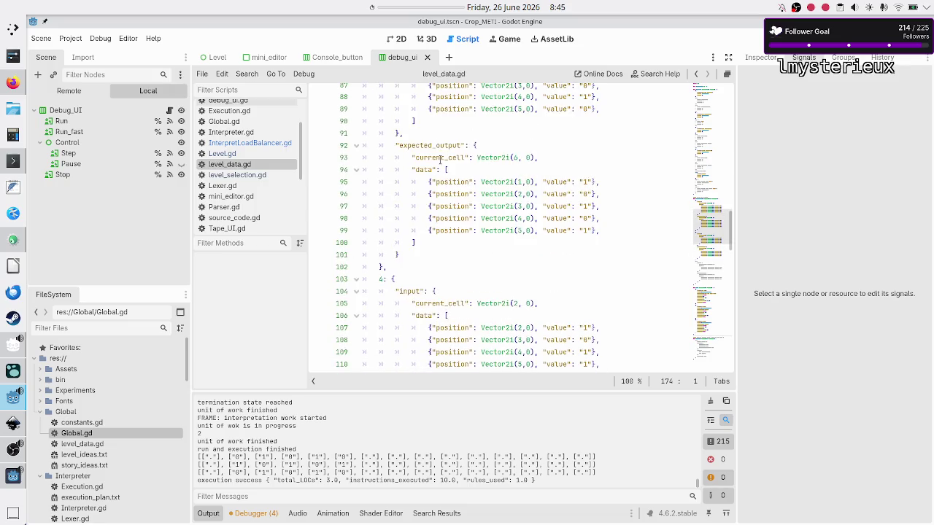
scroll(440, 159, up, 10)
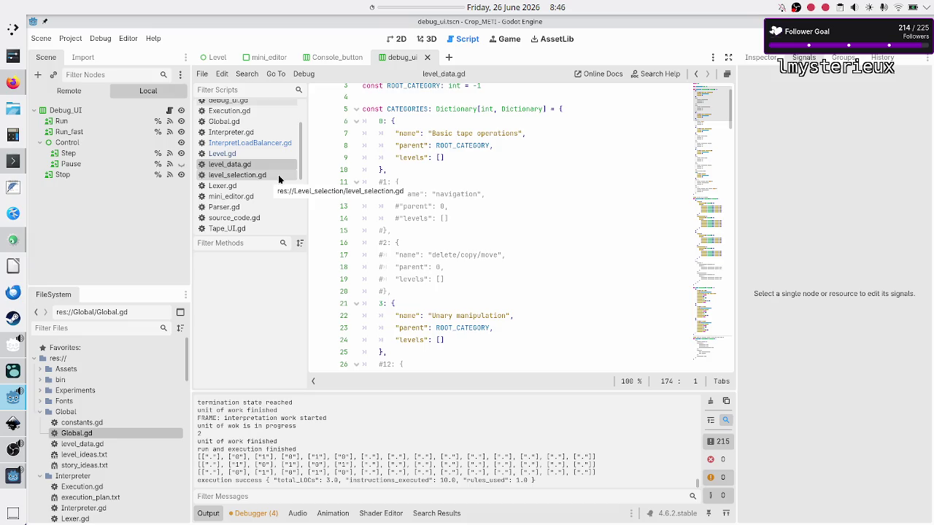
Step: Review the navigation category's name, parent and levels lines in CATEGORIES, then run the project
click(465, 196)
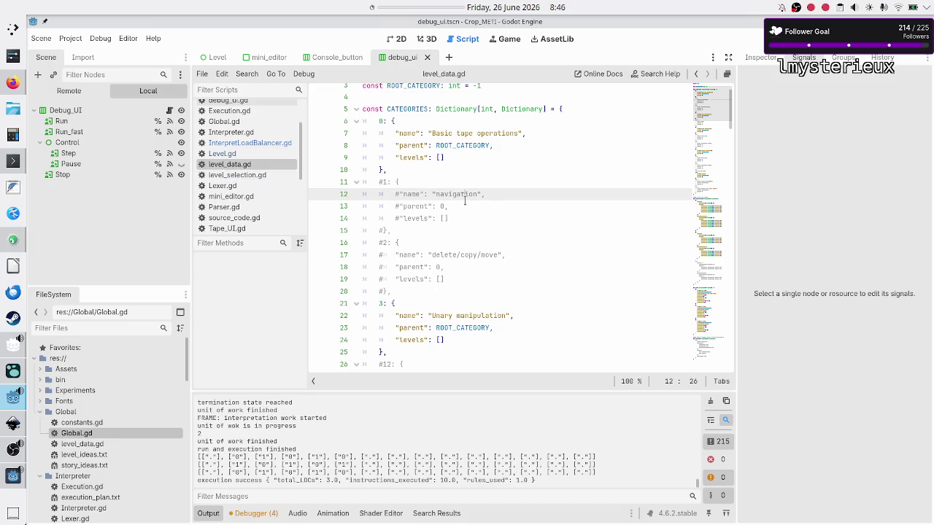
click(512, 204)
click(483, 216)
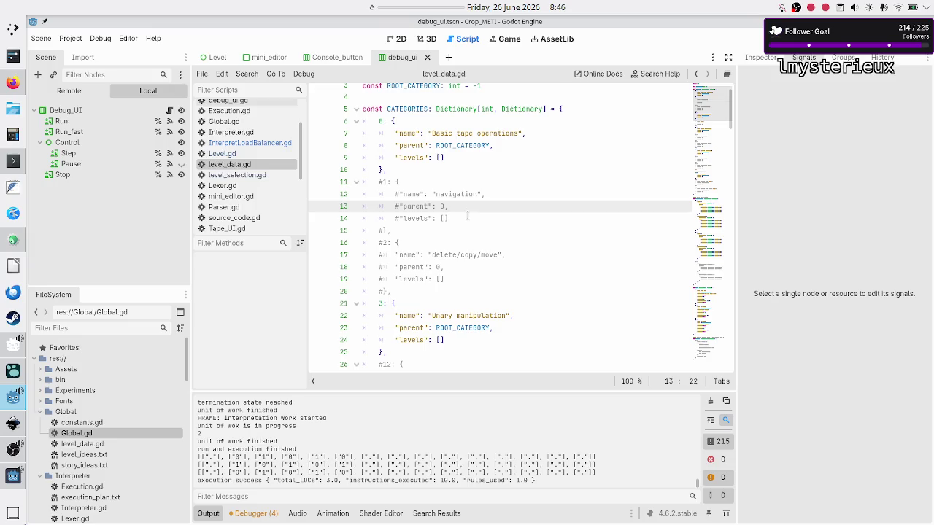
click(464, 206)
click(462, 218)
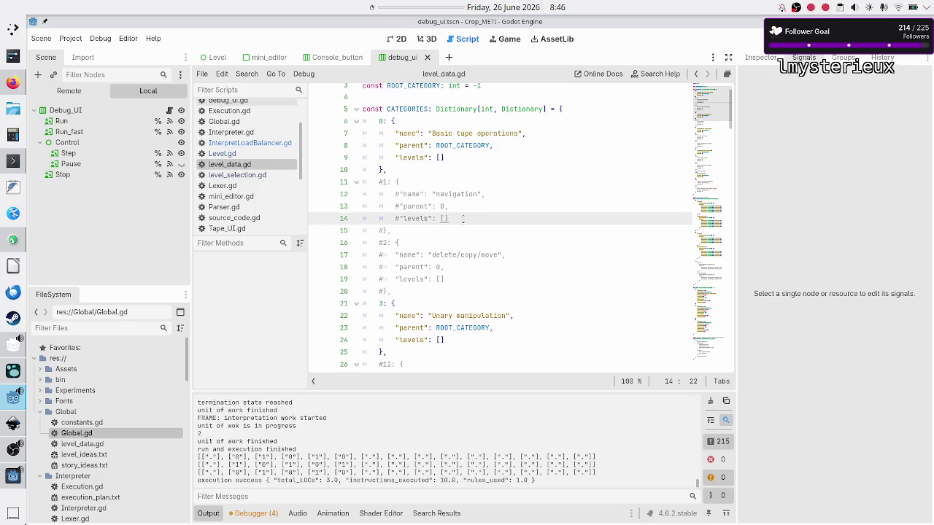
key(F6)
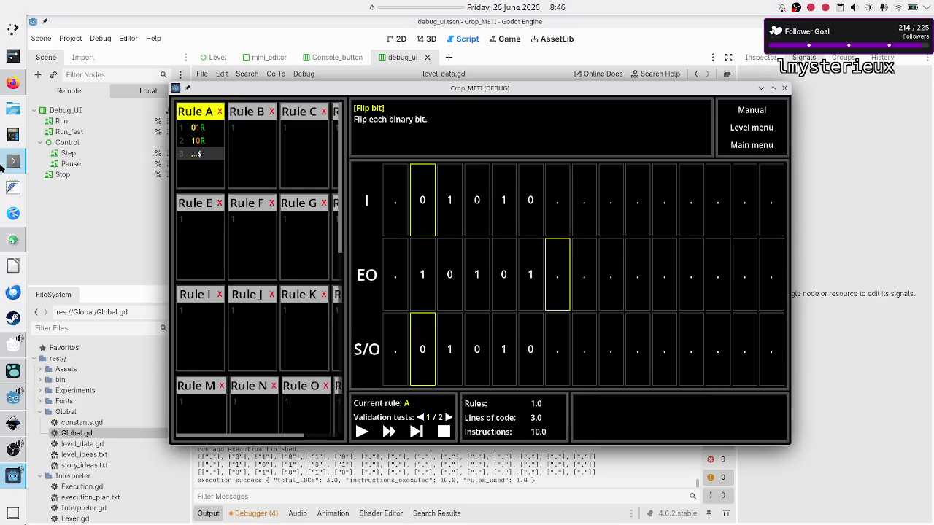
click(8, 163)
Step: Quit the pager, go up to the project folder and list the Splash folder's files
text(q)
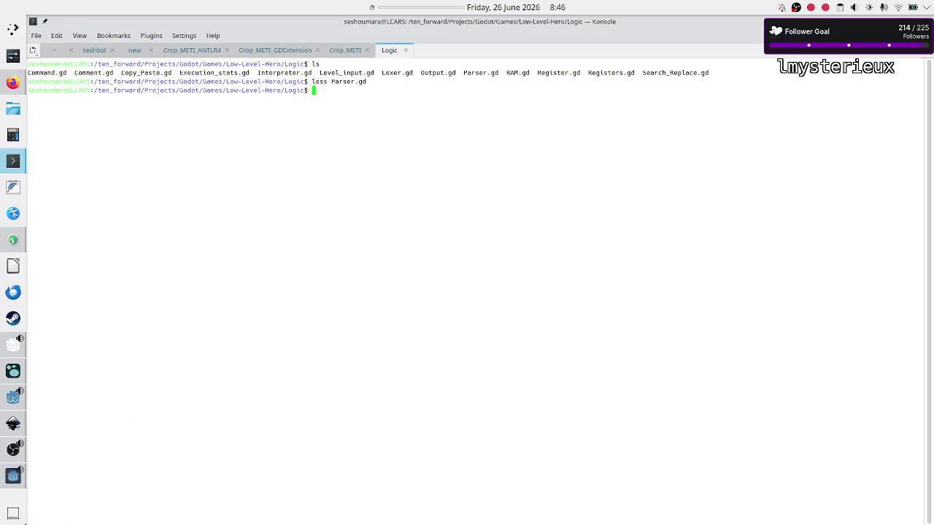
text(cd ..)
key(Return)
text(ls)
key(Return)
text(cd Sp)
key(Tab)
key(Return)
text(ls)
key(Return)
Step: Read Splash.gd from the top in the less pager
text(less )
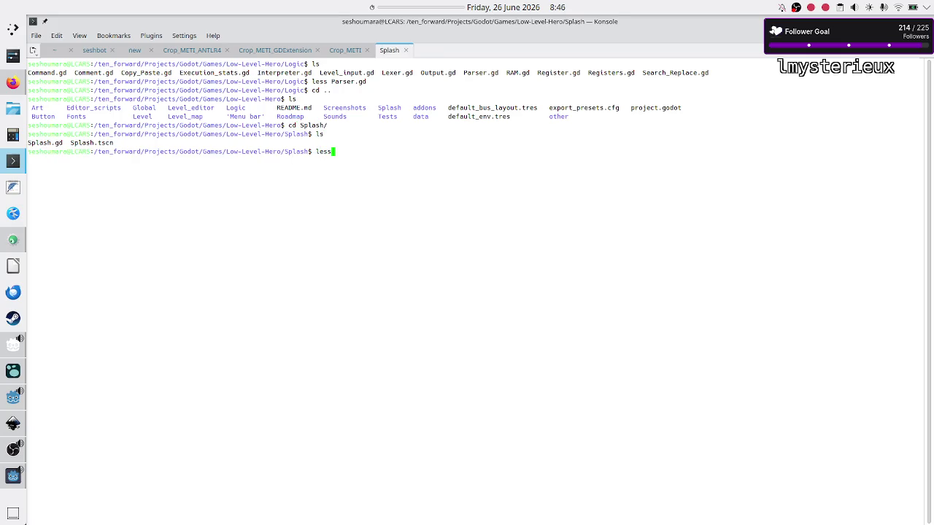
text(Sp)
key(Tab)
text(gd)
key(Return)
key(g)
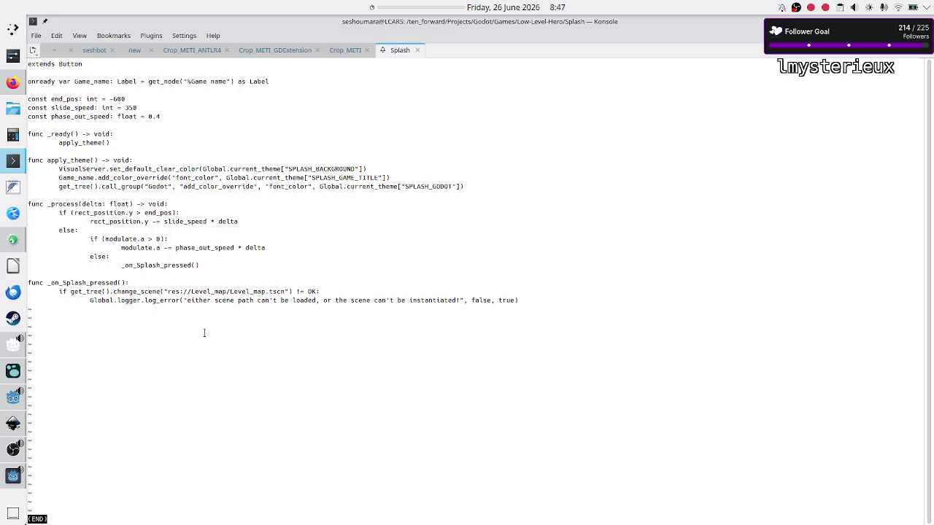
Step: Quit less, go back up to the project folder and change into Global/
text(qls)
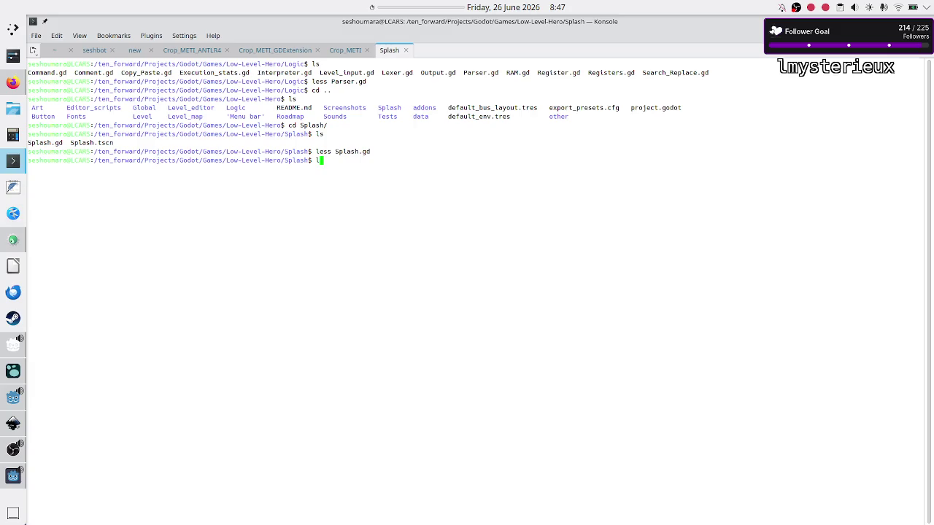
key(Return)
text(cd ..)
key(Return)
text(ls)
key(Return)
text(cd Global/)
key(Return)
Step: List the Global folder and open Global.gd in the less pager
text(ls)
key(Return)
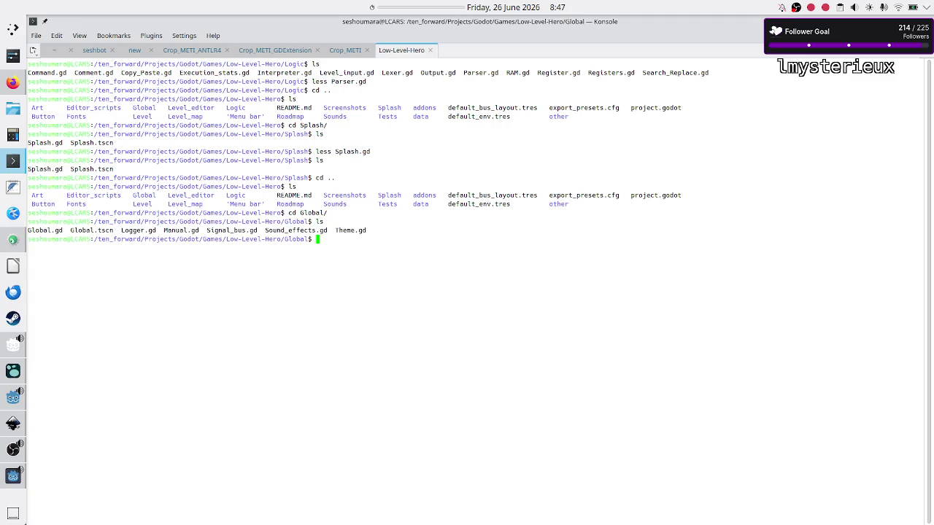
text(less)
text( G)
key(Tab)
text(g)
key(Tab)
key(Return)
key(space)
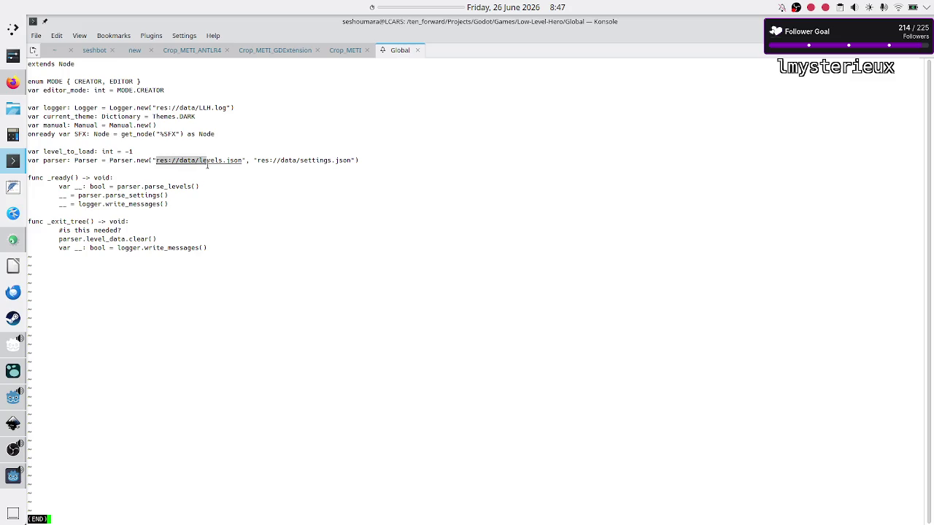
Step: Highlight the levels.json path in the Parser.new line to inspect it
drag(155, 160, 175, 159)
click(313, 164)
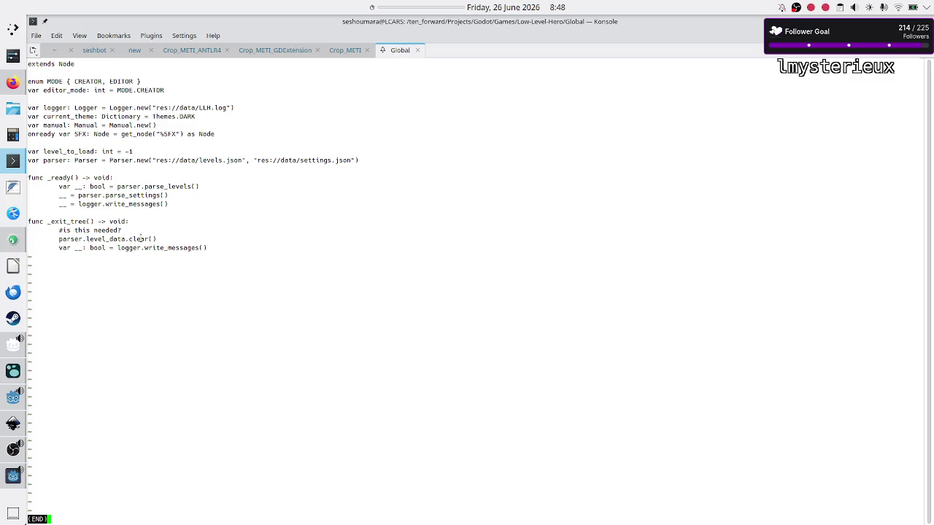
click(15, 408)
Step: Collapse Global, Level, Interpreter and Level_selection in the FileSystem dock, leaving Logic expanded
click(415, 207)
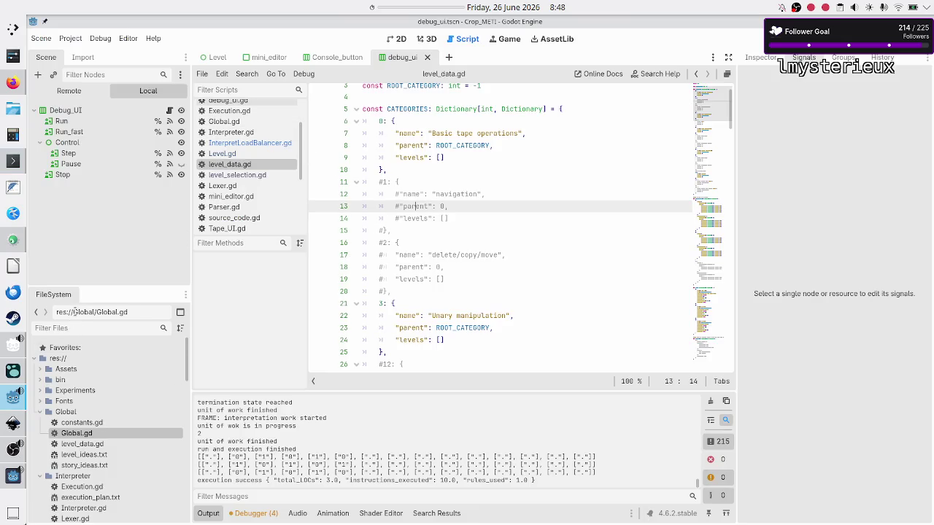
double_click(69, 412)
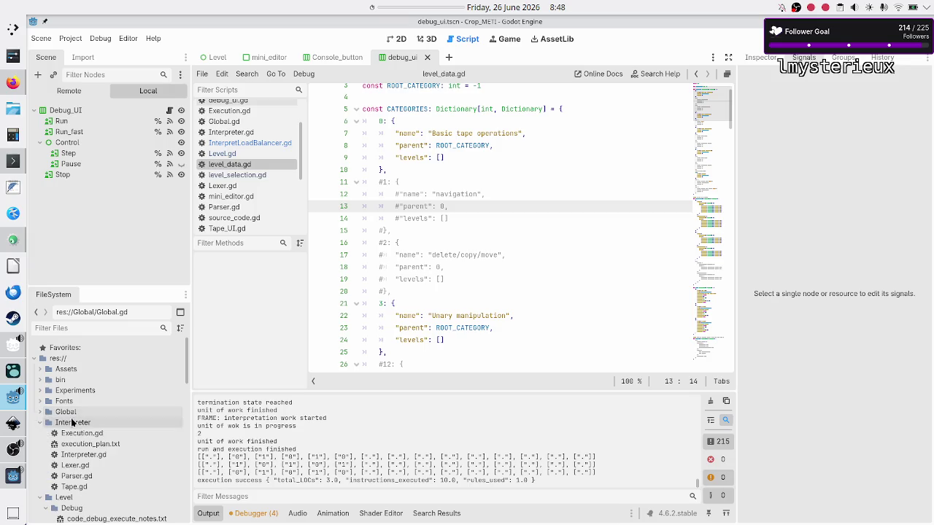
click(40, 497)
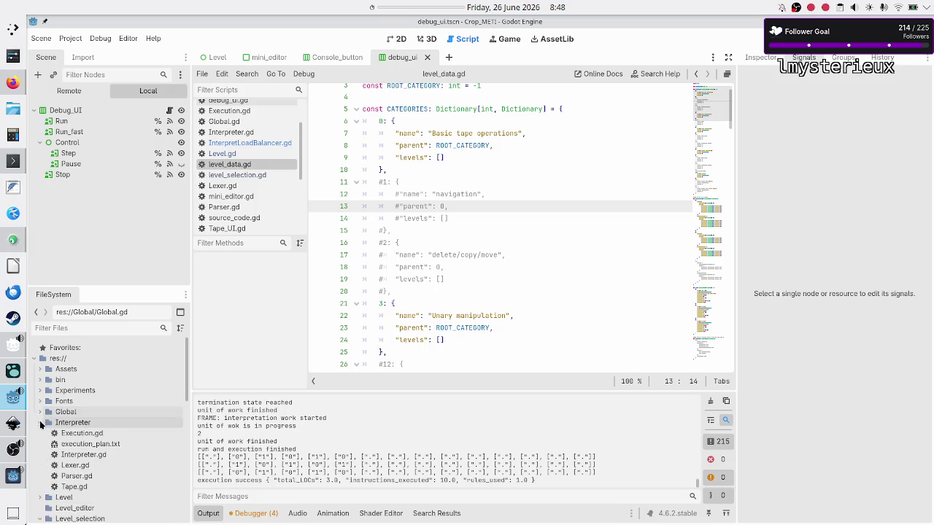
click(40, 423)
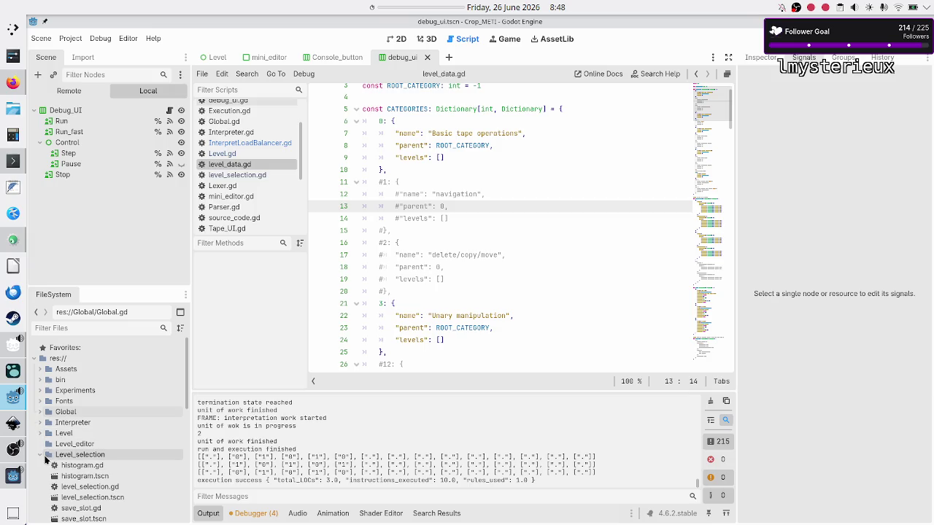
click(40, 454)
click(40, 465)
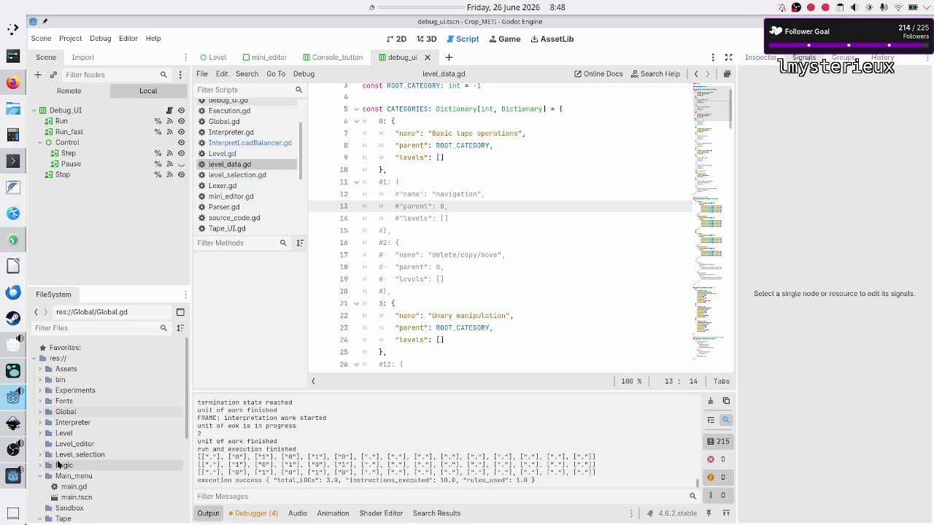
click(43, 466)
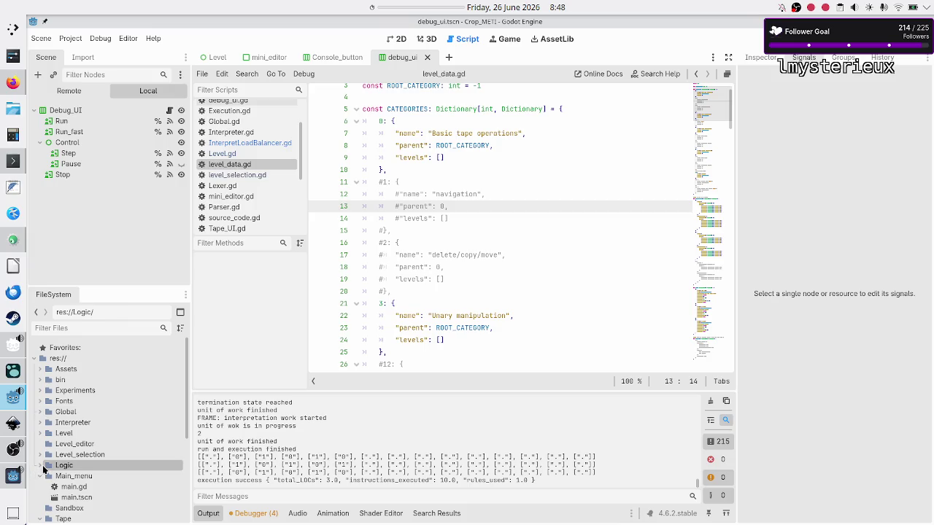
click(41, 466)
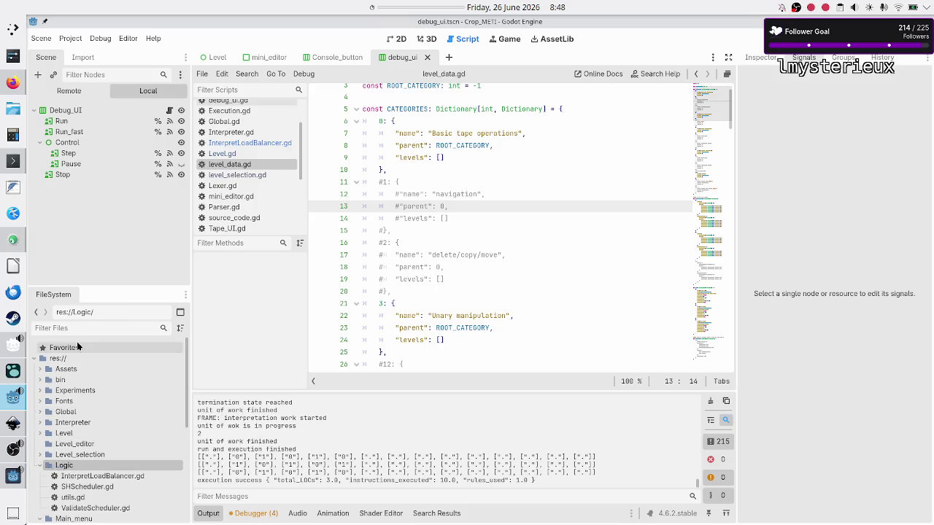
Step: Create the script res://Logic/GameDataParser.gd via the Logic folder's Create New > Script
right_click(72, 467)
mouse_move(211, 351)
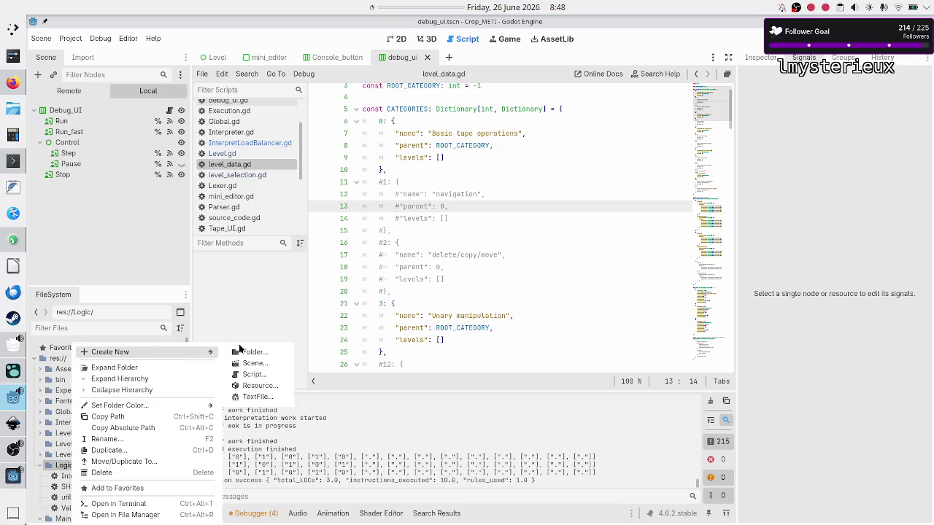
click(264, 375)
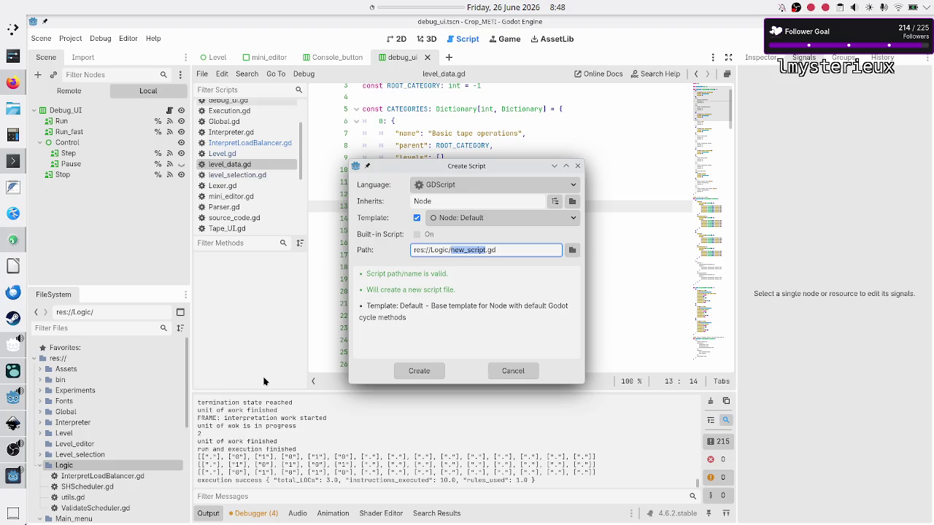
text(FileParser)
key(BackSpace)
key(BackSpace)
key(BackSpace)
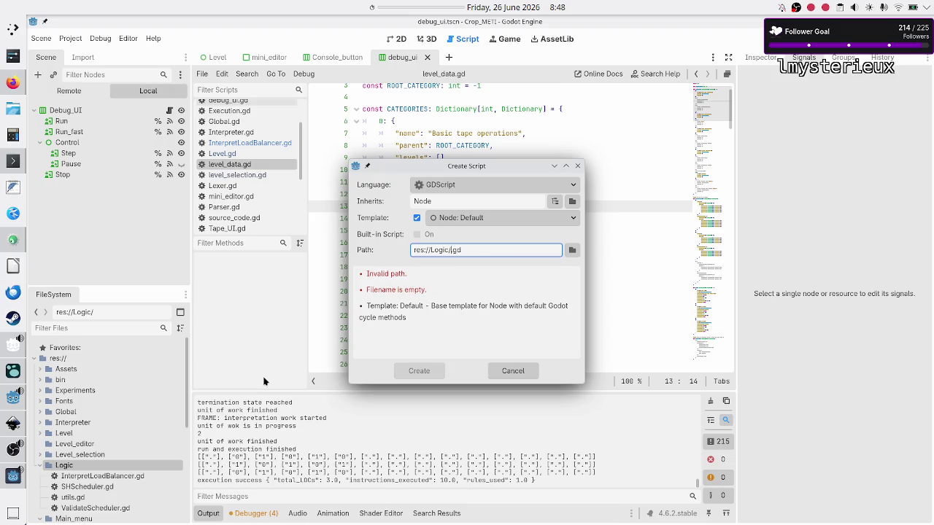
text(S)
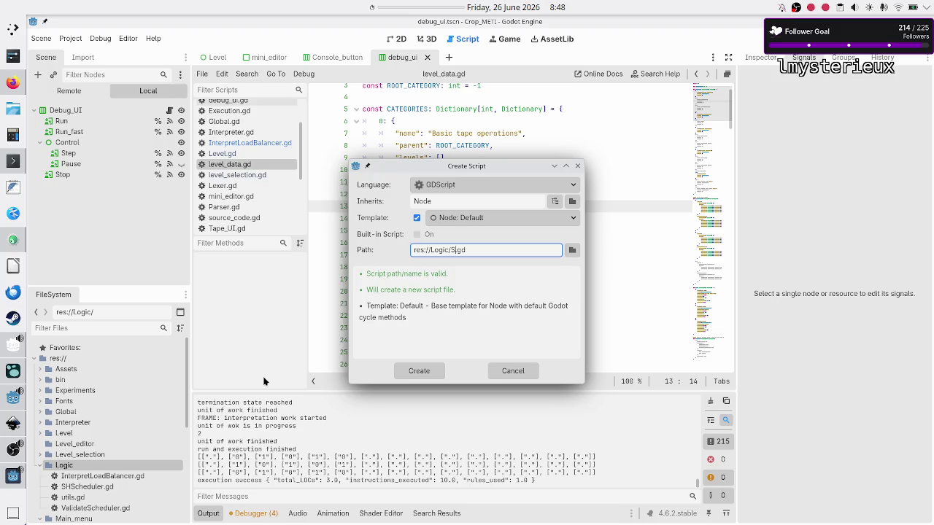
text(ave)
key(BackSpace)
key(BackSpace)
key(BackSpace)
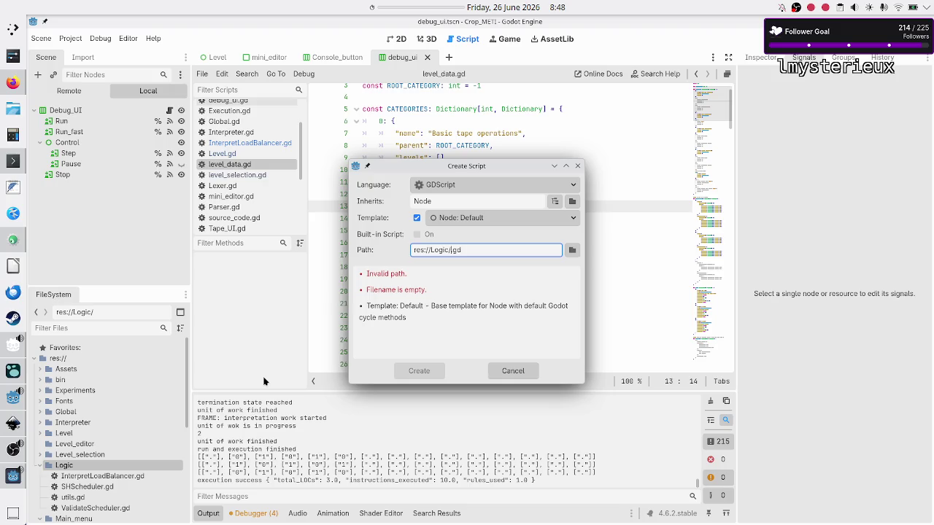
text(GameData)
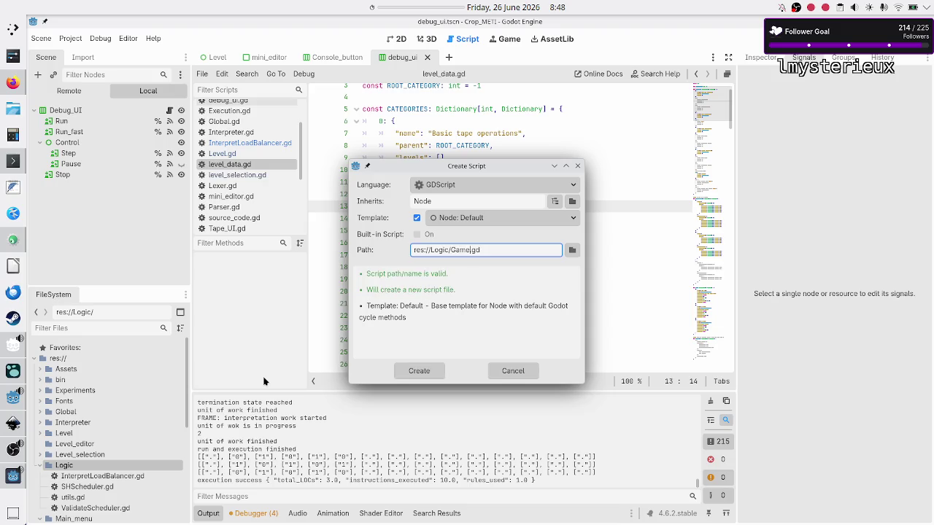
text(arser)
click(430, 375)
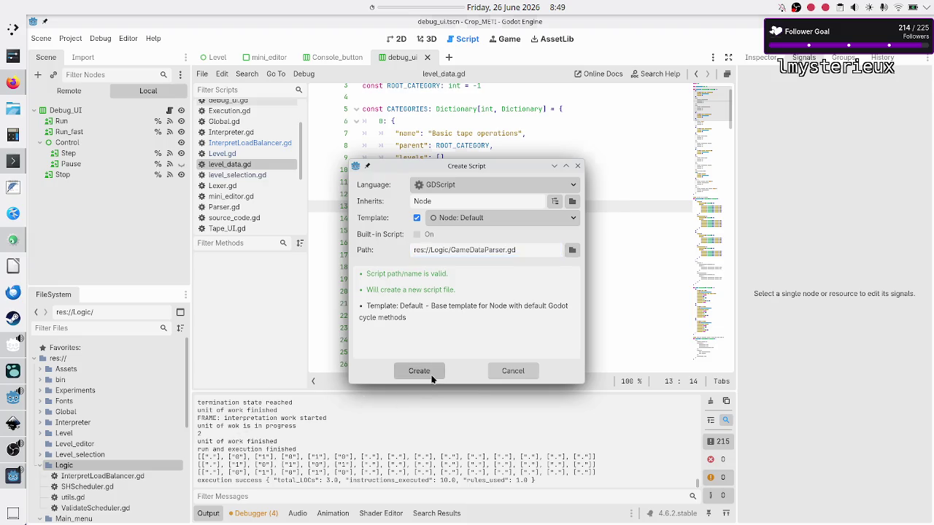
click(447, 153)
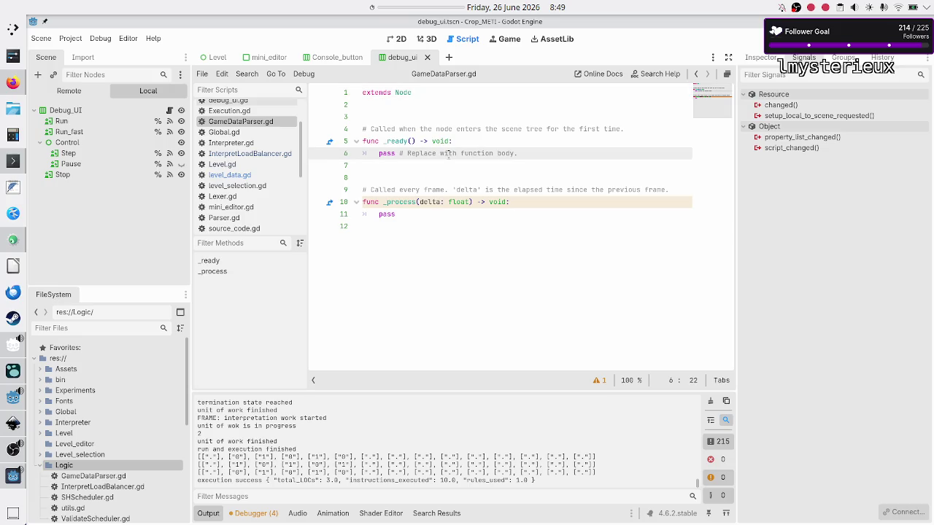
key(Up)
key(Up)
key(Up)
key(Up)
key(Up)
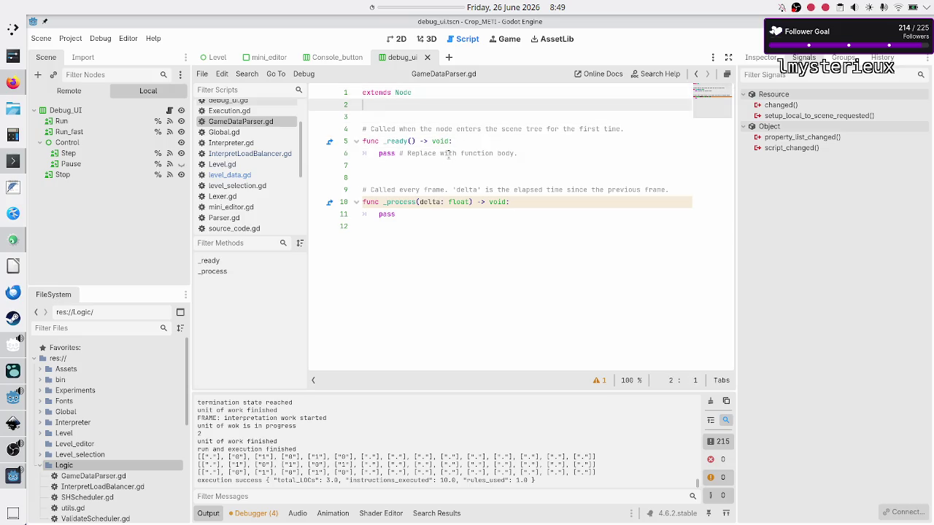
Step: Replace 'extends Node' with 'class_name GameDataParser' and delete the template functions
key(shift+Down)
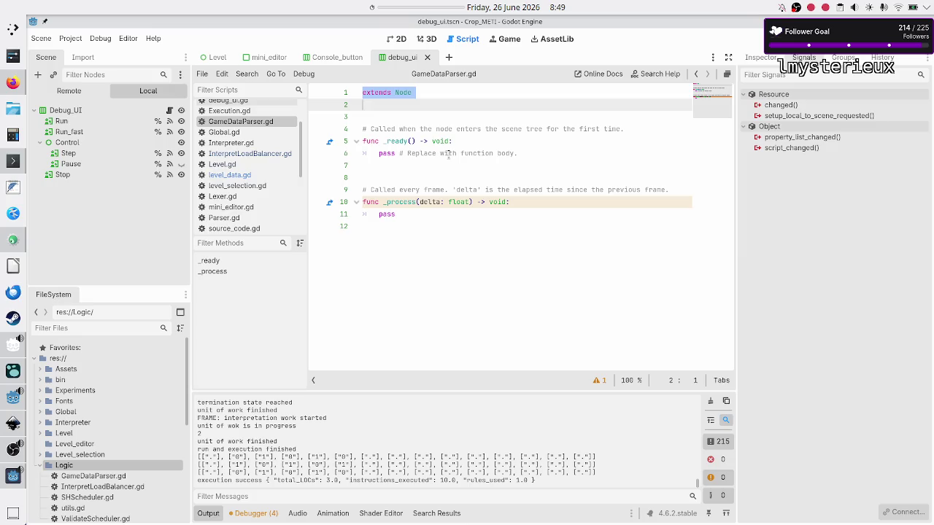
text(class)
text(name  GameDa)
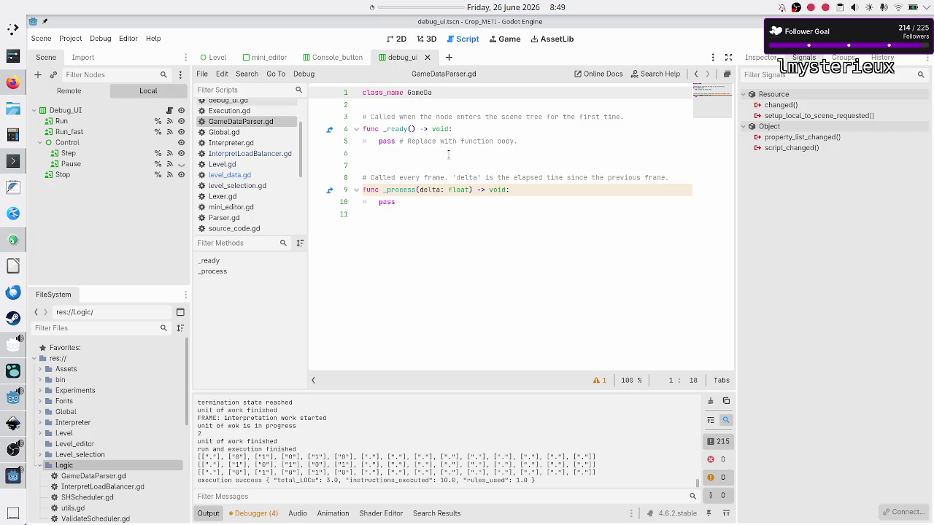
text(taParser)
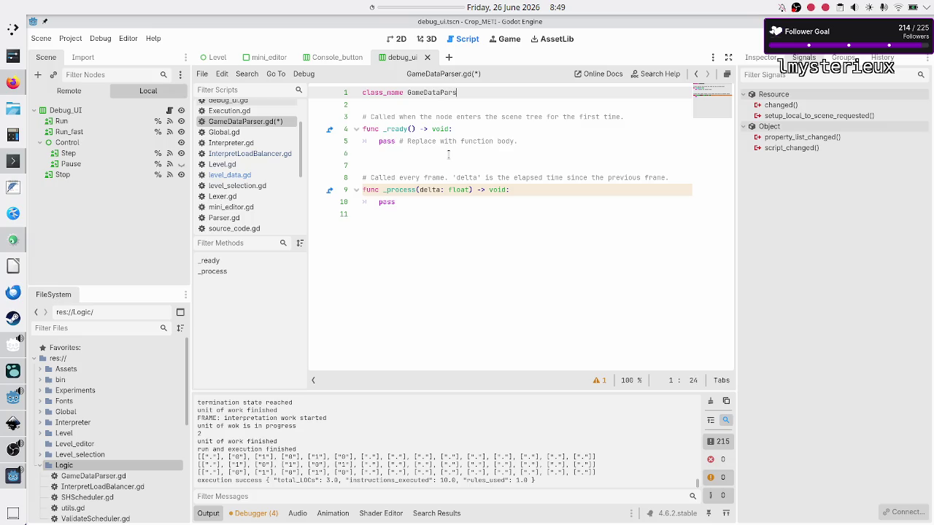
key(Down)
key(Down)
key(shift+Down)
key(shift+Down)
key(shift+Down)
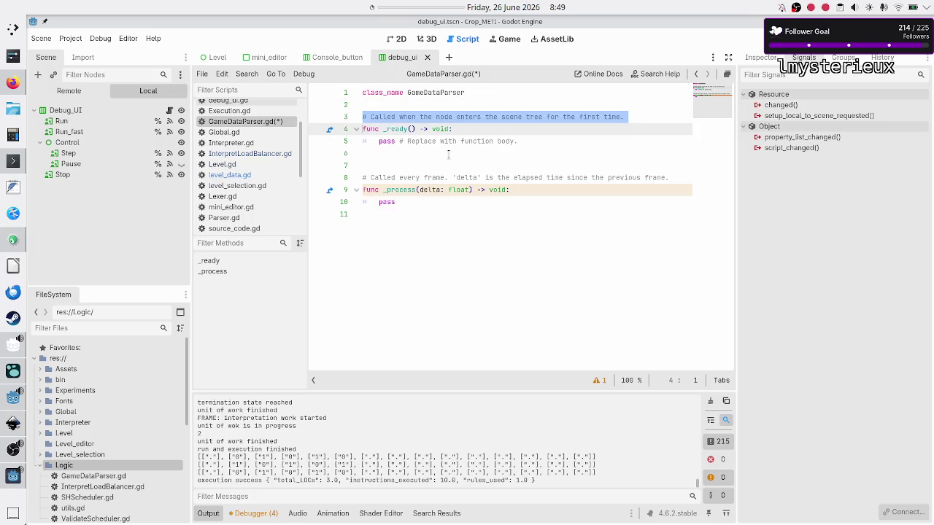
key(Delete)
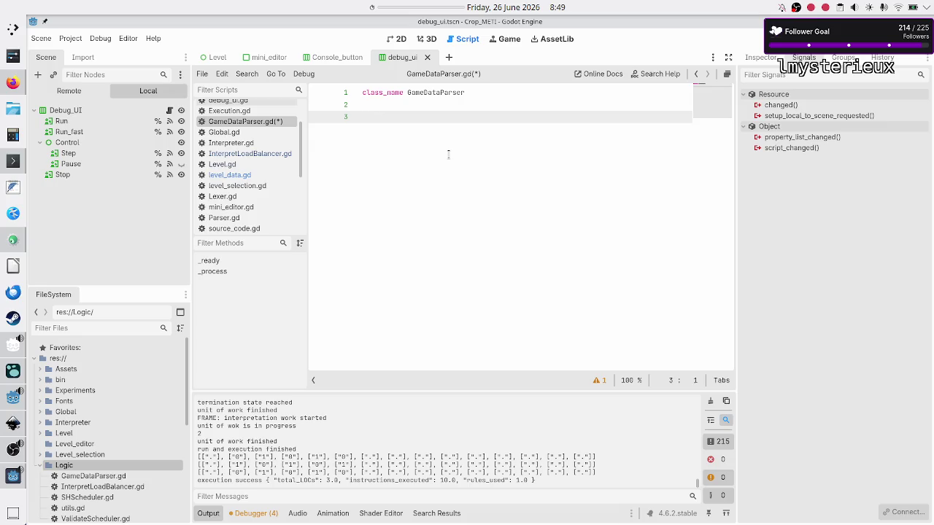
Step: In Konsole, quit the pager and move into the project's Logic folder
key(alt+Tab)
text(qcd ..)
key(Return)
text(cd Logic/)
key(Return)
Step: Open Parser.gd in the less pager and highlight the level_file variable
text(less Par)
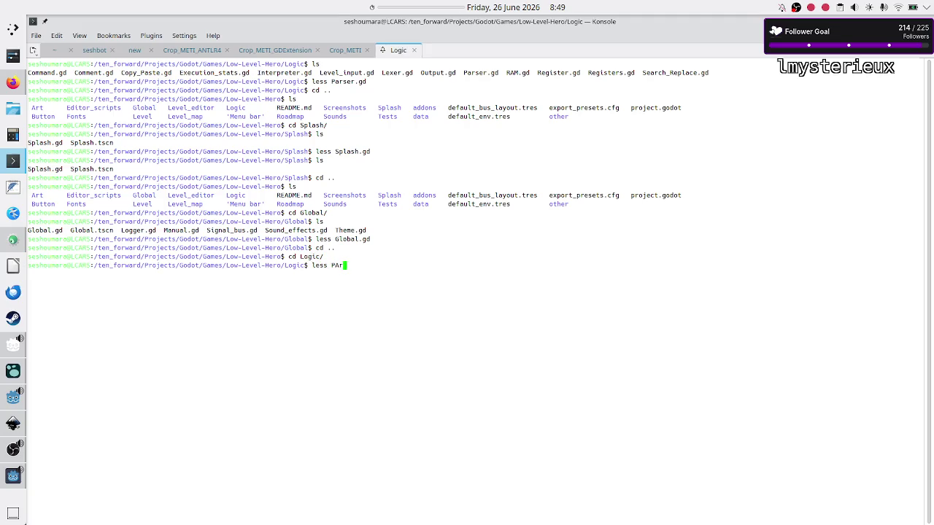
key(Tab)
key(Return)
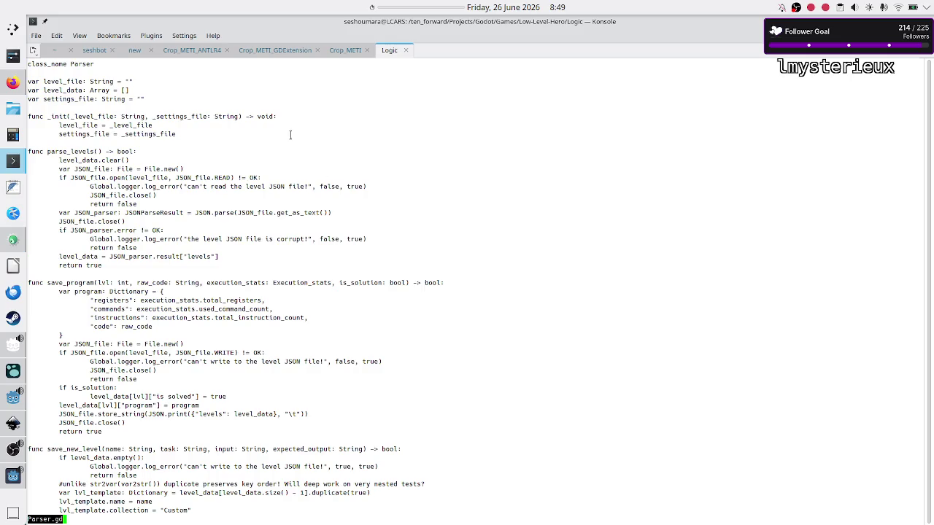
double_click(67, 82)
Step: Scroll through Parser.gd and compare the level_file and settings_file declarations
scroll(114, 260, down, 8)
text(:)
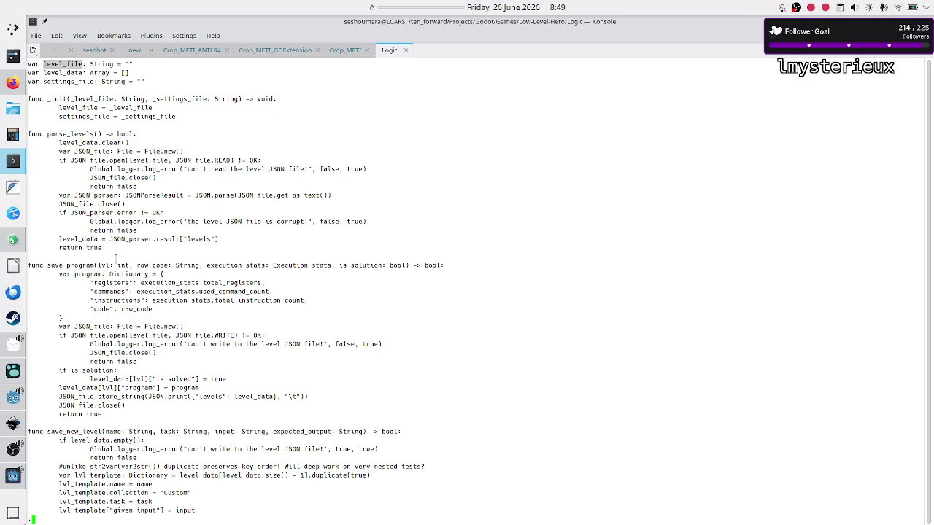
scroll(115, 260, down, 10)
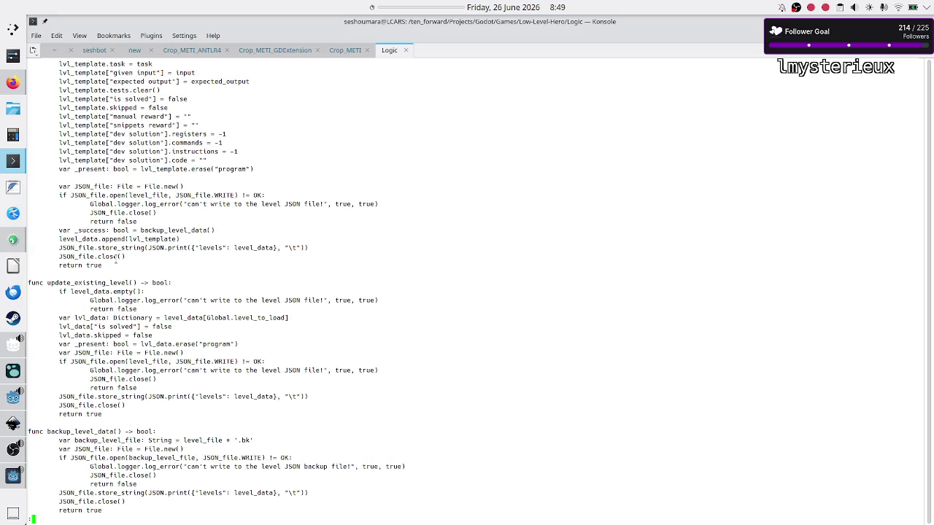
scroll(115, 257, down, 7)
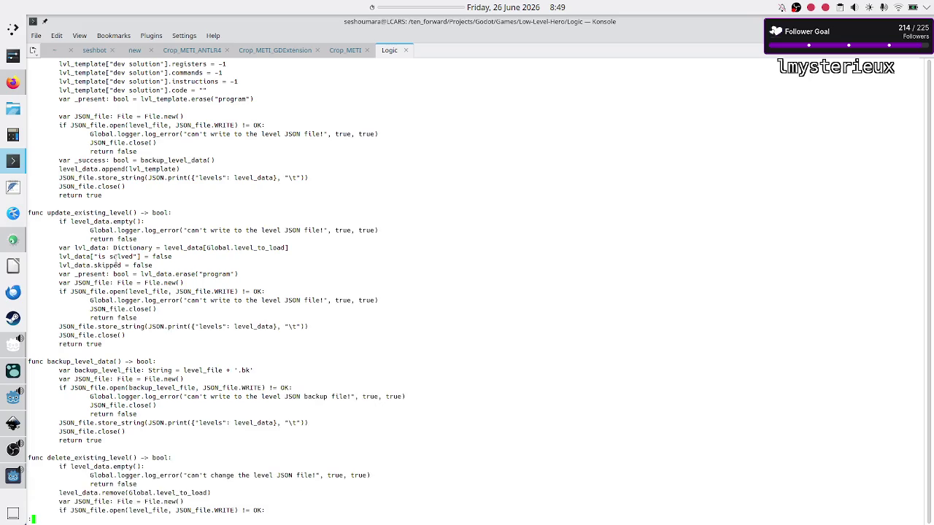
scroll(115, 258, down, 1)
scroll(115, 257, up, 14)
scroll(115, 256, up, 11)
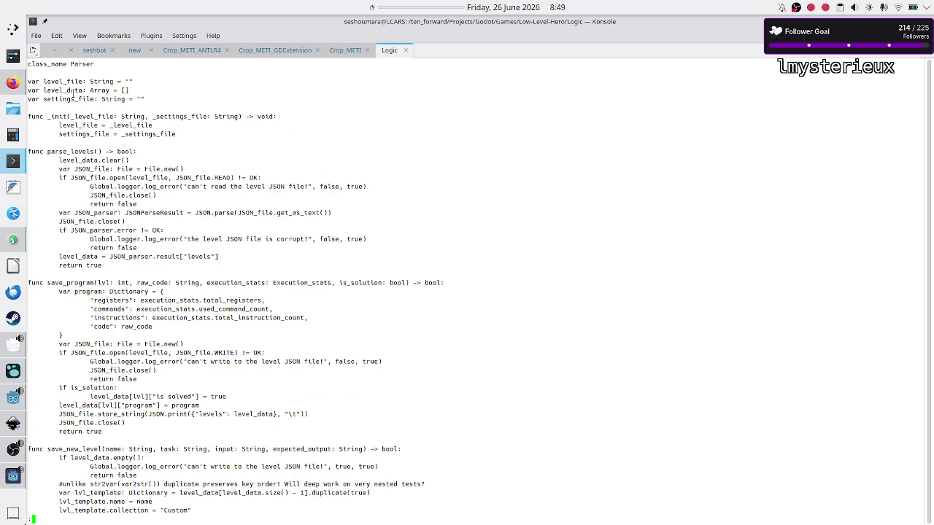
double_click(68, 98)
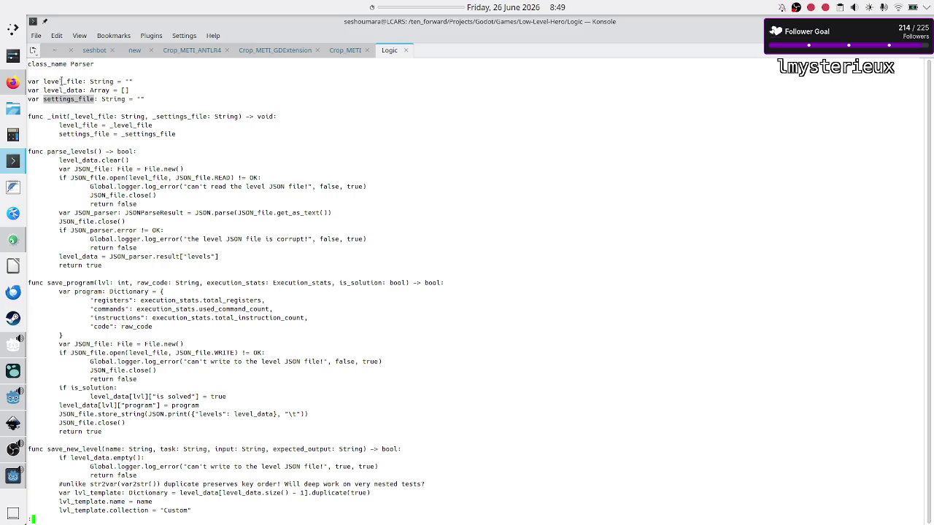
double_click(62, 81)
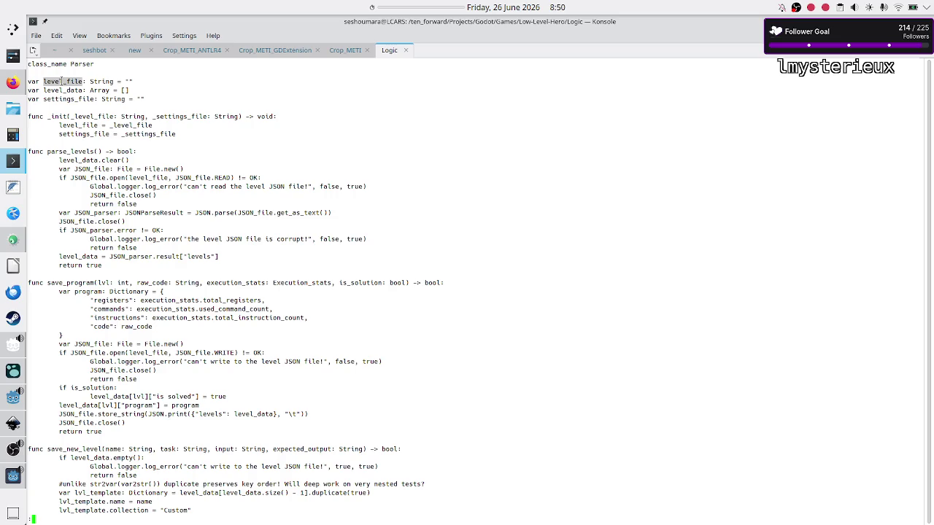
double_click(73, 100)
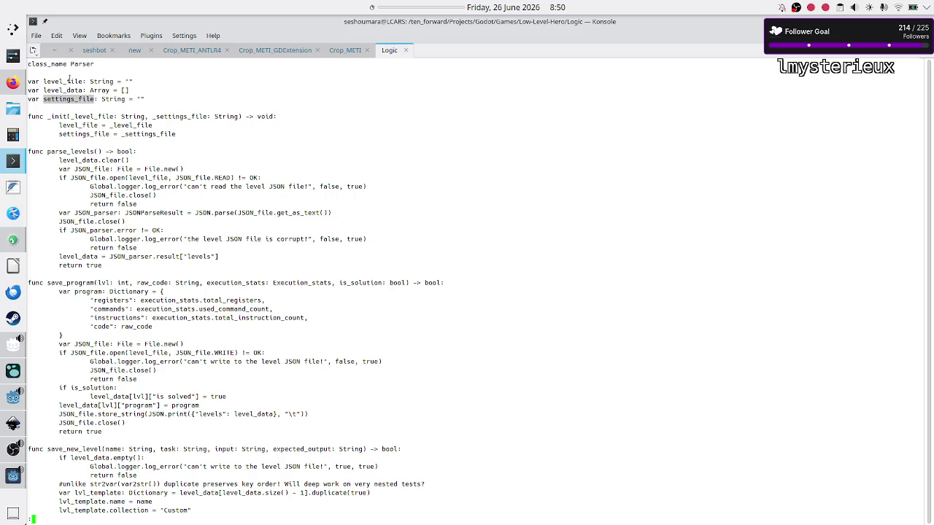
double_click(69, 81)
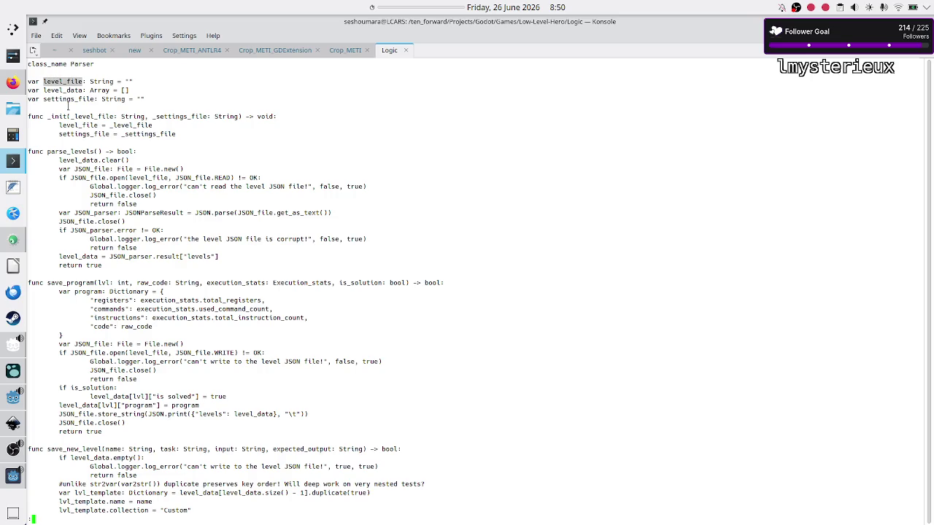
double_click(70, 98)
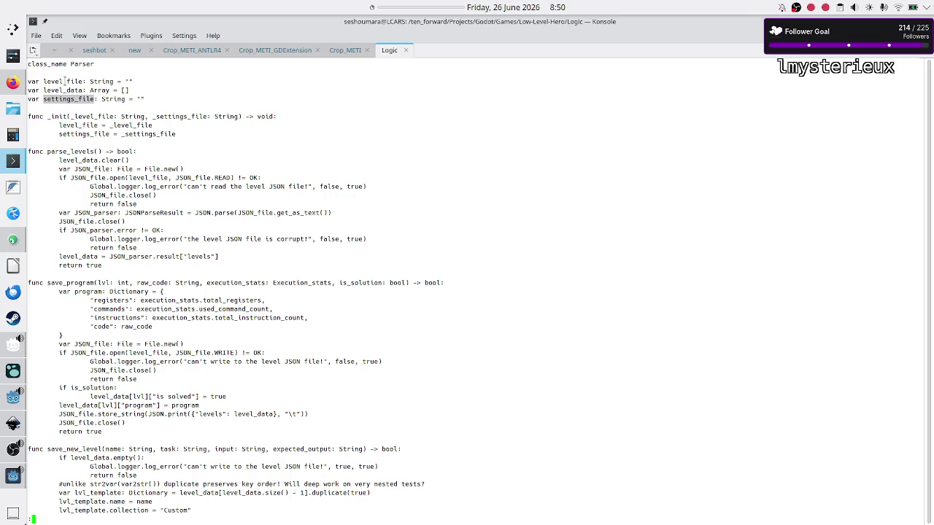
double_click(65, 81)
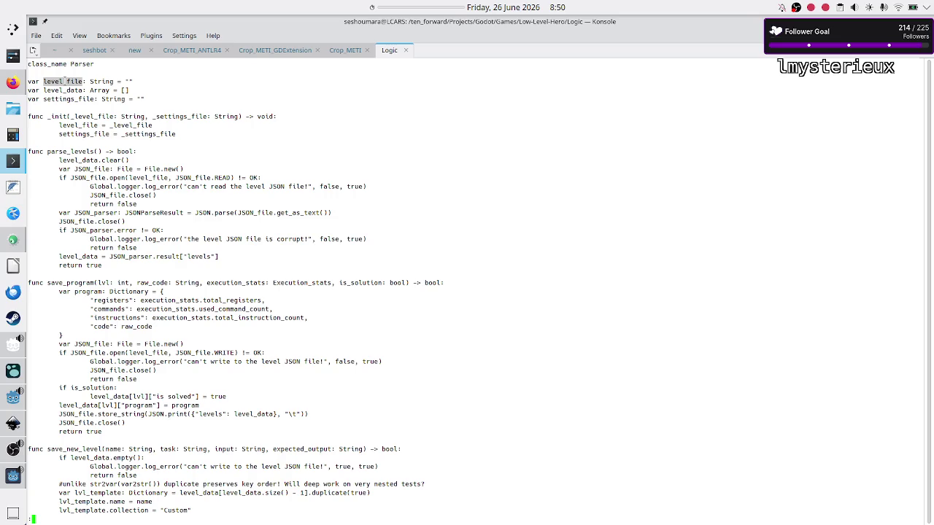
click(114, 86)
mouse_move(149, 103)
mouse_down()
mouse_move(29, 90)
mouse_move(51, 81)
mouse_move(34, 81)
mouse_up()
click(33, 81)
drag(43, 90, 132, 91)
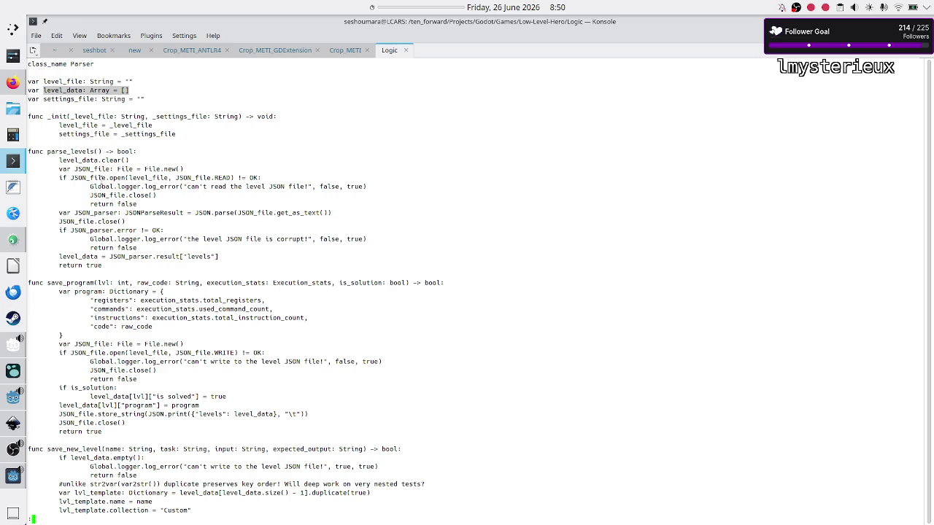
double_click(76, 256)
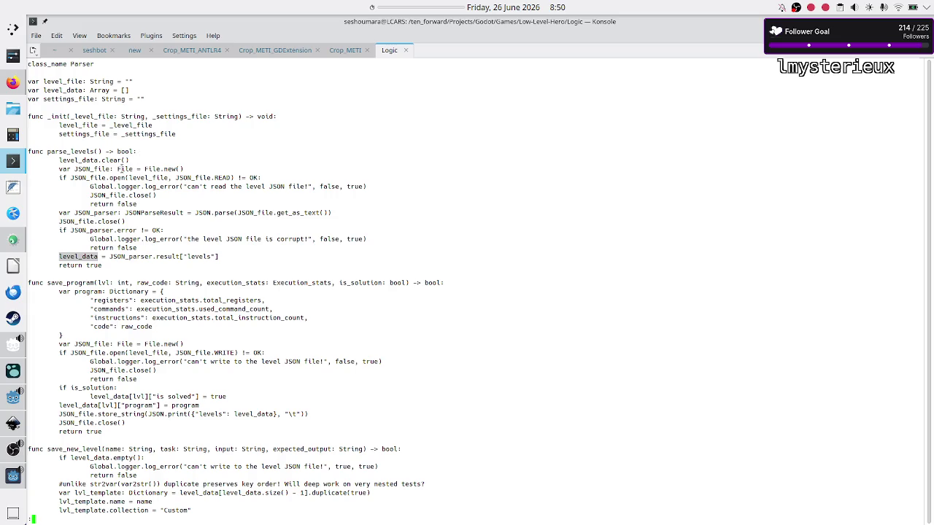
drag(117, 151, 138, 151)
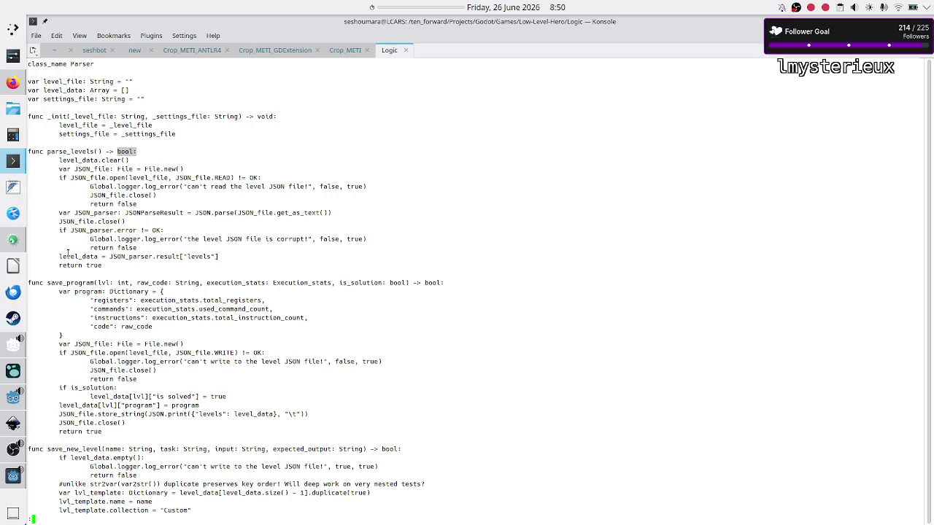
drag(66, 256, 170, 259)
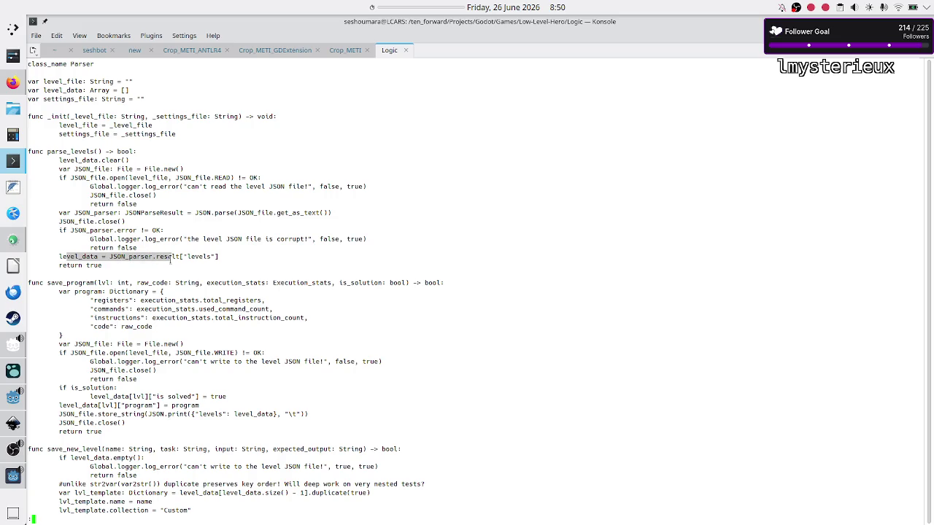
click(171, 259)
drag(57, 259, 184, 257)
click(159, 257)
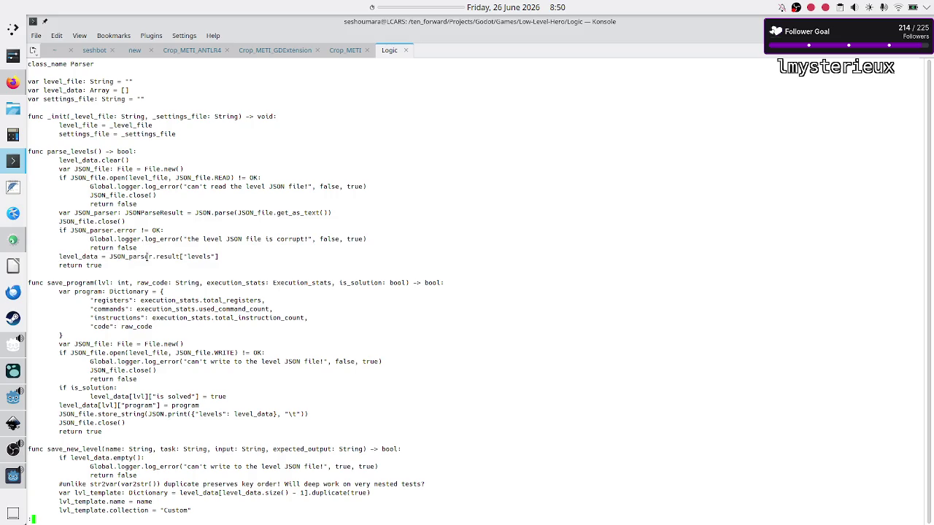
drag(59, 257, 219, 257)
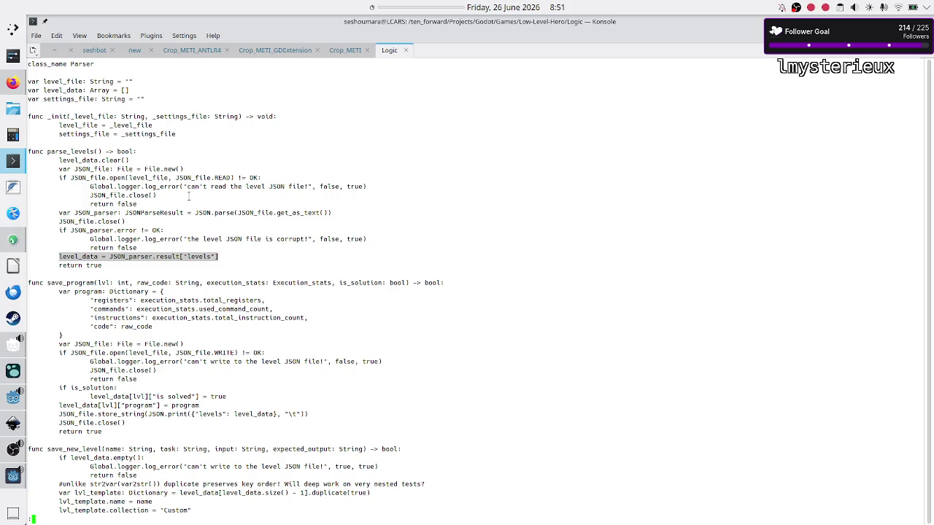
click(87, 264)
mouse_move(129, 257)
mouse_down()
mouse_move(102, 266)
mouse_move(208, 258)
mouse_up()
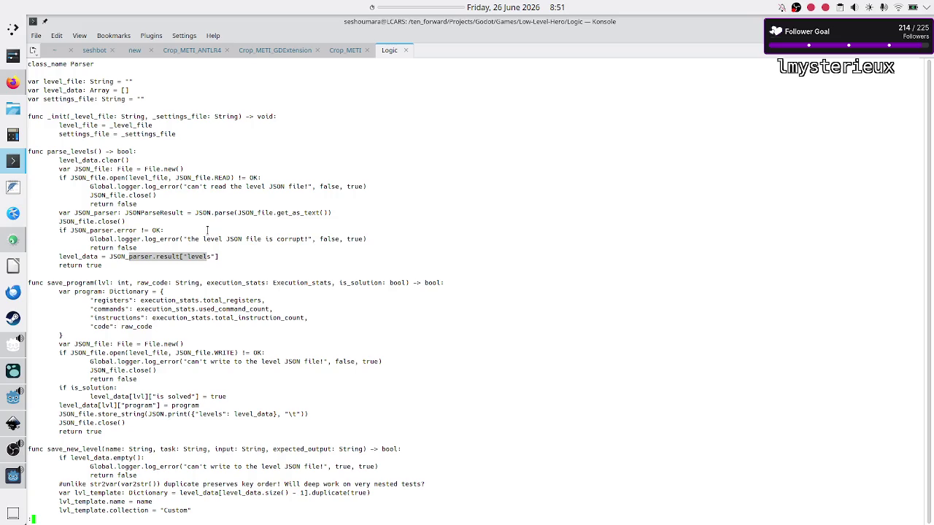
click(231, 260)
mouse_move(222, 259)
mouse_down()
mouse_move(102, 258)
mouse_move(110, 253)
mouse_up()
click(126, 151)
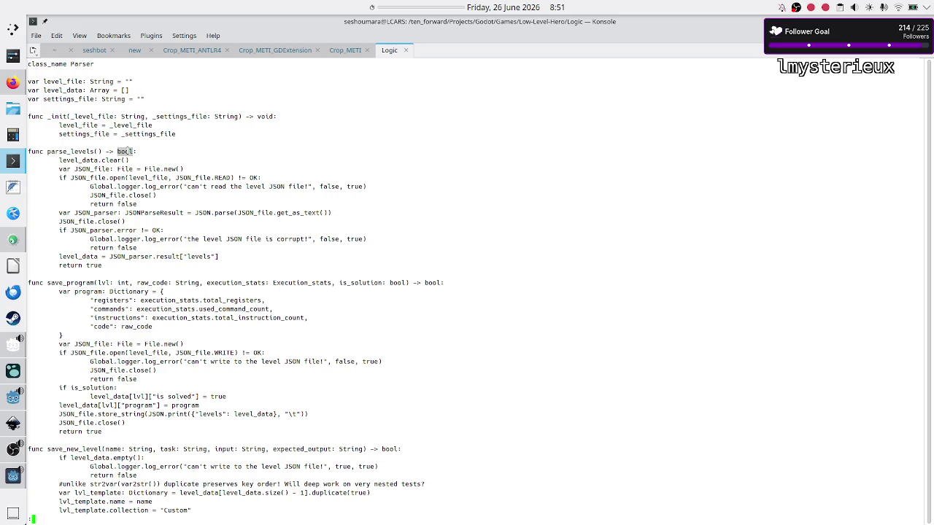
double_click(93, 257)
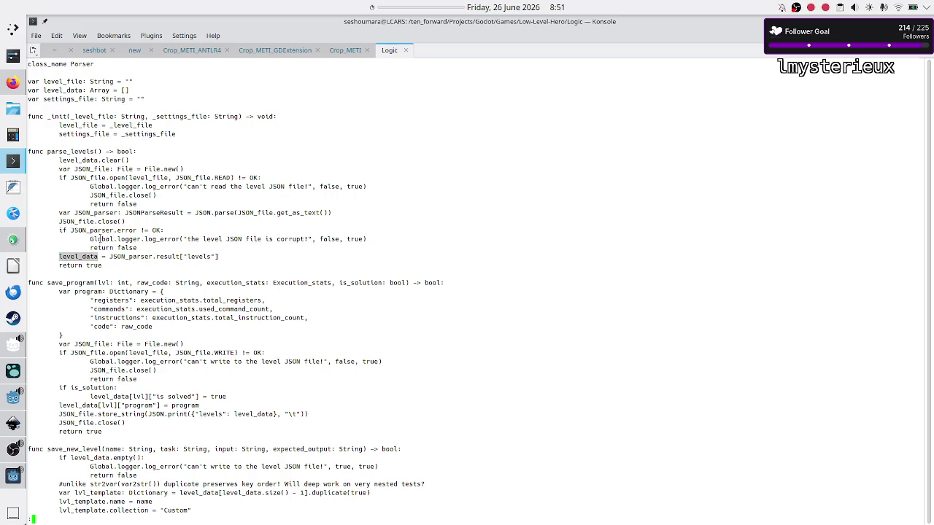
double_click(121, 152)
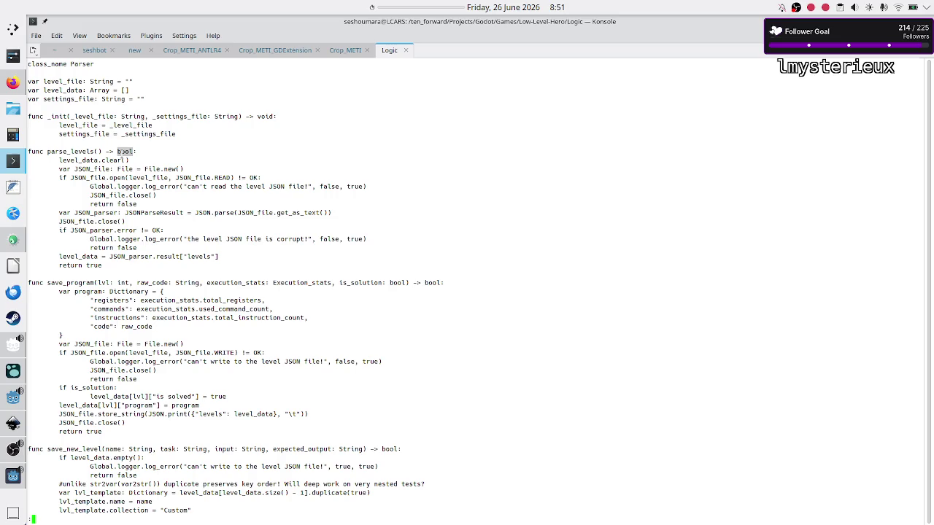
click(121, 212)
key(alt+Tab)
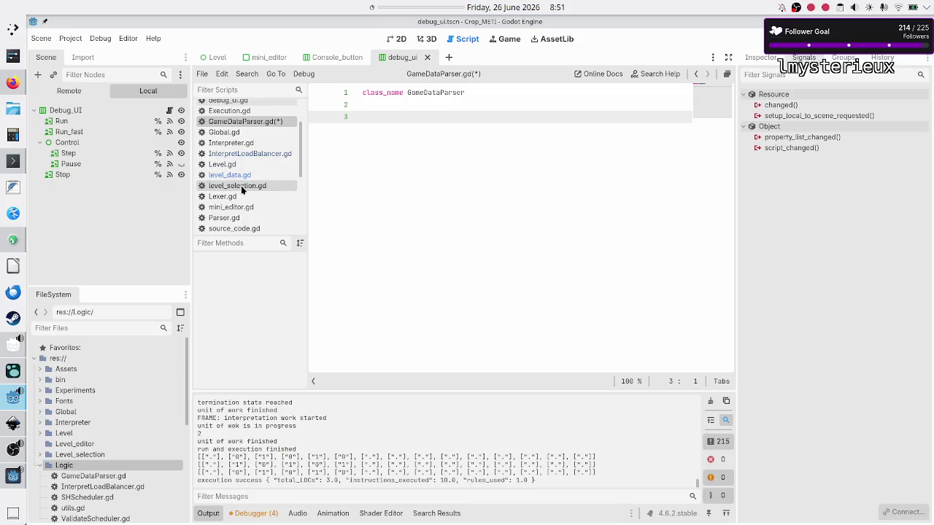
Step: Open constants.gd and move to the empty line after the background colour constant
scroll(241, 186, up, 2)
click(229, 129)
click(398, 129)
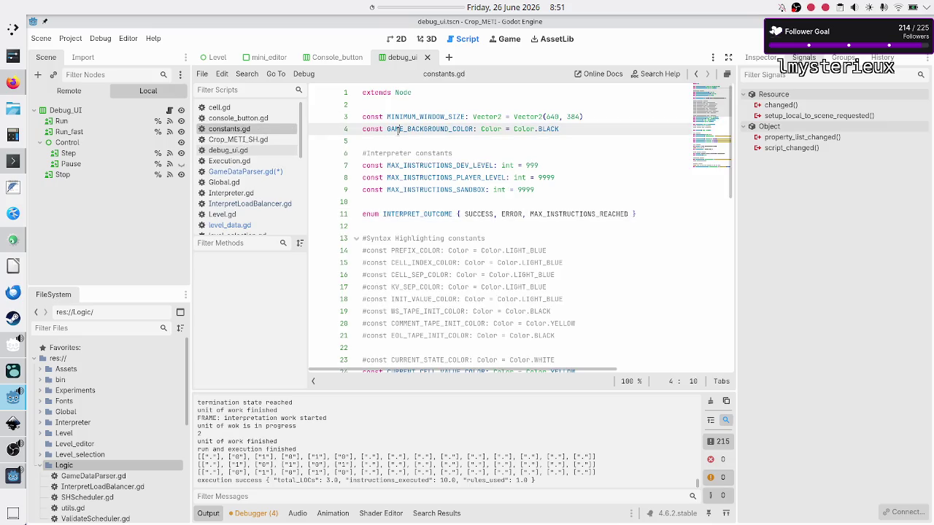
key(Down)
key(Down)
key(Down)
key(Up)
key(Up)
key(Up)
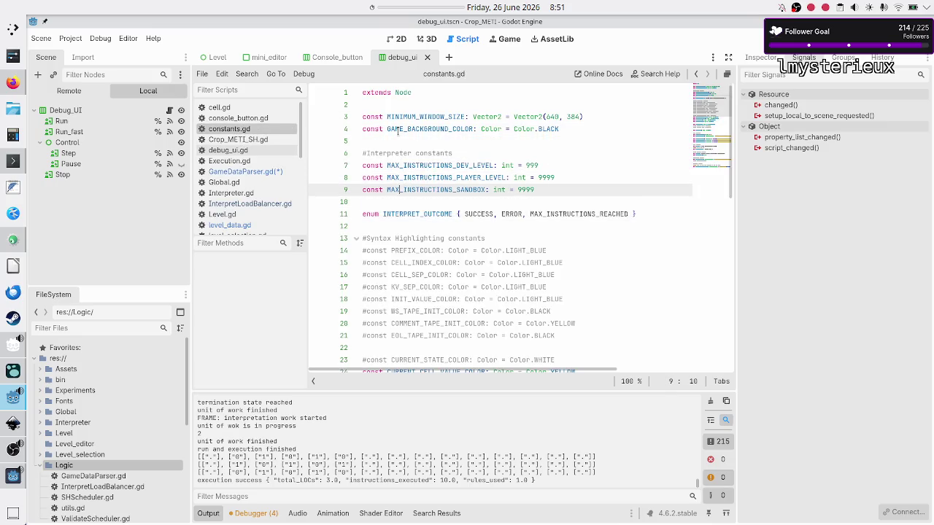
key(Up)
key(Up)
key(Up)
key(Down)
key(Down)
key(Down)
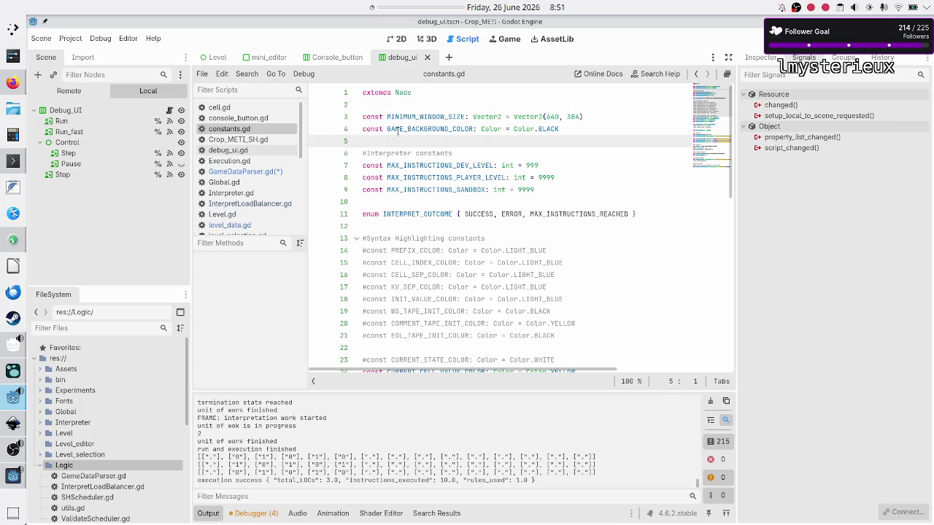
Step: Insert blank lines and type the section comment '#Game data files'
key(Return)
key(Return)
key(Up)
text(#)
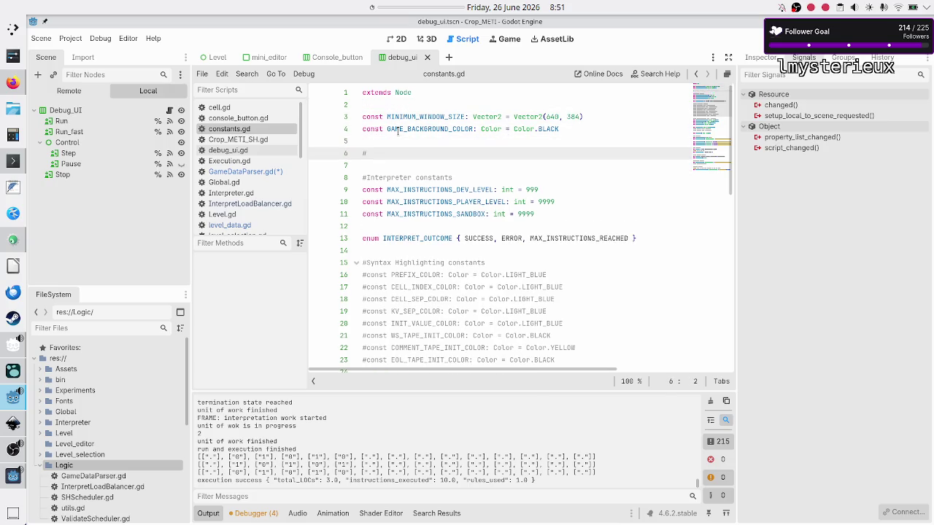
text(GAME)
key(BackSpace)
key(BackSpace)
key(BackSpace)
text(Game data )
text(files)
key(Return)
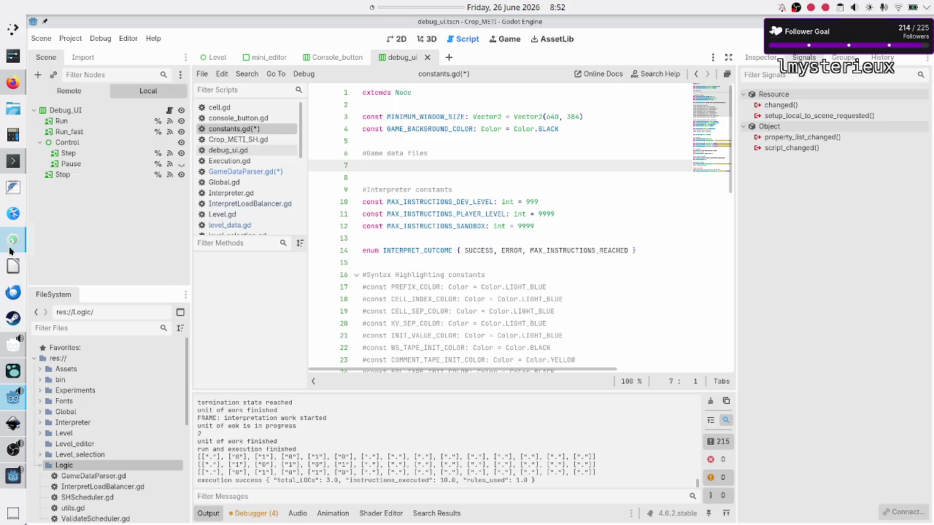
click(13, 371)
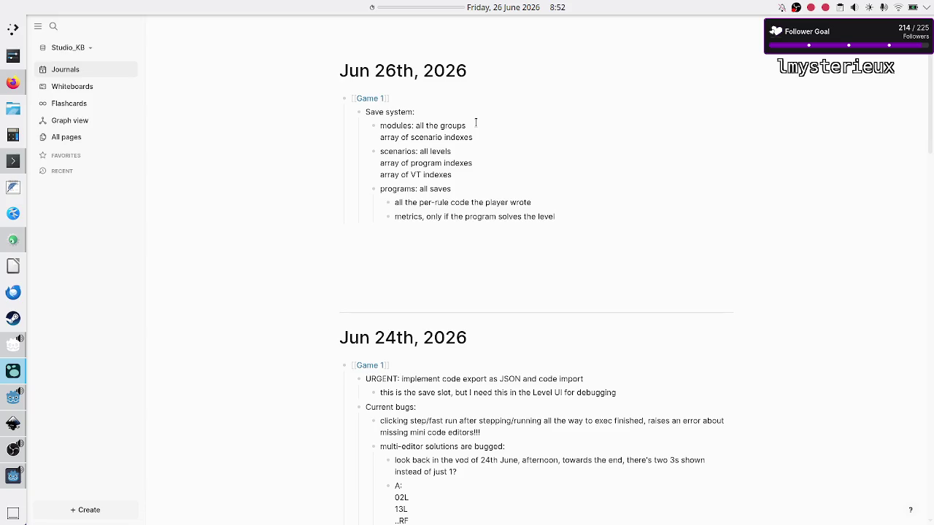
Step: Stop editing the metrics note and drag-select the Save system block with its children
key(Escape)
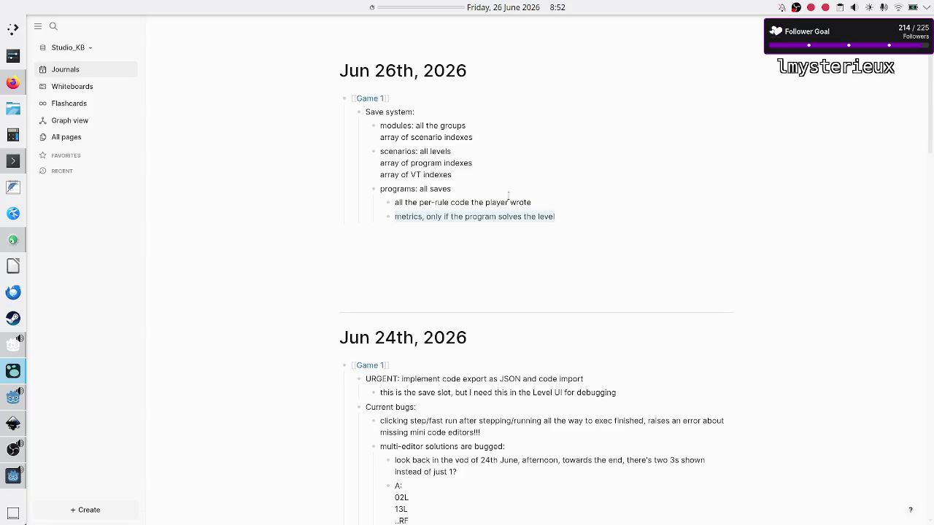
key(Escape)
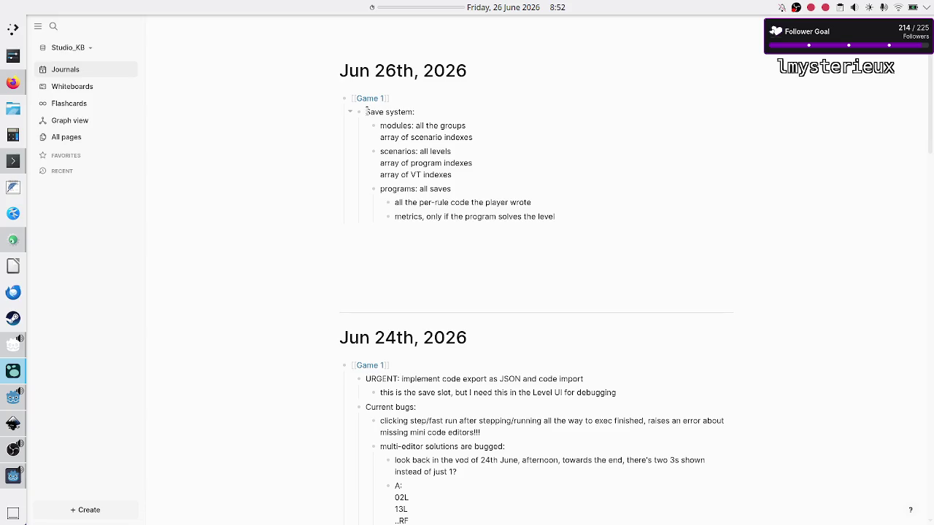
drag(367, 112, 469, 182)
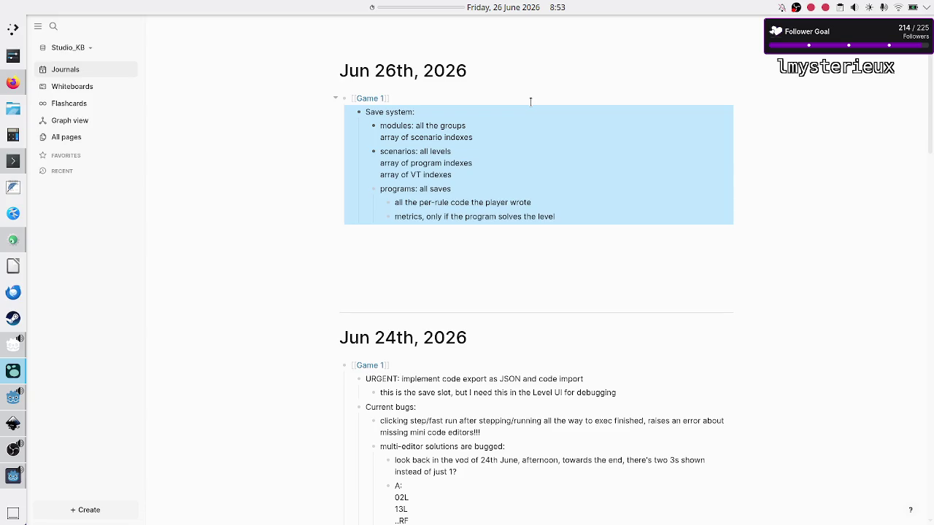
Step: Select the 'Save system:' text in the Logseq journal, then raise the Crop_METI debug game
click(421, 111)
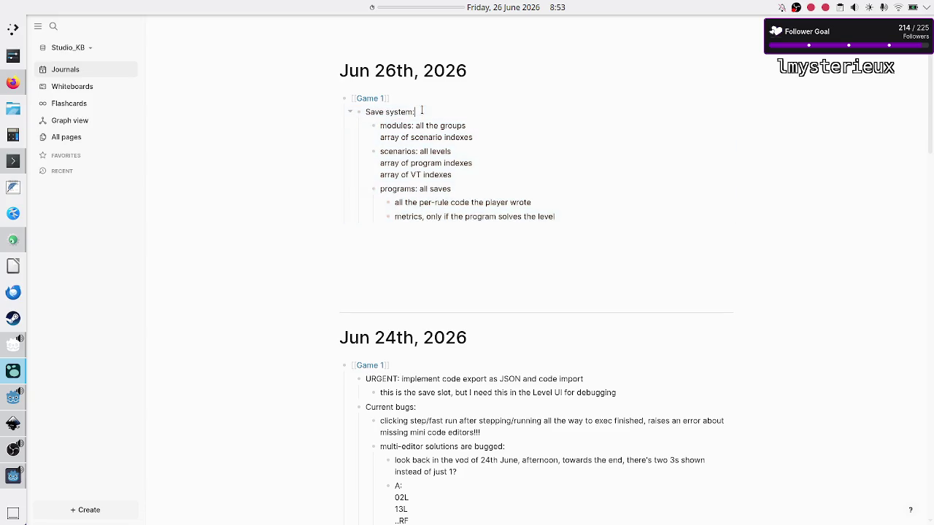
key(Escape)
click(366, 111)
drag(366, 111, 417, 110)
double_click(424, 110)
shift+click(365, 112)
click(13, 475)
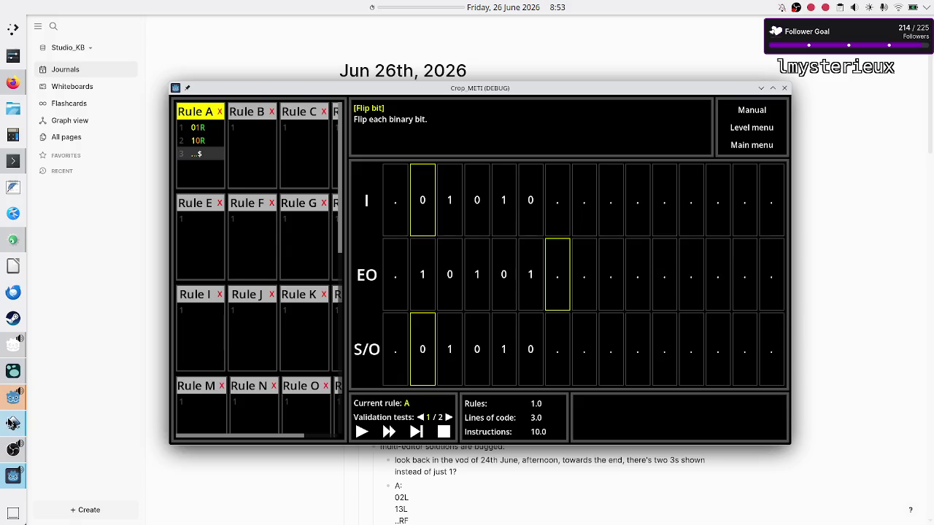
Step: Stop the game, relaunch it with F6, and return to the editor at the breakpoint
click(14, 396)
click(380, 427)
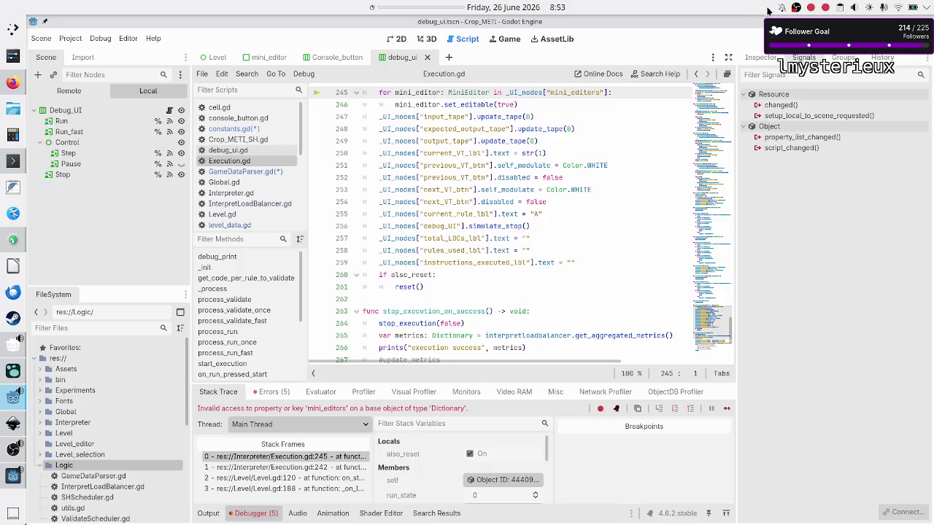
key(F8)
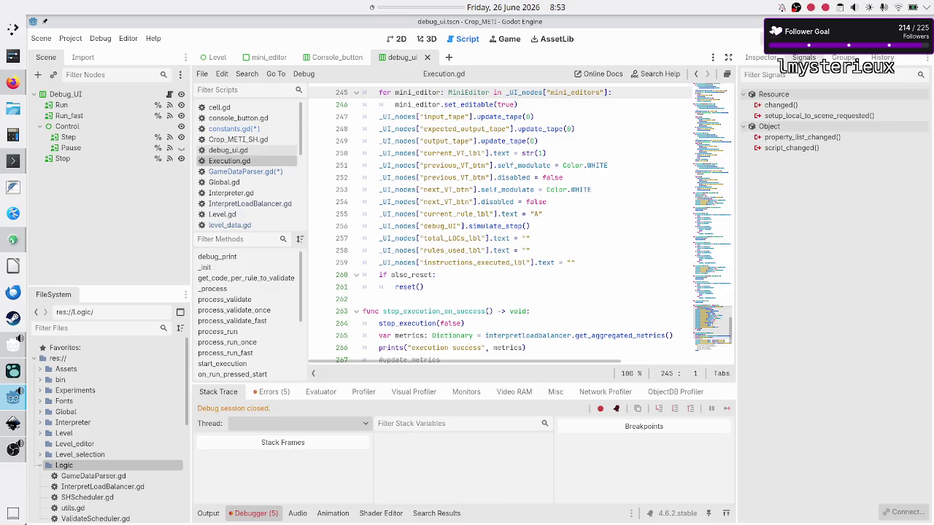
key(F6)
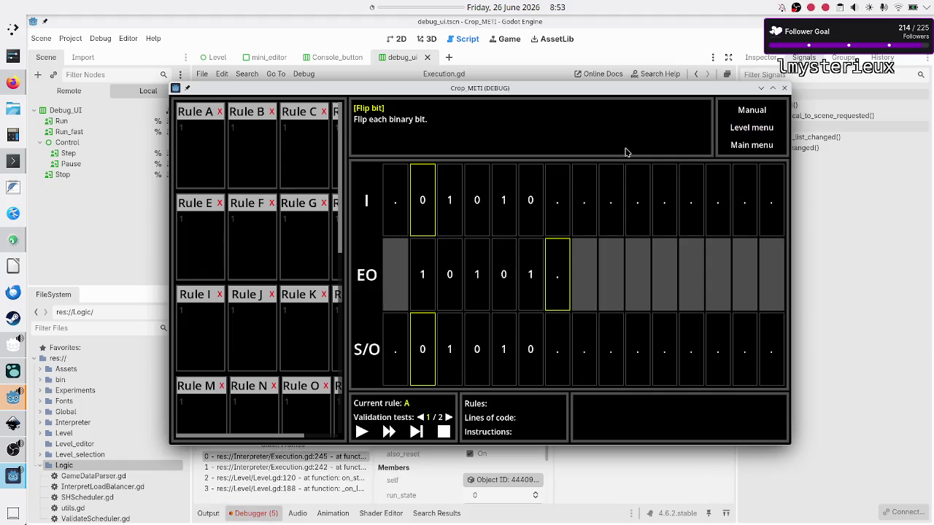
click(835, 316)
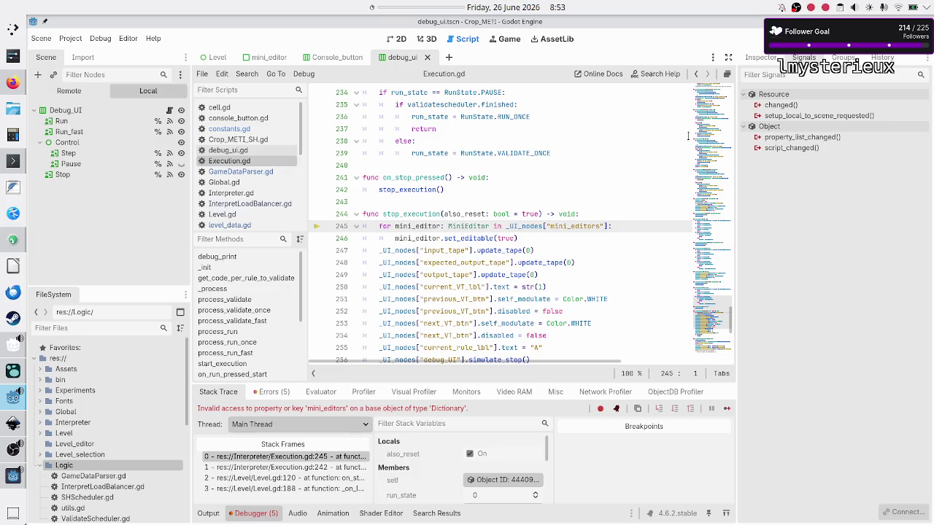
Step: Rerun with F5 and leave the level to hit the mini_editors error at Execution.gd line 245
key(F8)
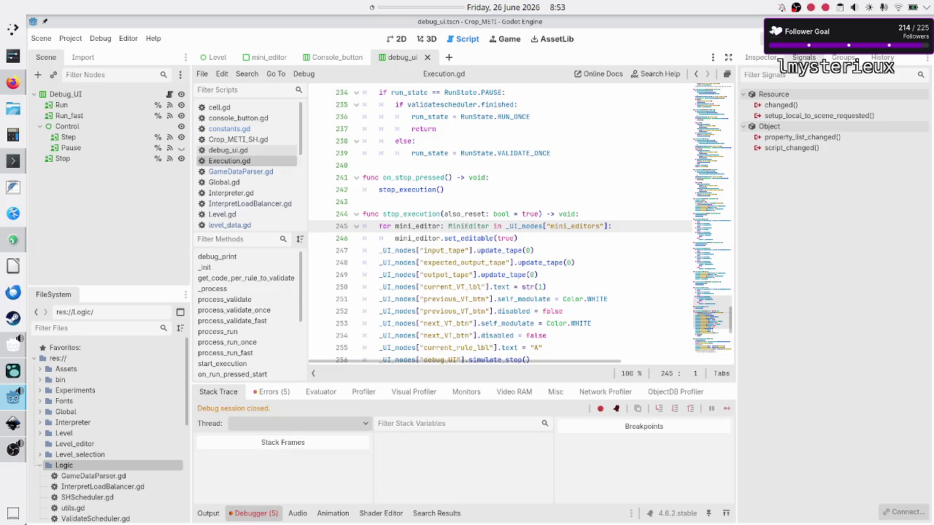
key(F5)
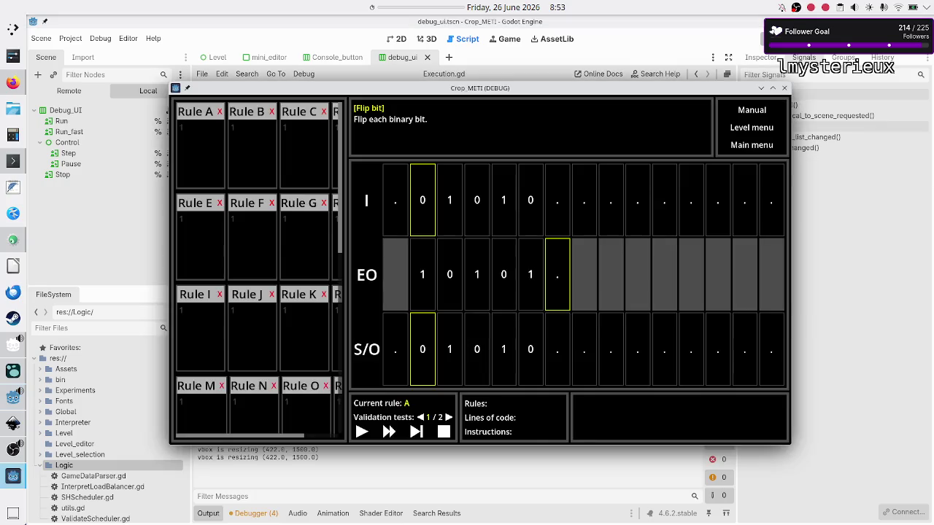
click(755, 148)
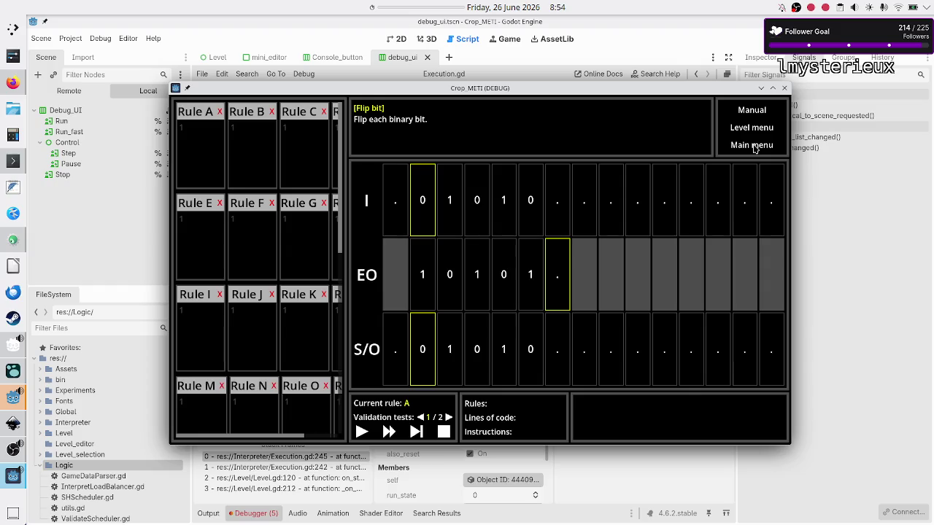
click(848, 218)
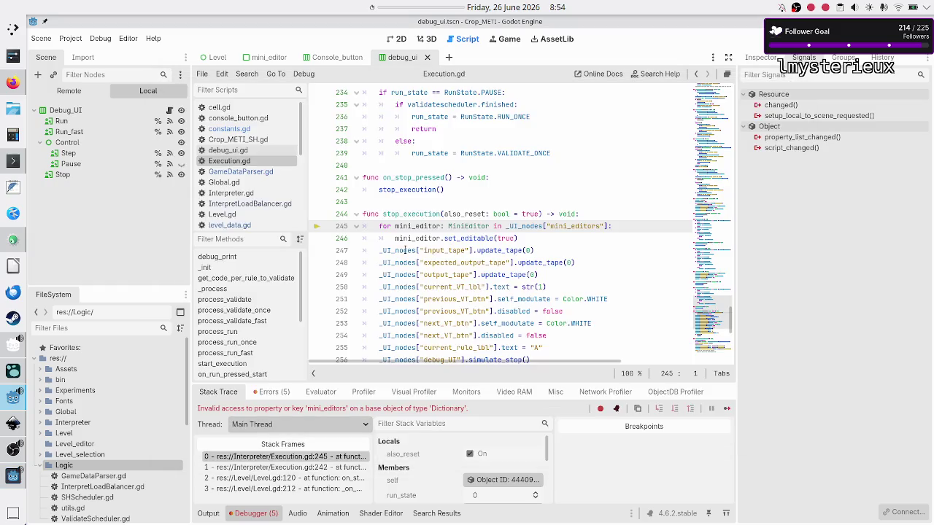
double_click(400, 213)
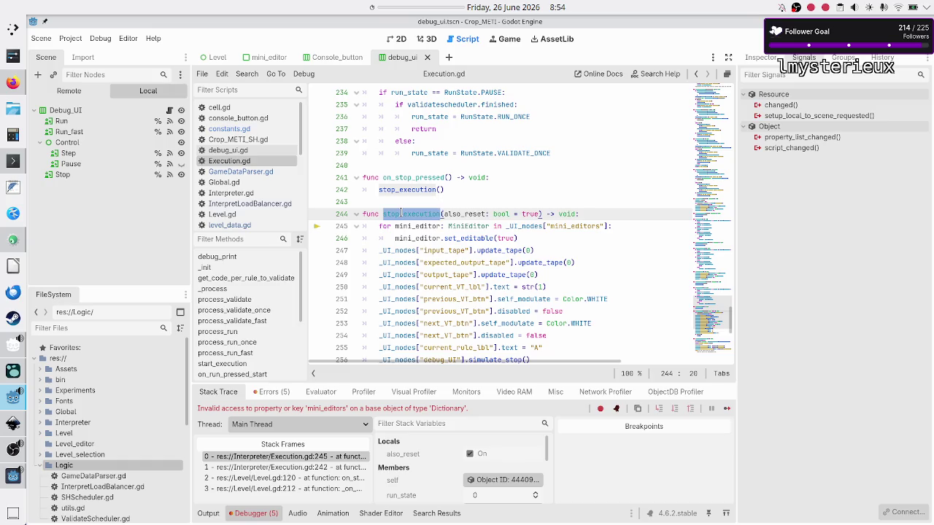
click(443, 197)
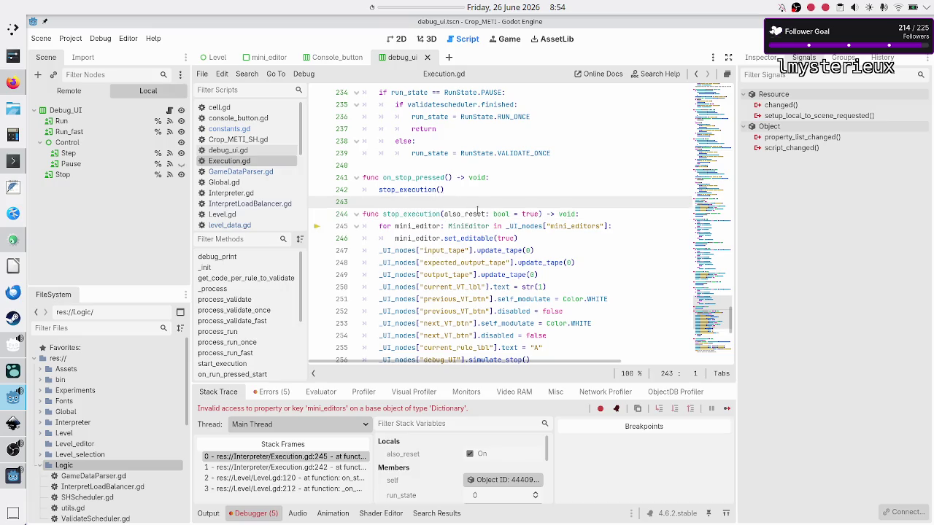
double_click(414, 214)
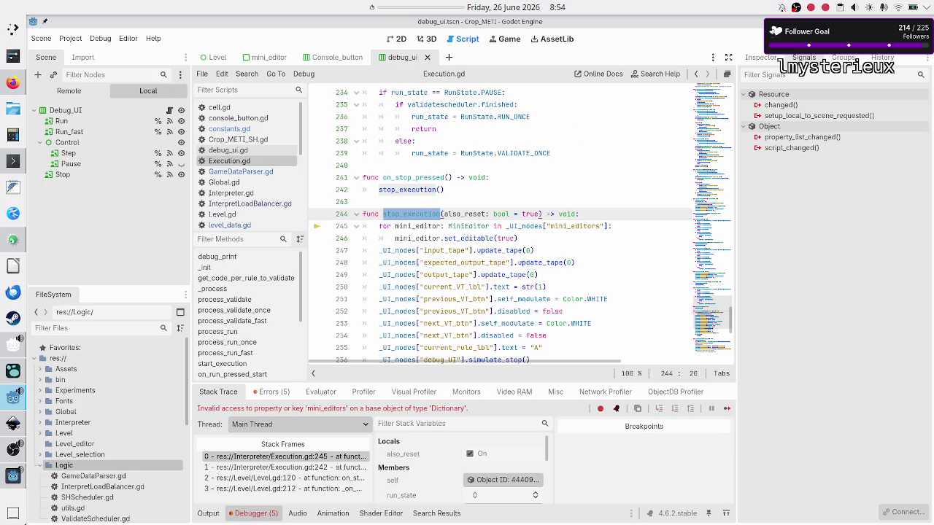
key(F8)
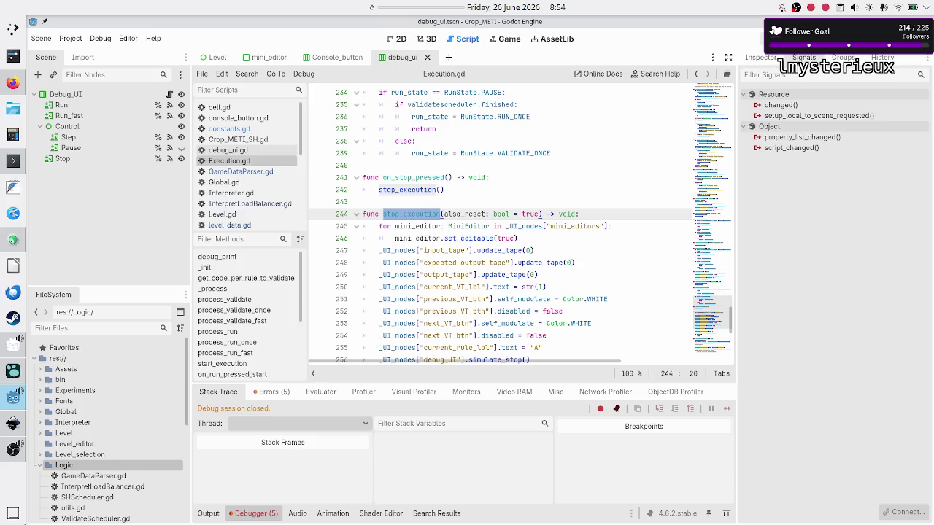
key(F5)
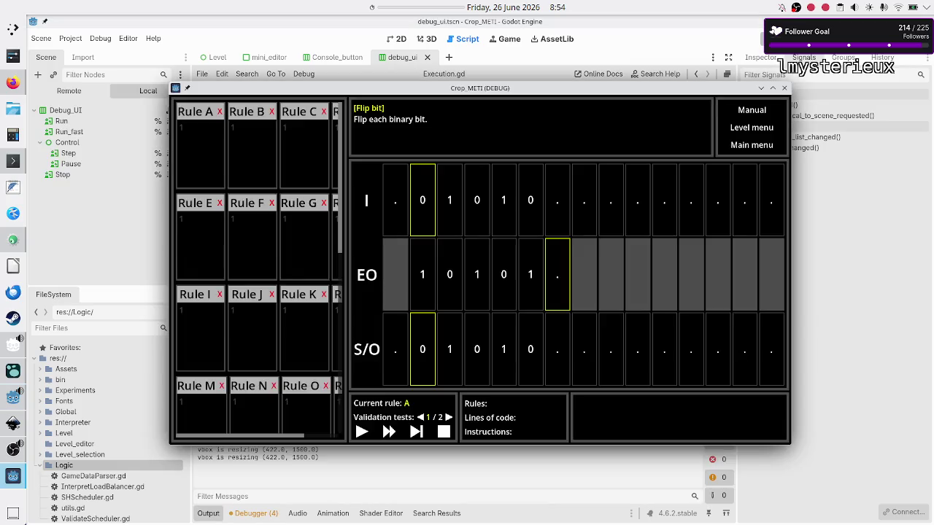
click(746, 129)
click(823, 167)
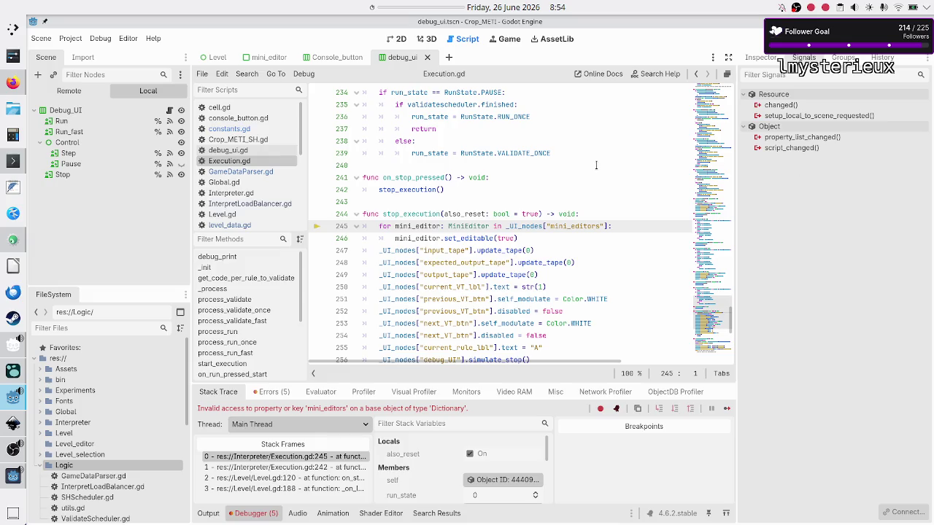
Step: Scroll Execution.gd to reset(), end the debug session, and switch to the 'json float type' results
scroll(596, 164, up, 8)
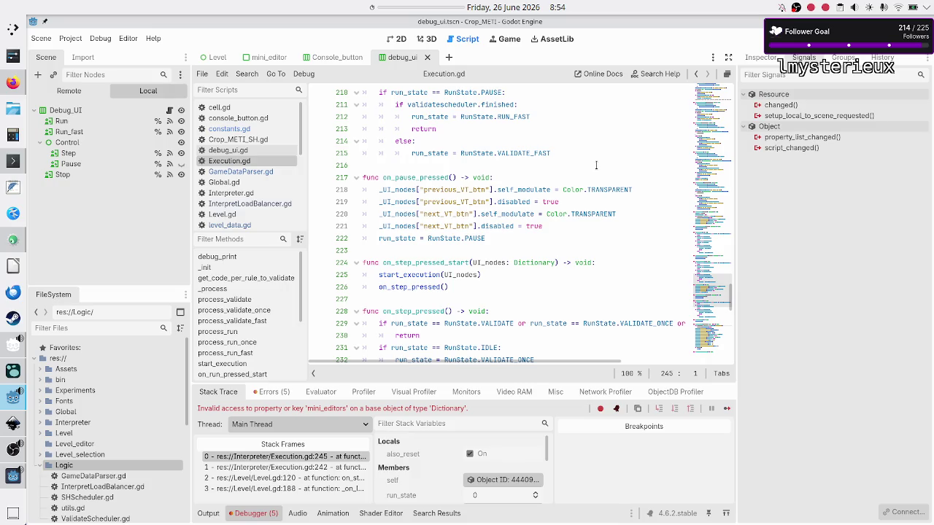
scroll(595, 164, down, 8)
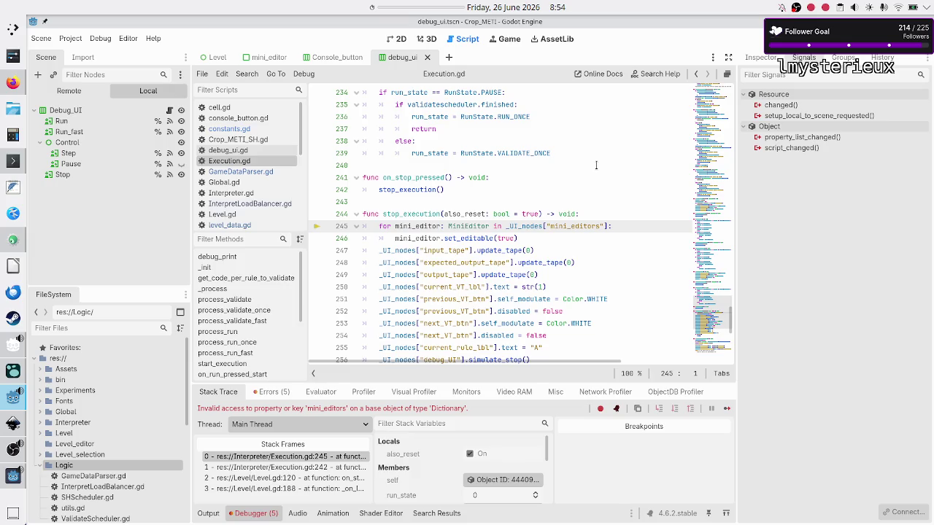
scroll(595, 164, down, 9)
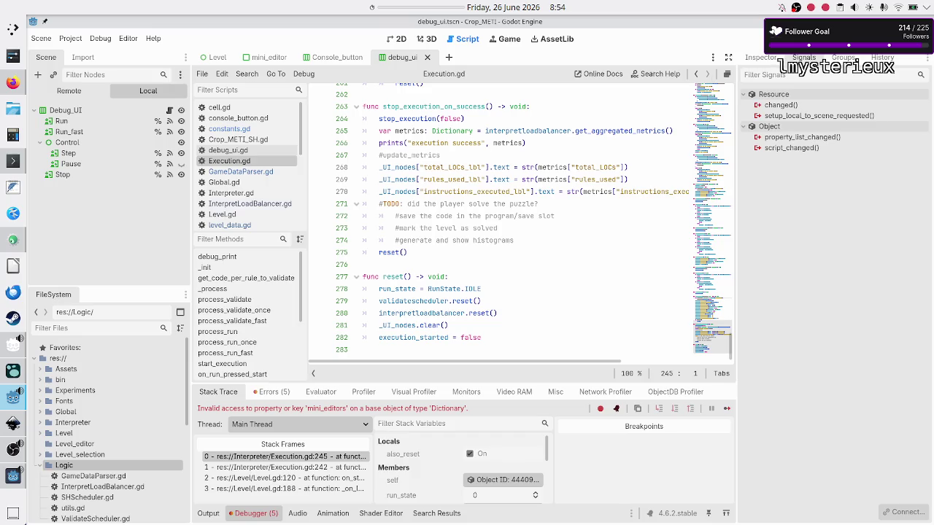
key(F8)
click(13, 82)
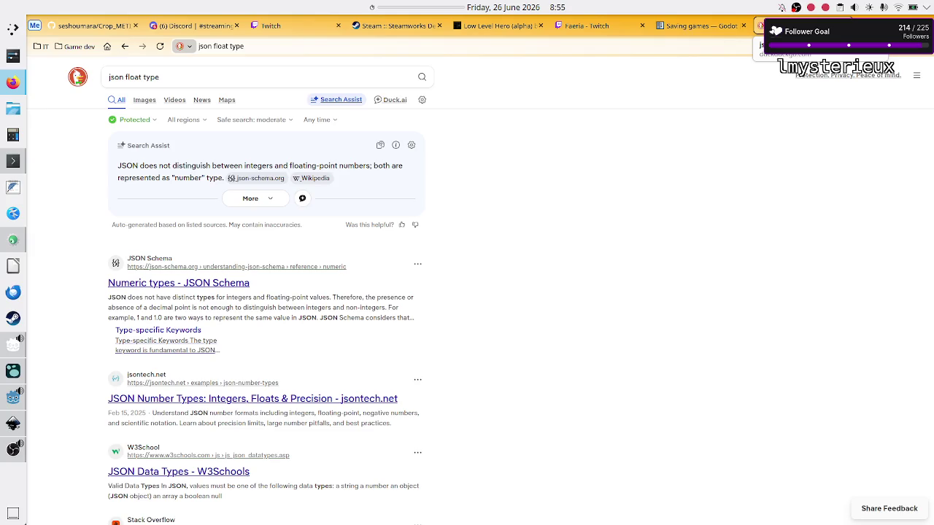
Step: Check the Low Level Hero page and Discord stream schedule, then rerun Crop_METI from Godot
click(498, 25)
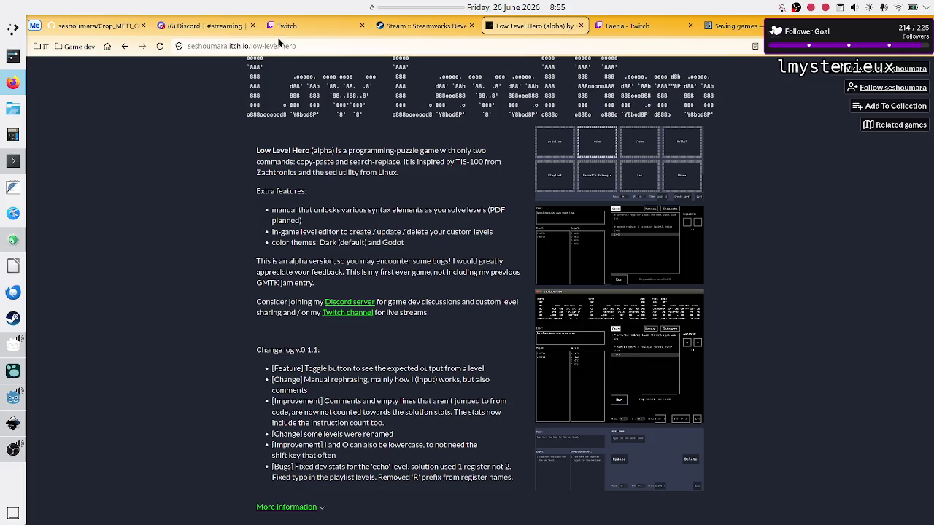
click(204, 29)
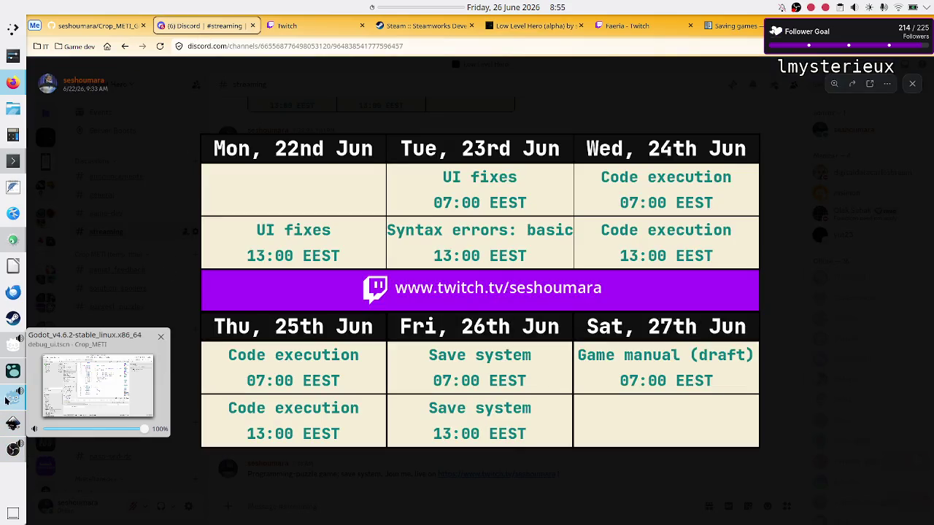
click(9, 400)
click(772, 38)
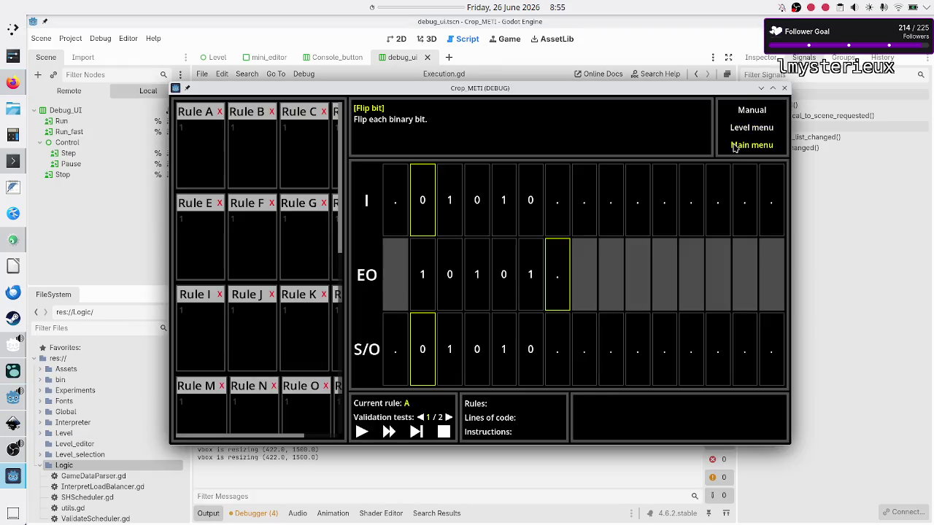
Step: Leave the level and run Find in Files for stop_execution across the project
click(735, 148)
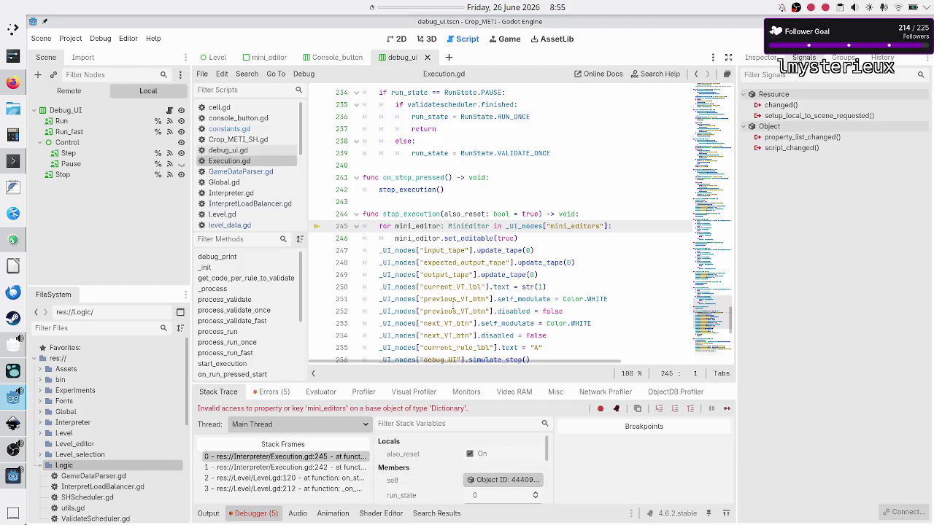
double_click(414, 214)
click(247, 74)
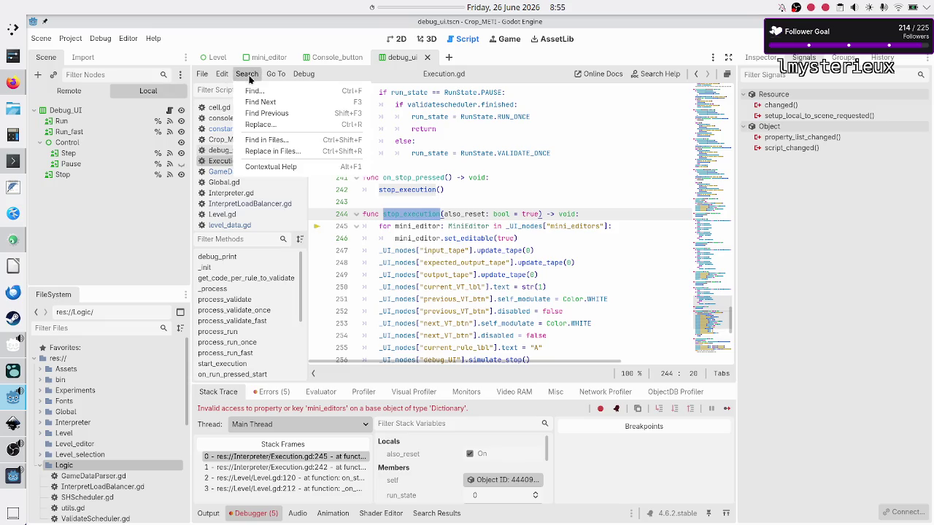
click(263, 140)
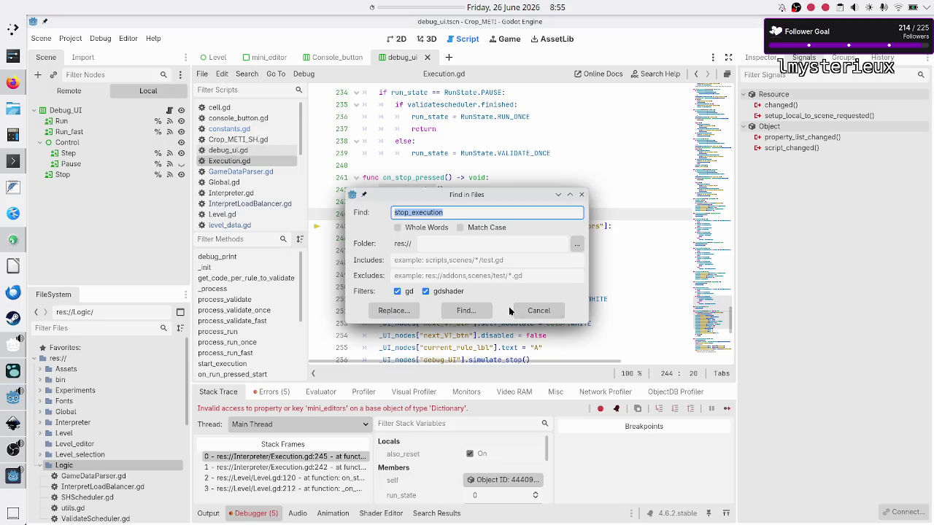
click(464, 310)
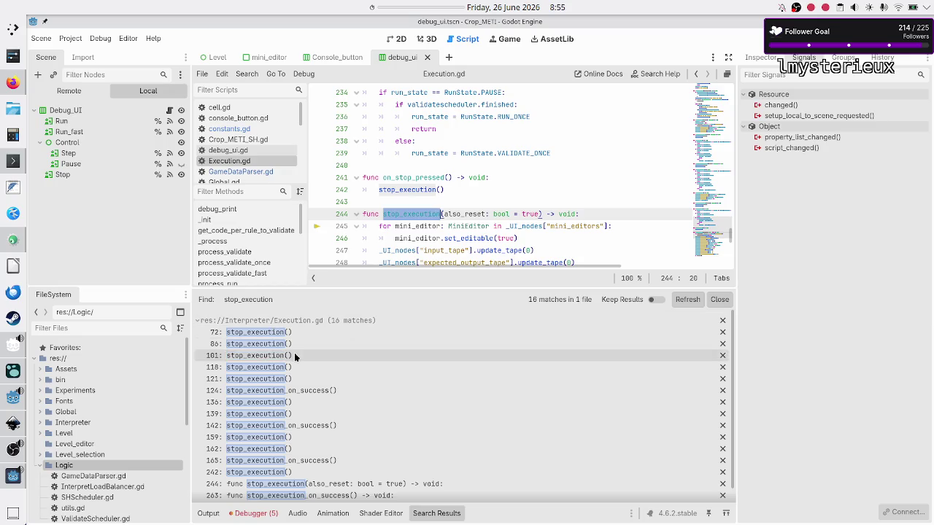
Step: Scroll the 16 matches and open Level.gd to view debug_UI's signal connections
scroll(294, 352, down, 1)
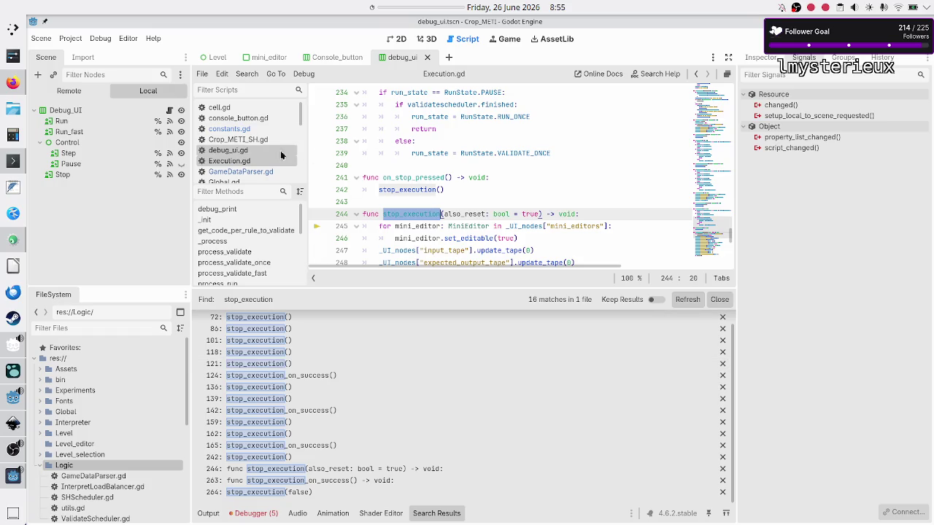
scroll(233, 149, down, 4)
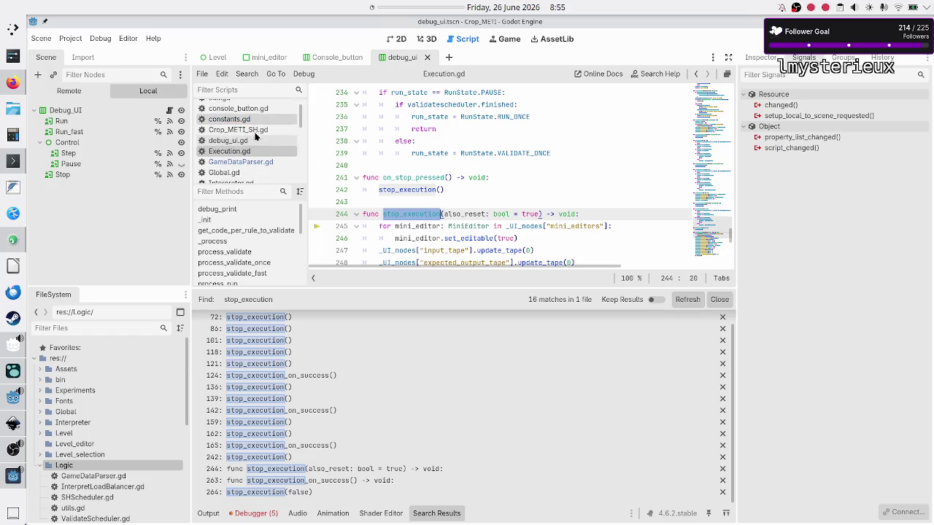
click(223, 146)
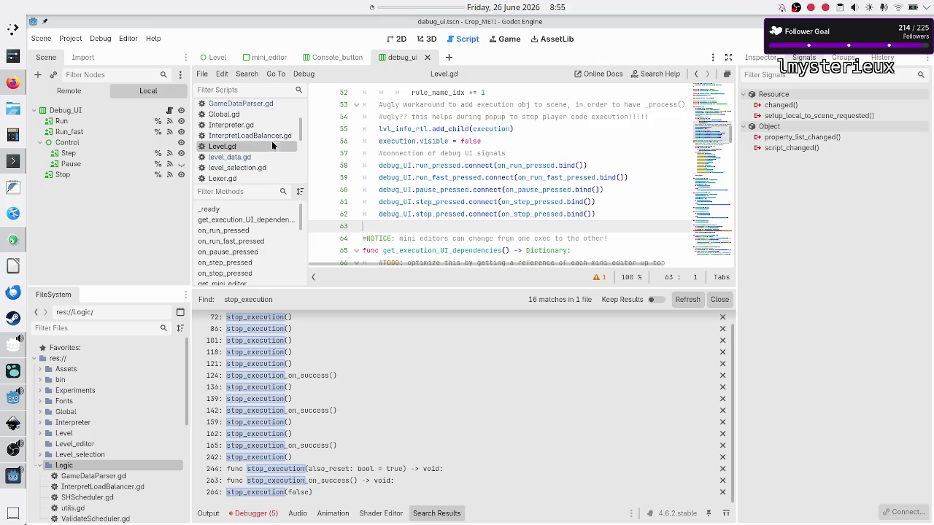
Step: Widen the debugger's stack frames and jump to the on_stop_pressed and _on_main_menu_pressed frames in Level.gd
click(237, 514)
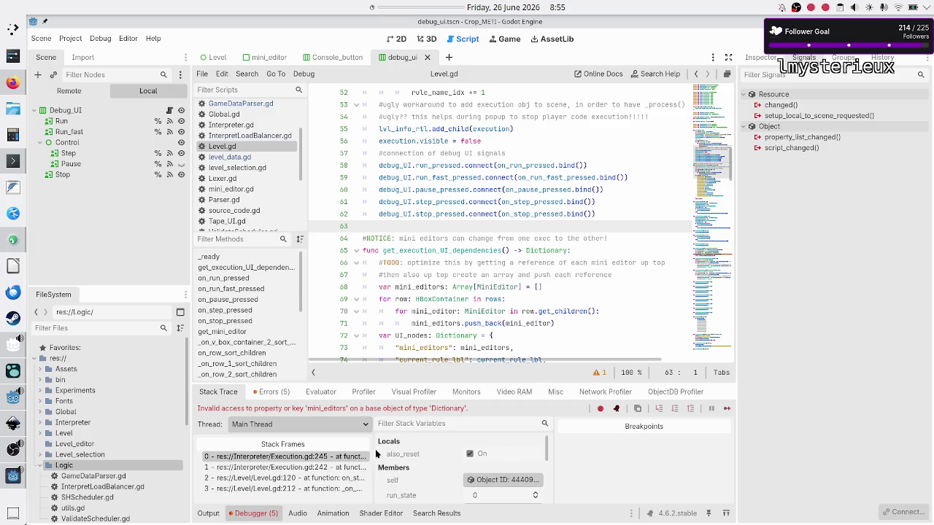
drag(375, 452, 461, 448)
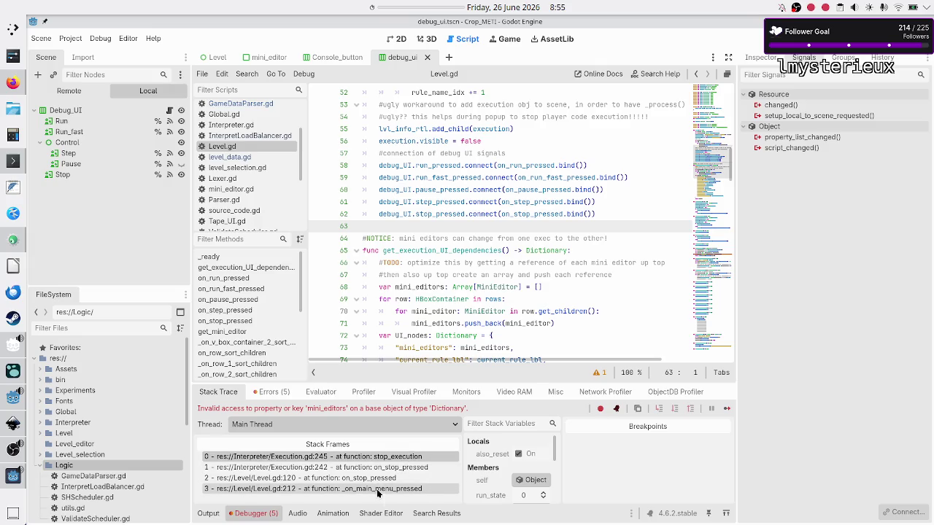
click(381, 479)
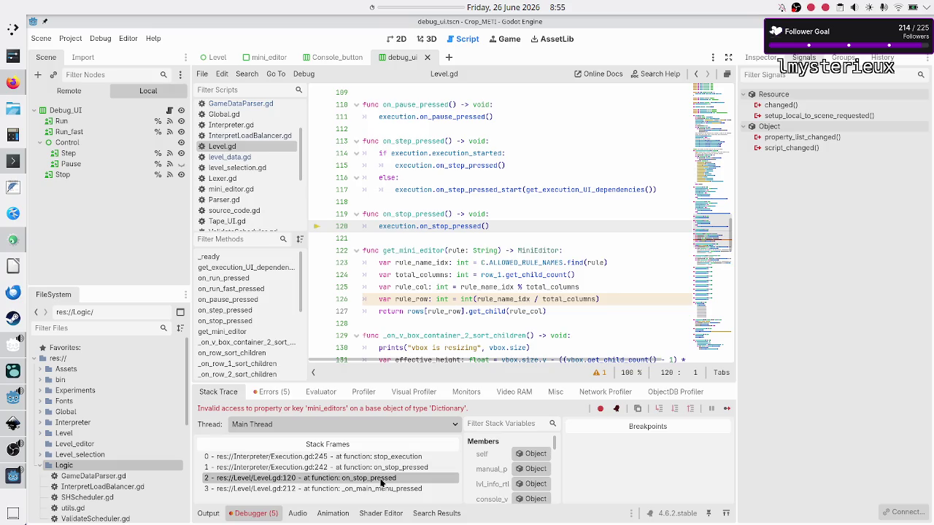
click(376, 489)
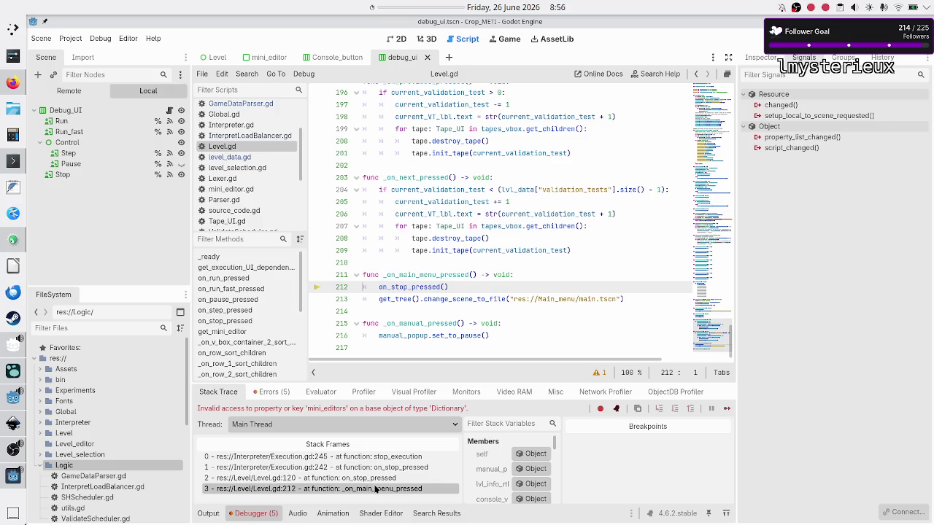
Step: Inspect the on_stop_pressed() call on line 212 of Level.gd
click(463, 287)
key(Up)
key(Up)
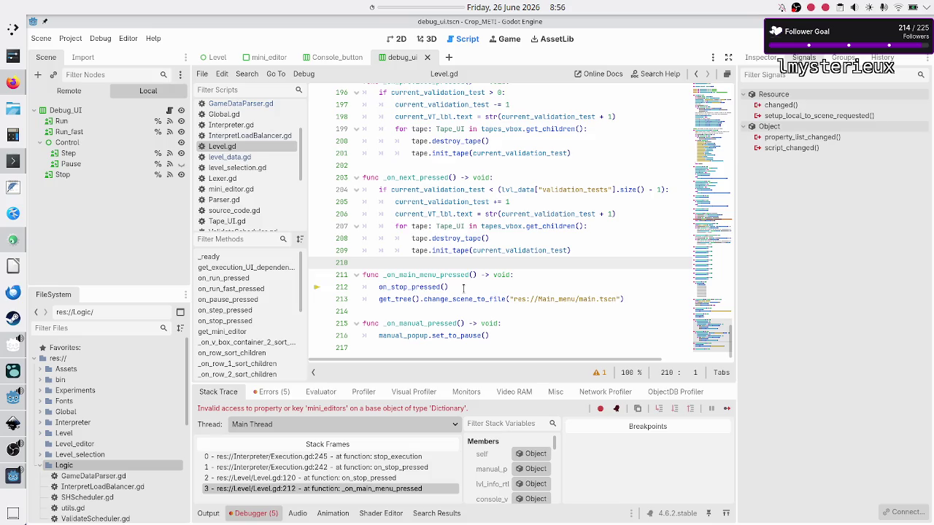
key(Down)
key(Down)
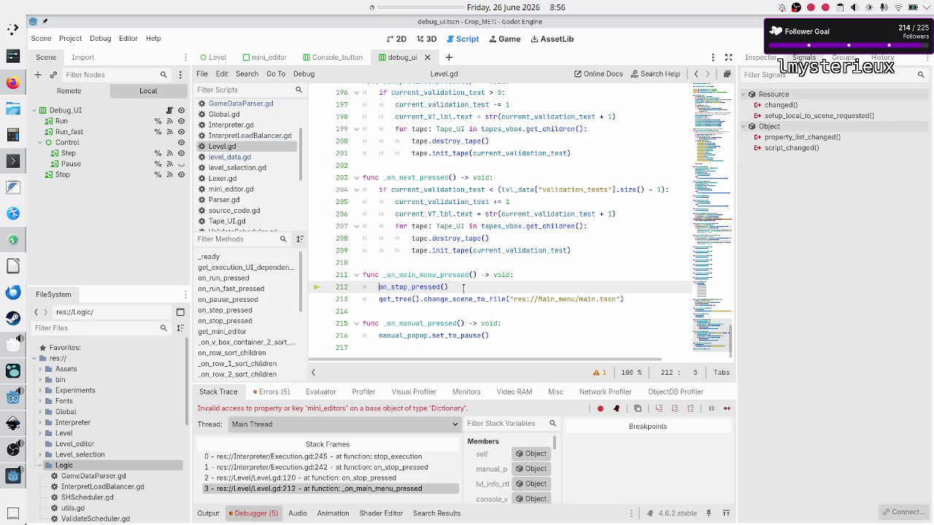
key(shift+Down)
key(shift+Left)
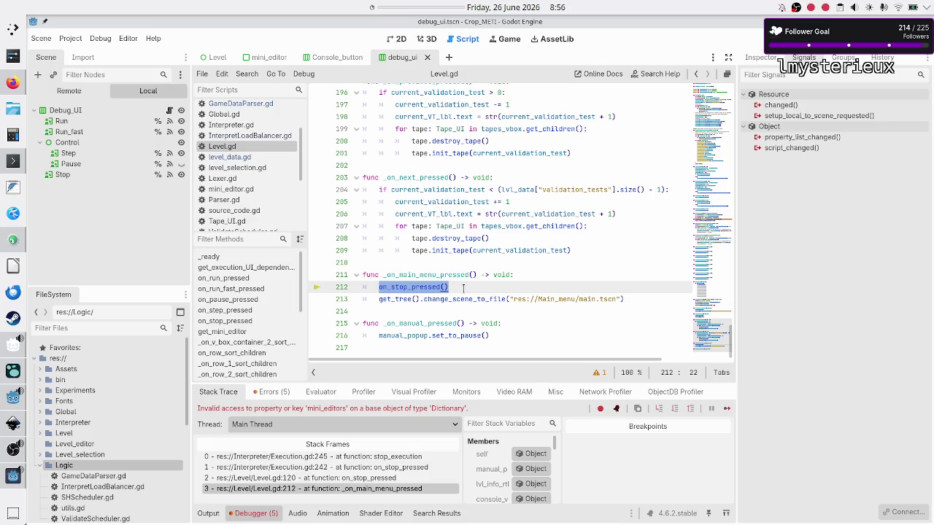
key(Left)
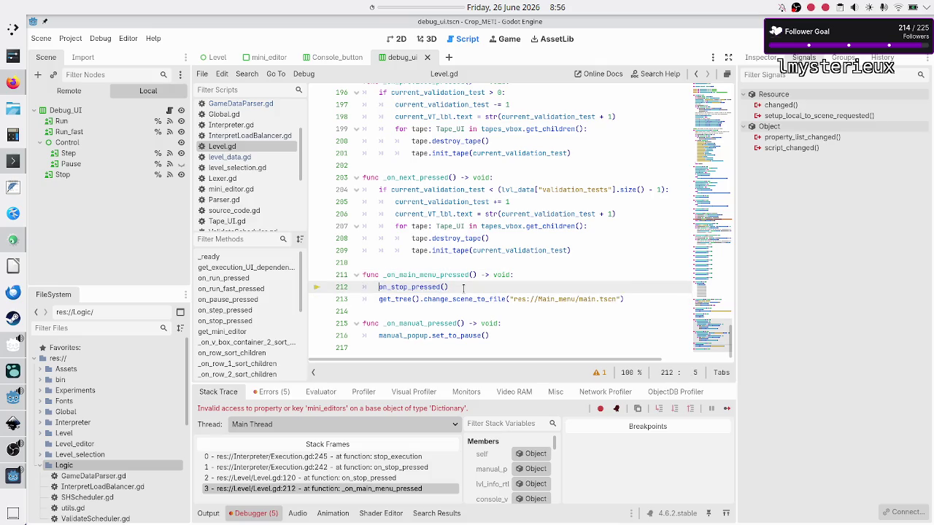
key(shift+End)
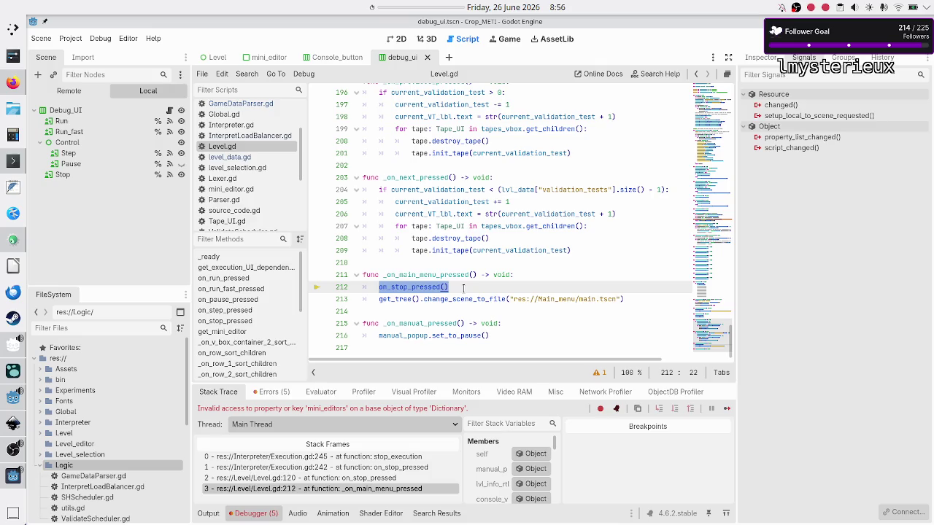
click(463, 288)
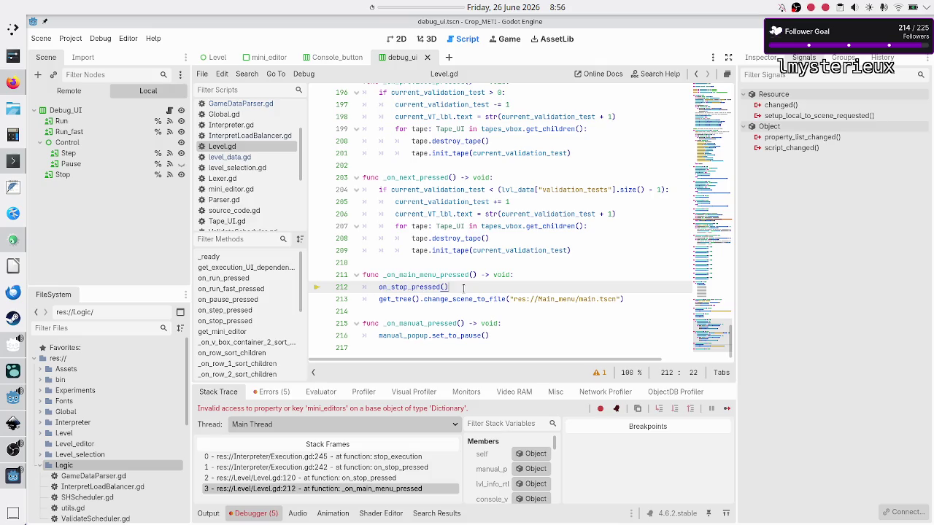
key(Home)
double_click(414, 287)
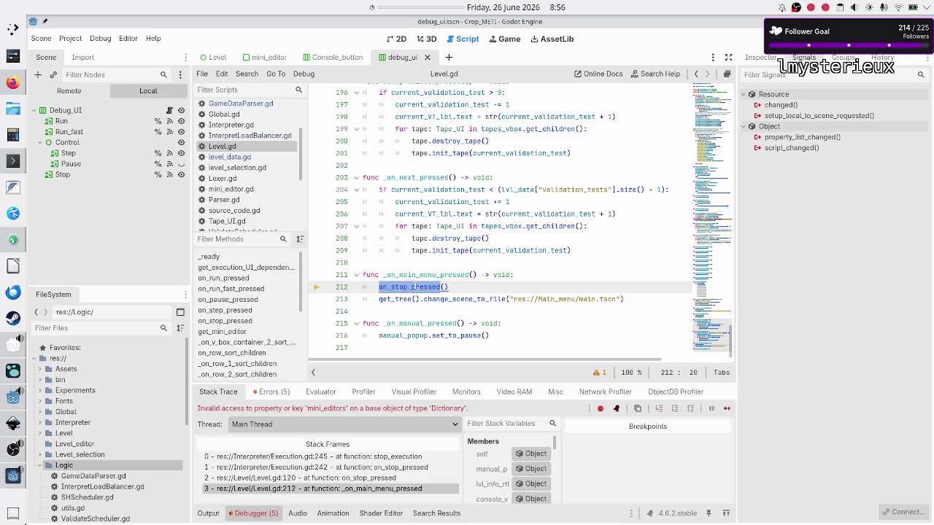
Step: Go back to the on_stop_pressed call at line 120 and highlight it
click(380, 482)
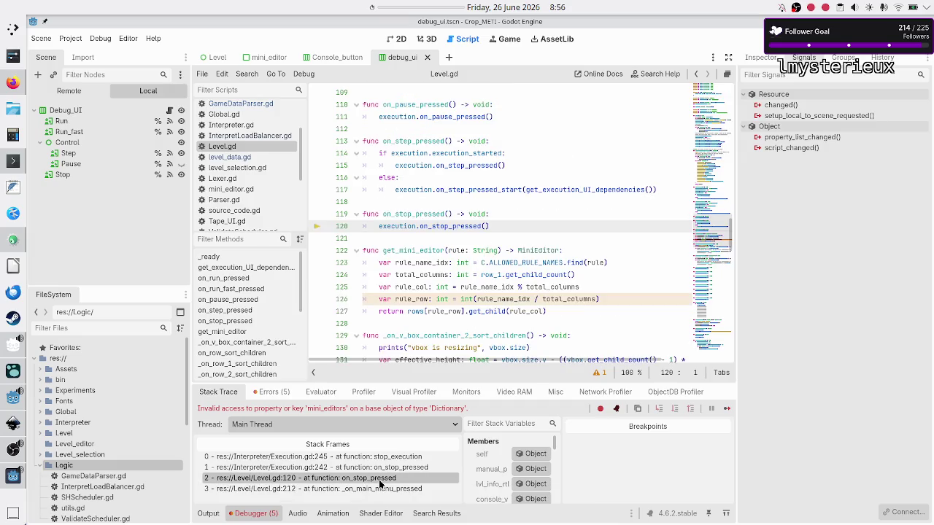
double_click(399, 226)
double_click(443, 226)
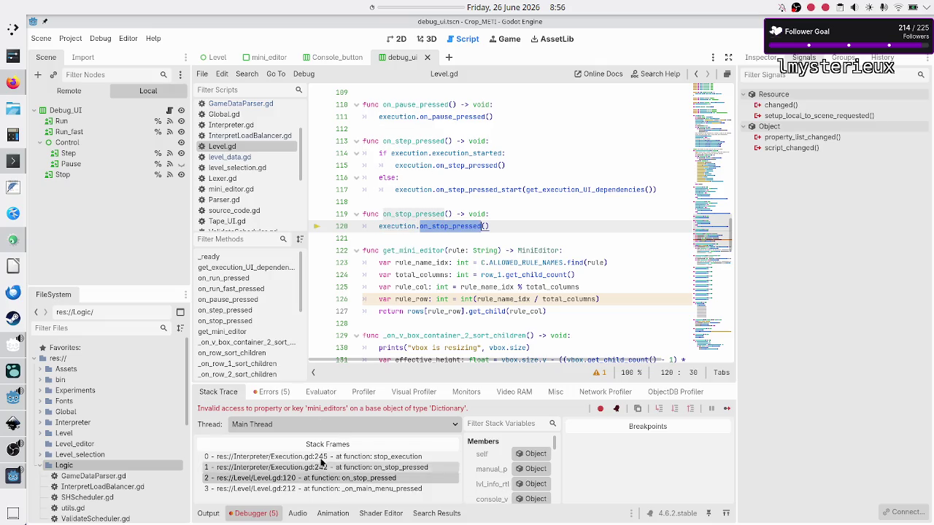
Step: Open Execution.gd at stop_execution and examine mini_editor on line 245 and execution_started in reset()
scroll(258, 183, up, 3)
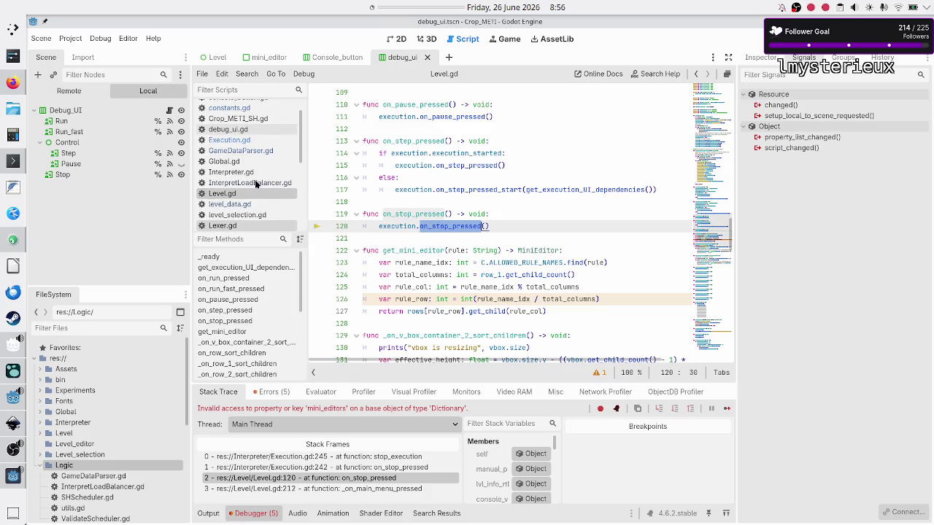
click(254, 141)
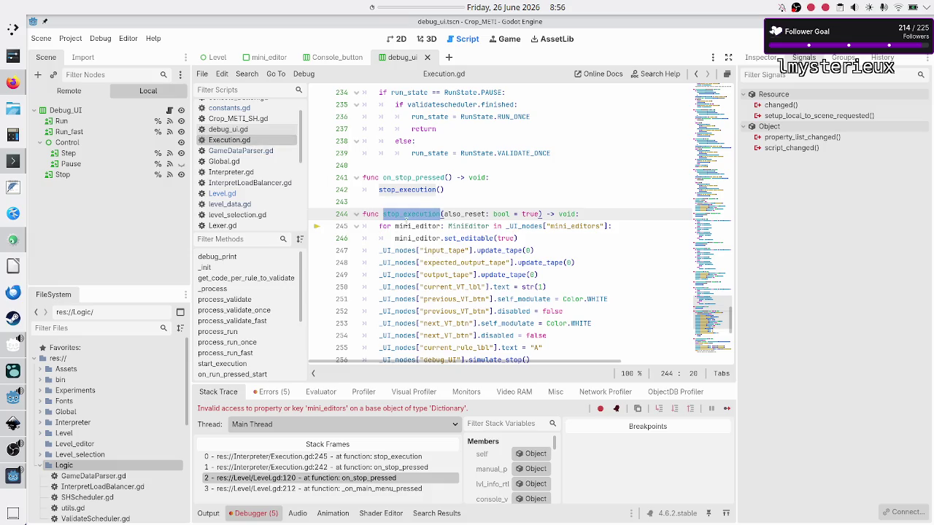
double_click(406, 224)
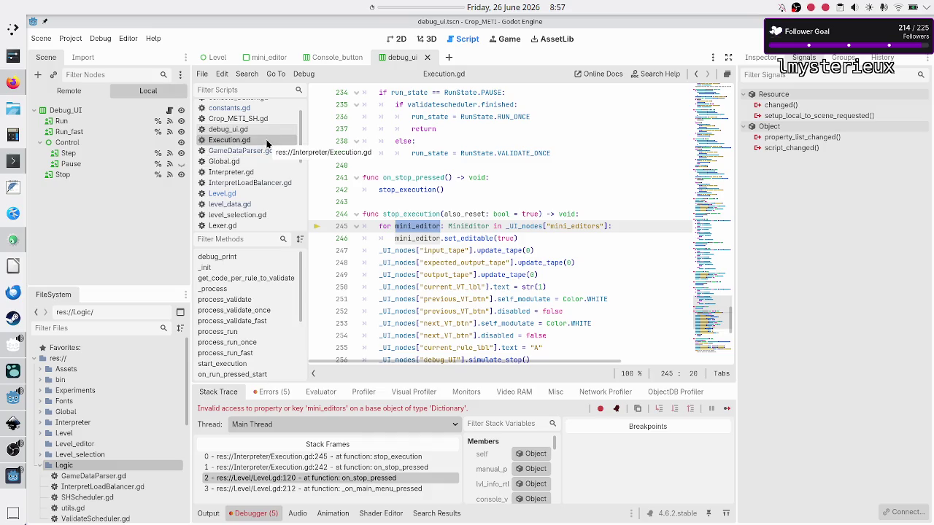
scroll(349, 194, down, 9)
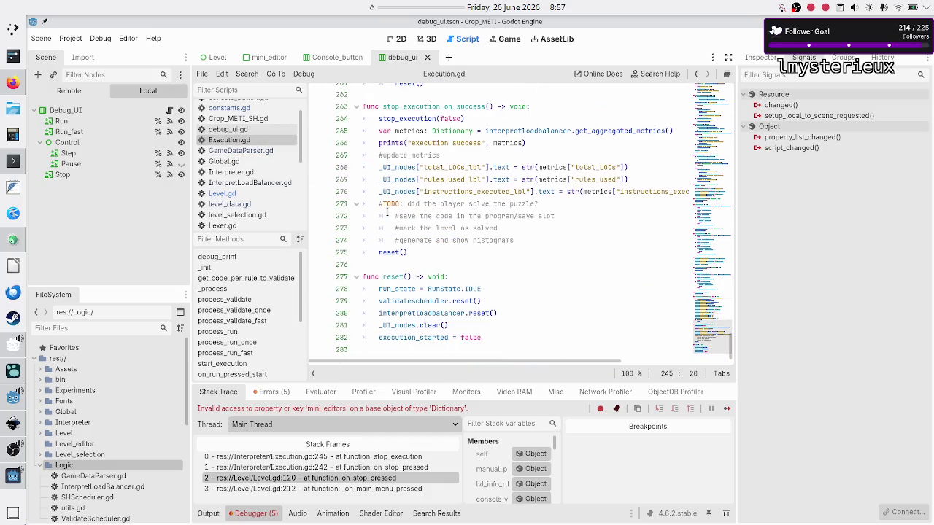
double_click(407, 337)
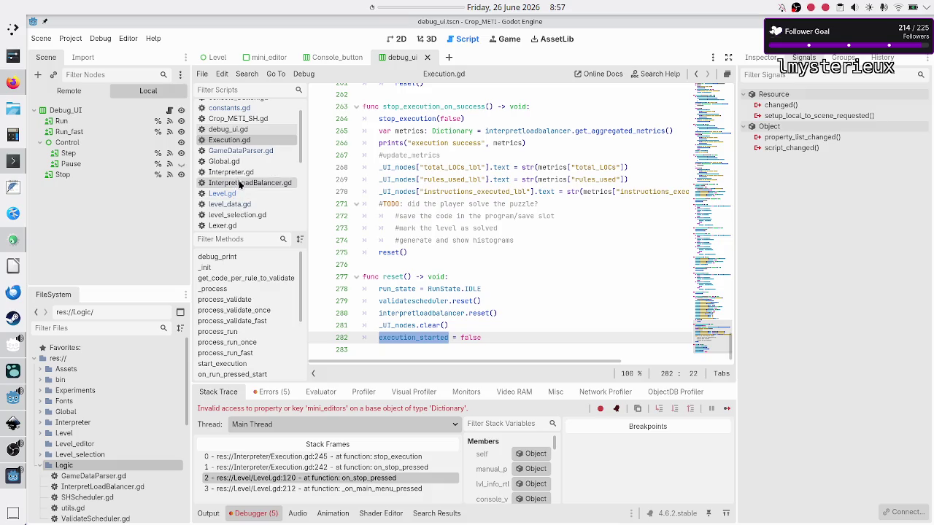
click(356, 492)
Step: In _on_main_menu_pressed, nest on_stop_pressed() under 'if execution.execution_started:'
click(547, 286)
key(Return)
text(if exec)
key(Return)
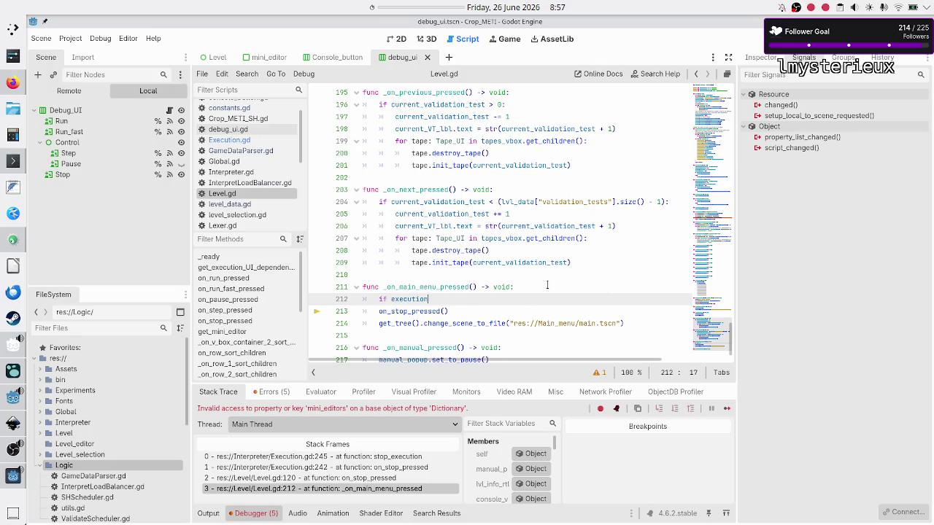
text(.exec)
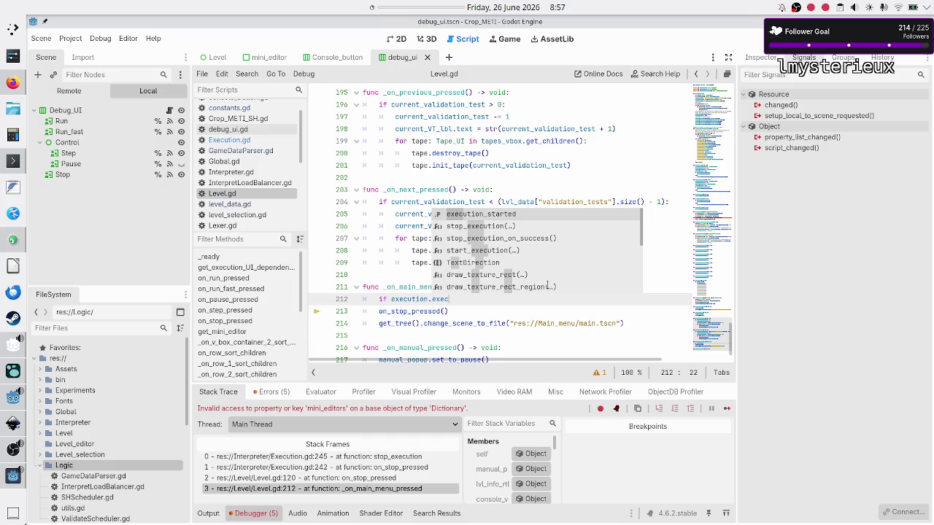
key(Return)
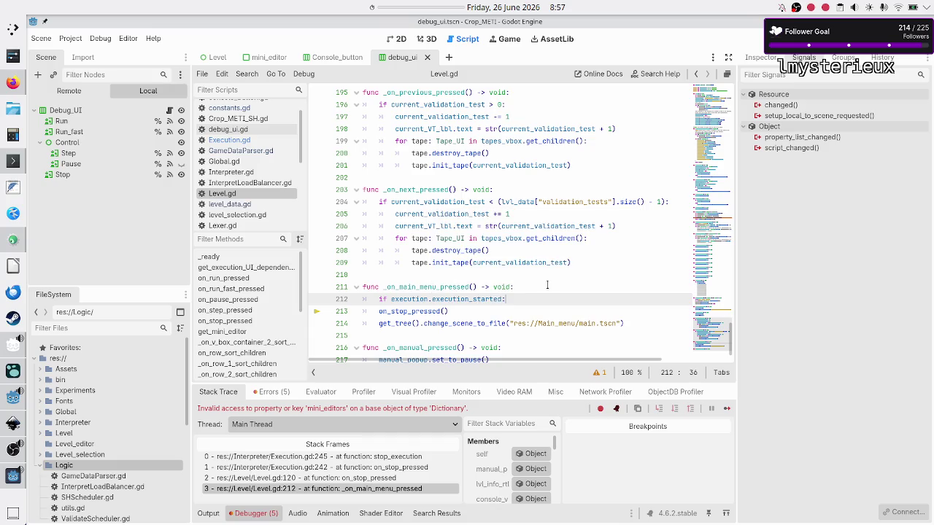
key(Down)
key(Home)
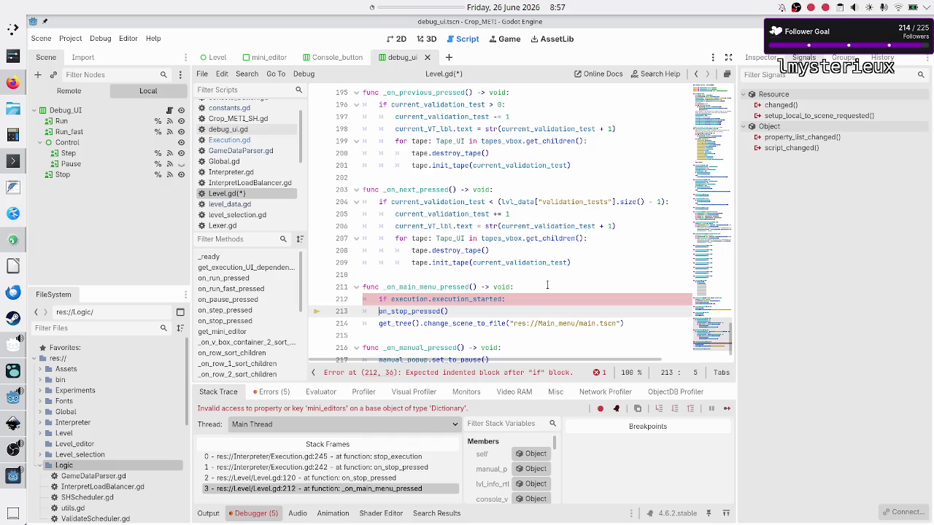
key(Tab)
key(Right)
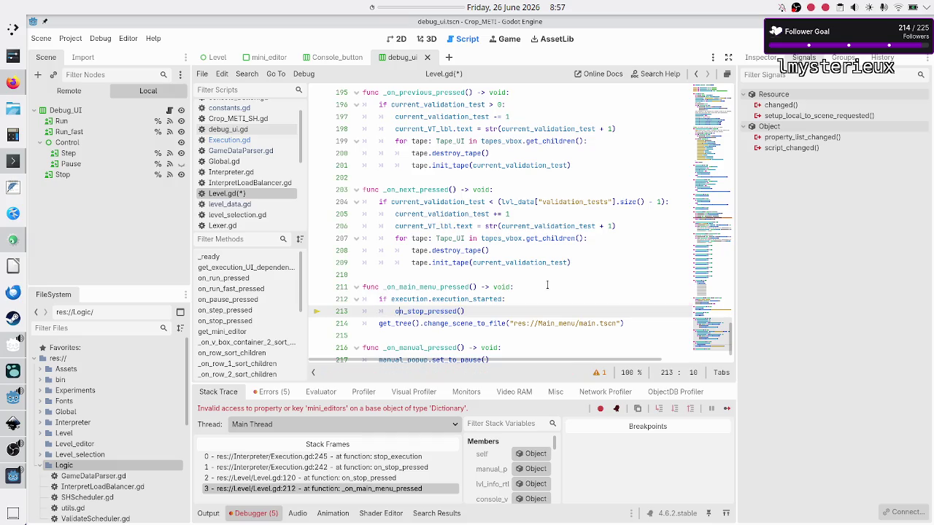
Step: Select the new conditional stop block for reuse
key(Down)
key(Home)
key(Home)
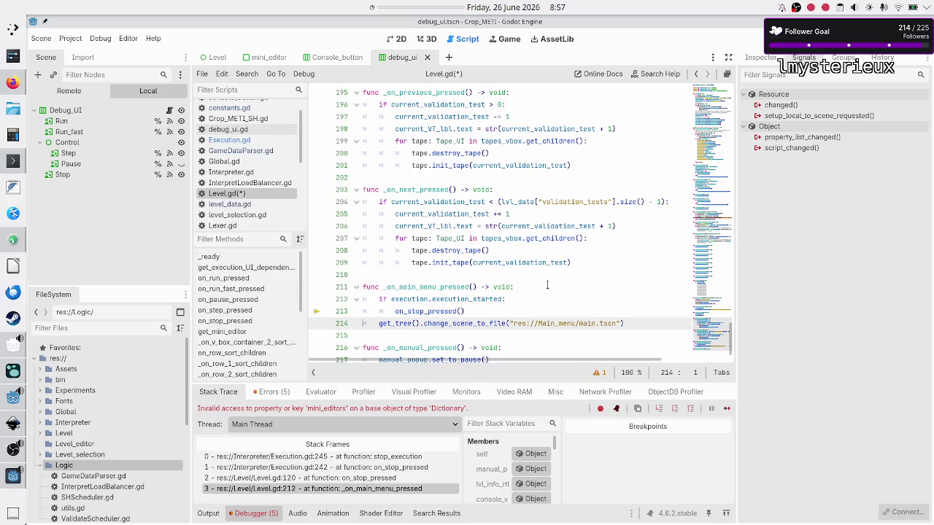
key(Up)
key(Up)
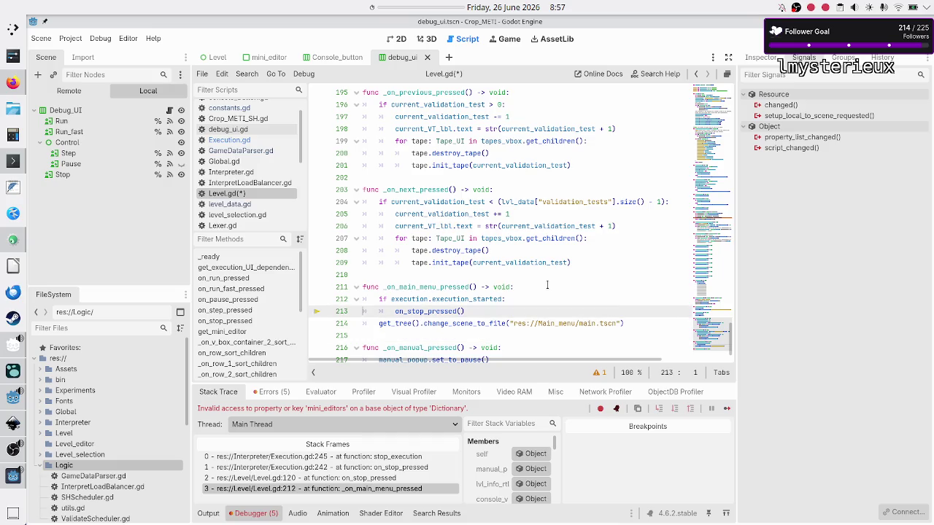
key(Home)
key(shift+Down)
key(shift+End)
key(ctrl+c)
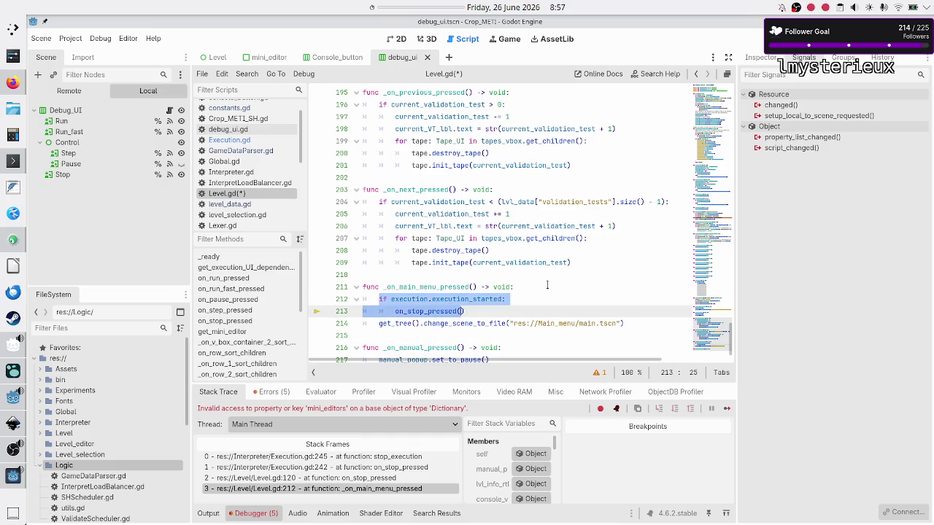
key(Down)
key(Down)
key(Down)
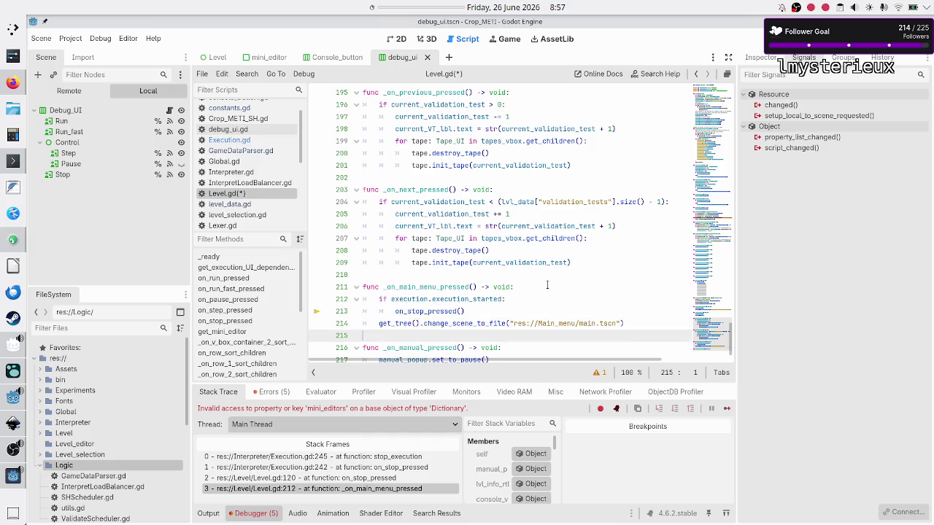
key(Up)
key(Up)
key(Up)
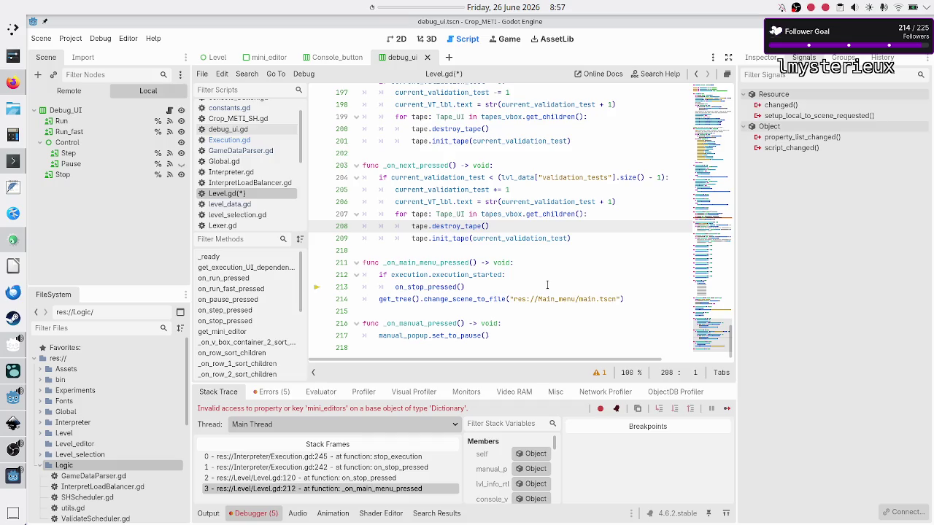
Step: Paste the conditional stop into _on_level_menu_pressed, save Level.gd, and run the project
scroll(248, 333, down, 5)
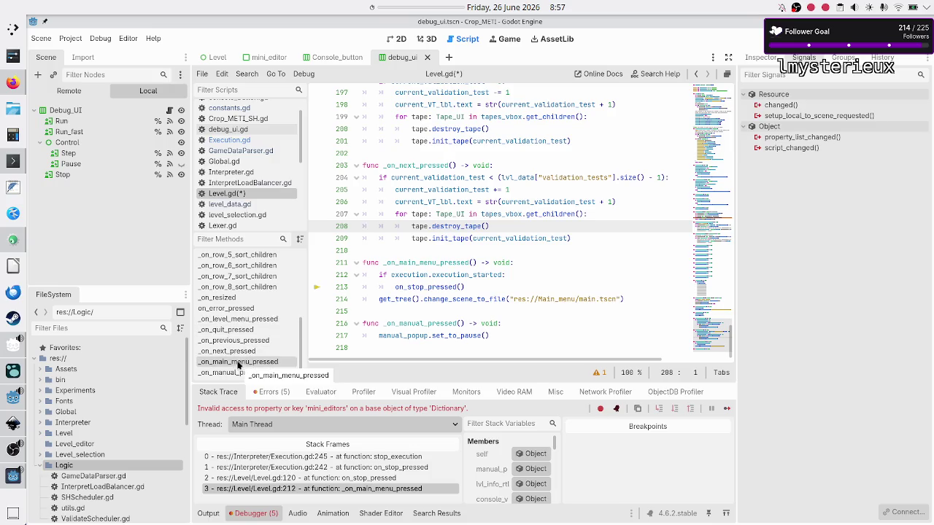
click(237, 319)
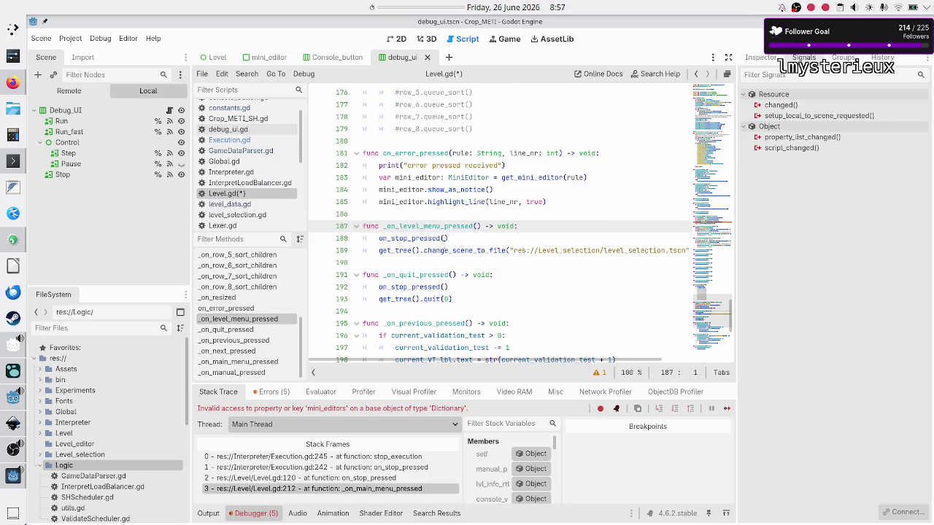
click(539, 235)
key(BackSpace)
key(BackSpace)
key(BackSpace)
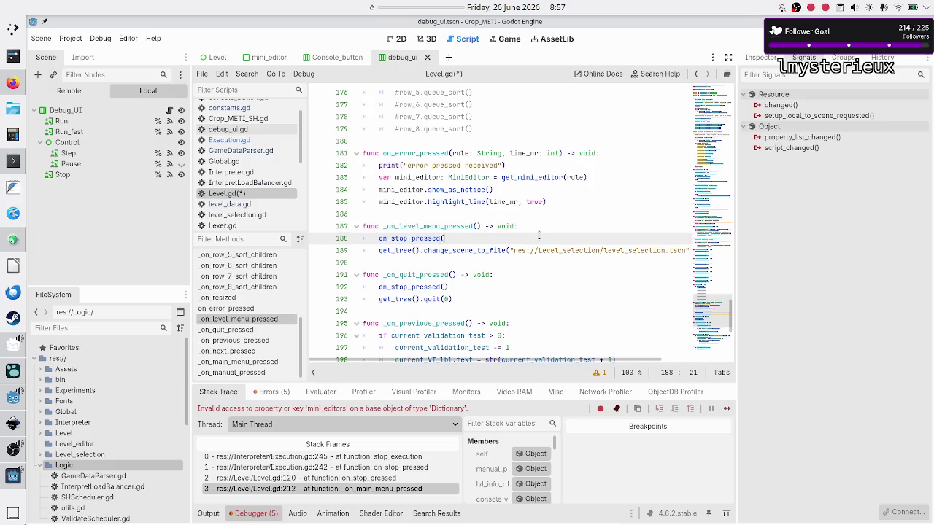
key(BackSpace)
key(BackSpace)
key(BackSpace)
key(ctrl+v)
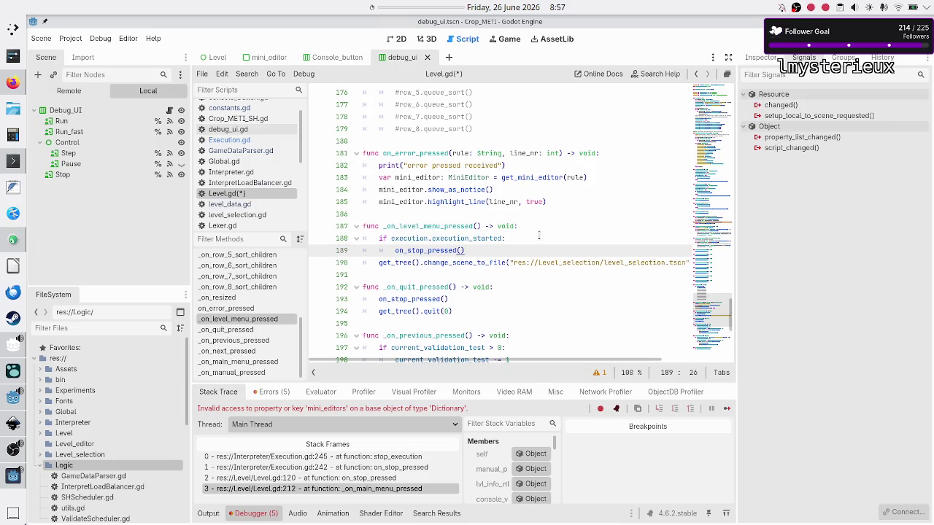
key(ctrl+s)
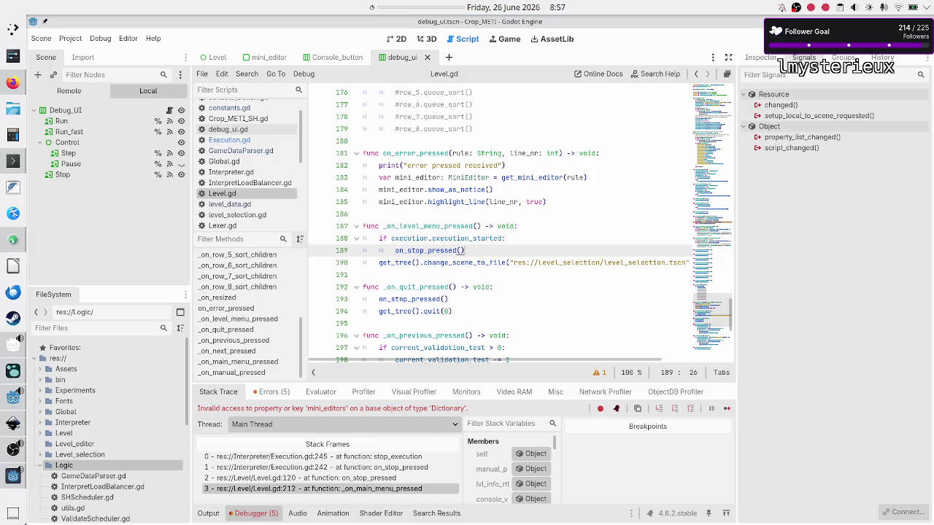
key(F5)
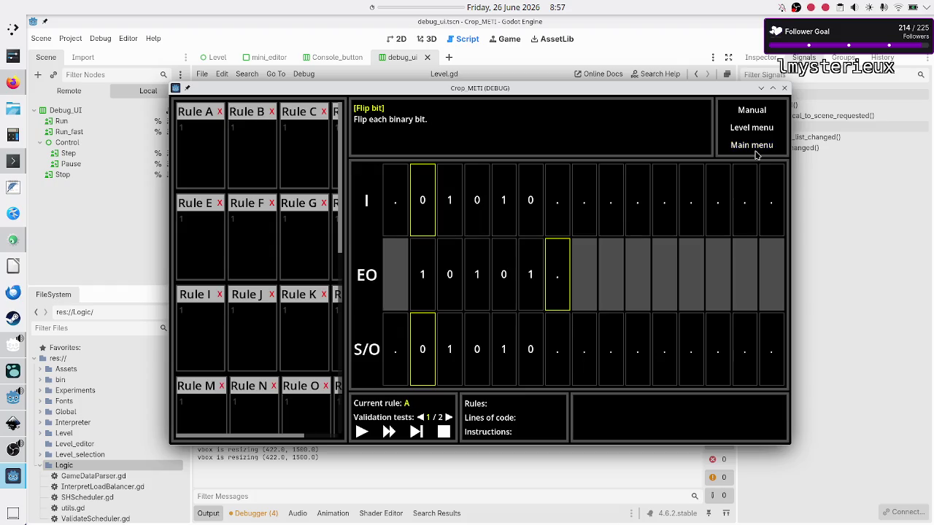
Step: Reach the Modules screen via Main menu and Play, try each module, then bring up the browser
click(756, 153)
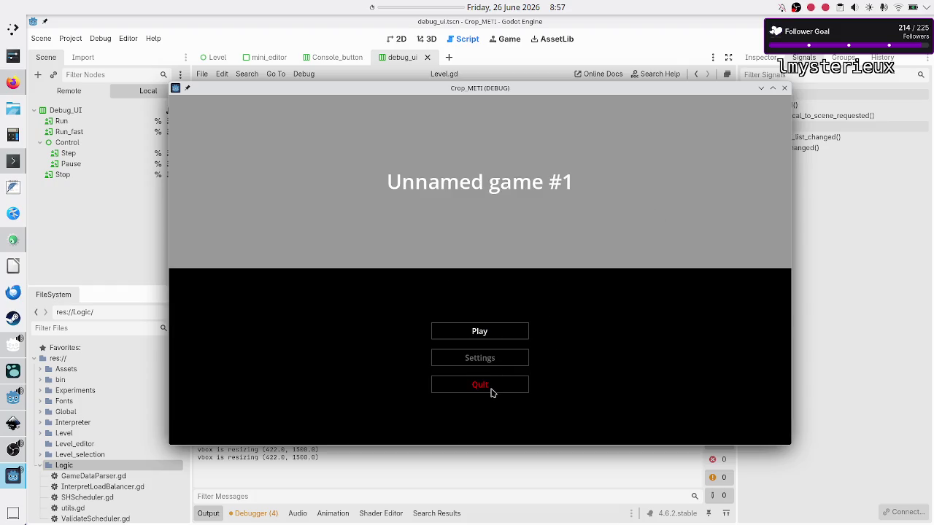
click(494, 335)
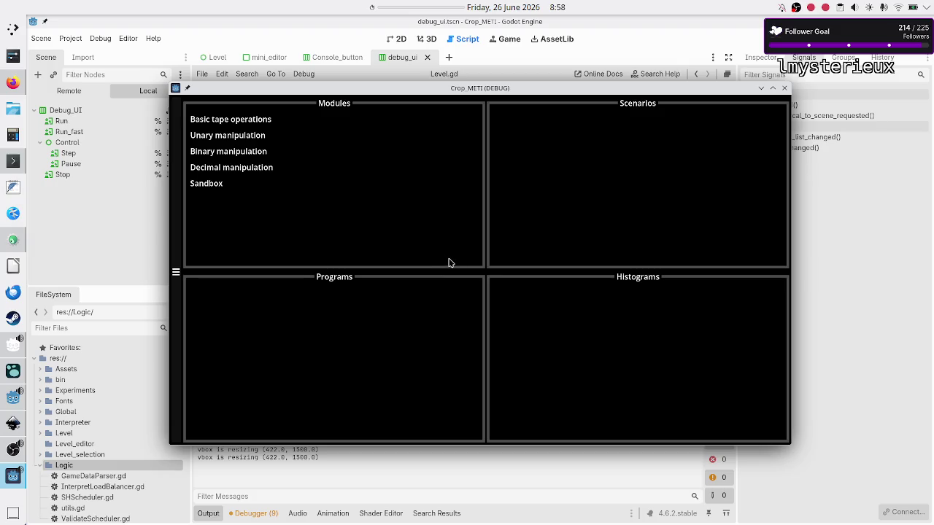
click(238, 152)
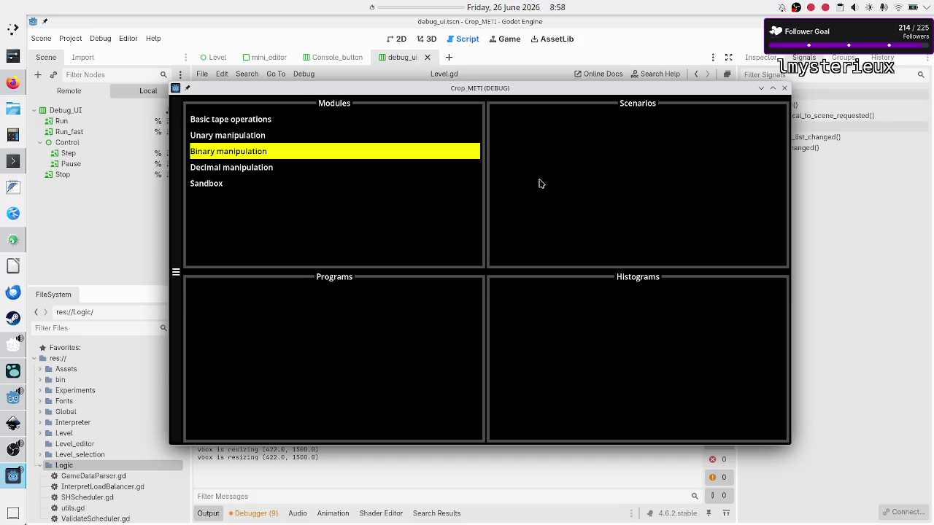
click(332, 175)
click(306, 153)
click(296, 139)
click(296, 127)
click(296, 134)
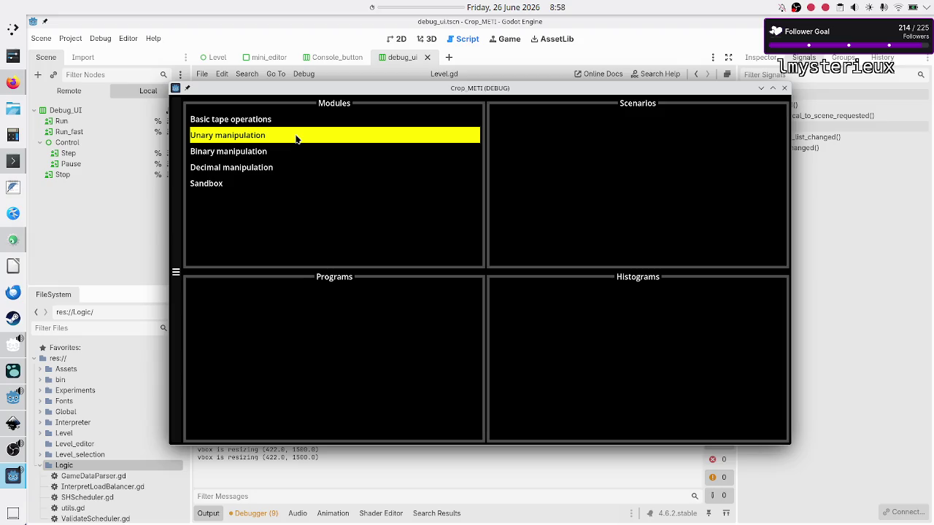
click(288, 152)
click(283, 170)
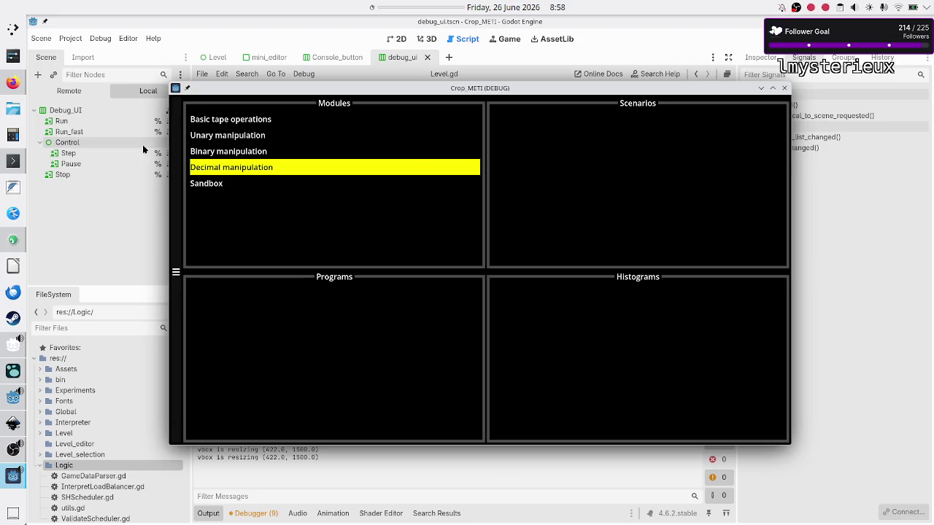
mouse_move(14, 82)
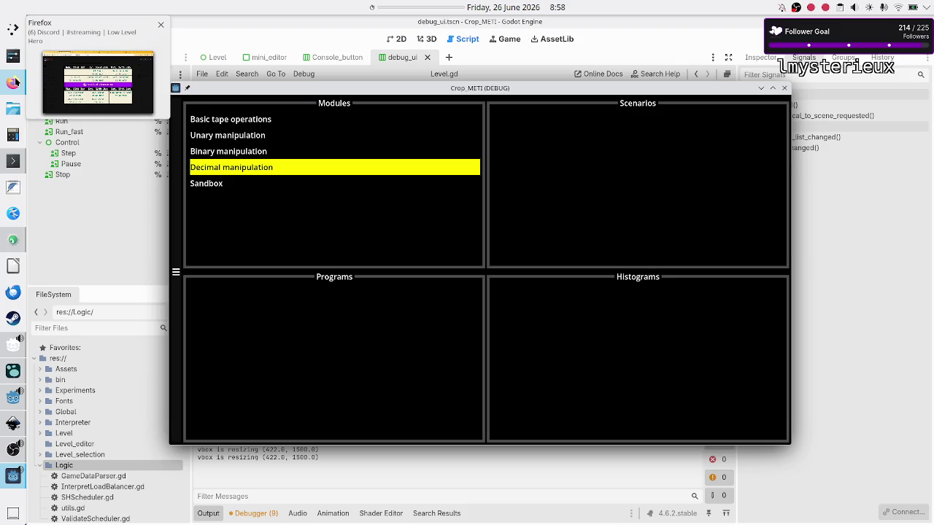
click(14, 83)
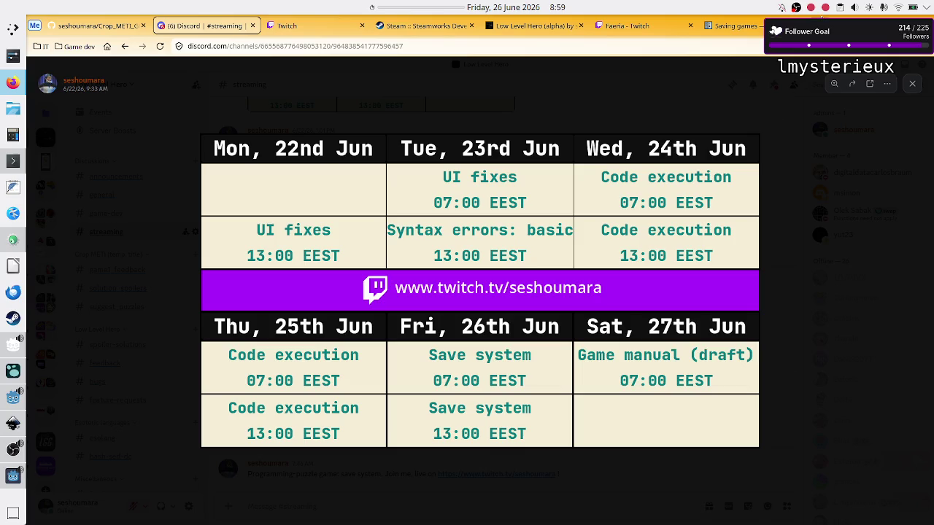
Step: Open a new browser tab over the Discord stream schedule
key(ctrl+t)
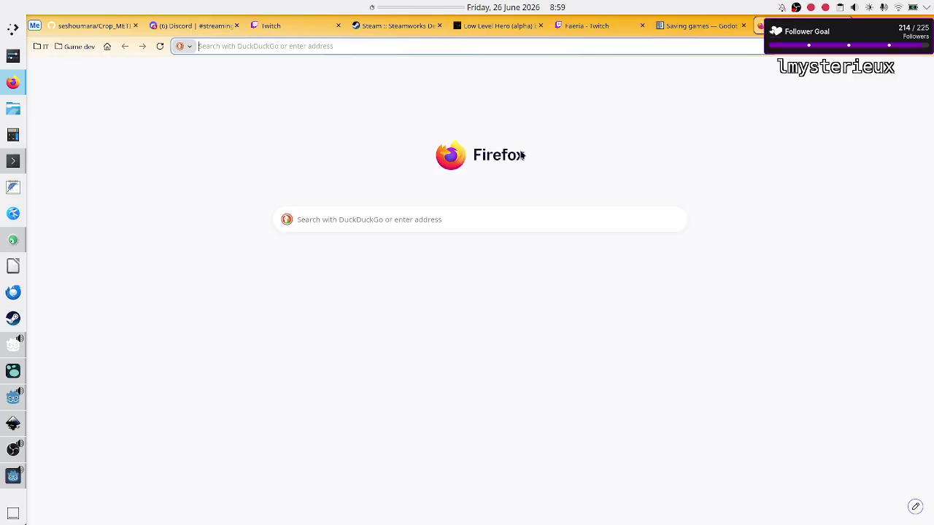
Step: Search for '110 fahrenheit to celsius' using the suggestion for '110 fa'
text(1)
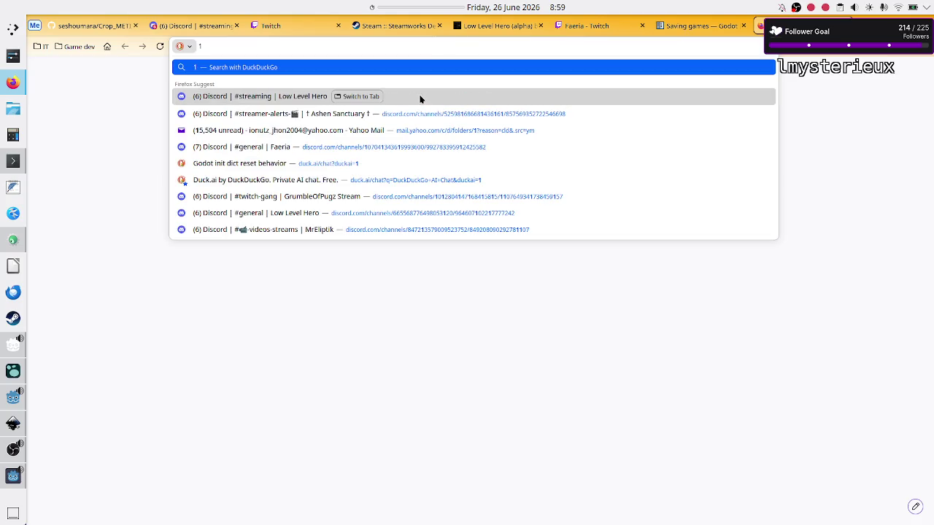
text(10 fa)
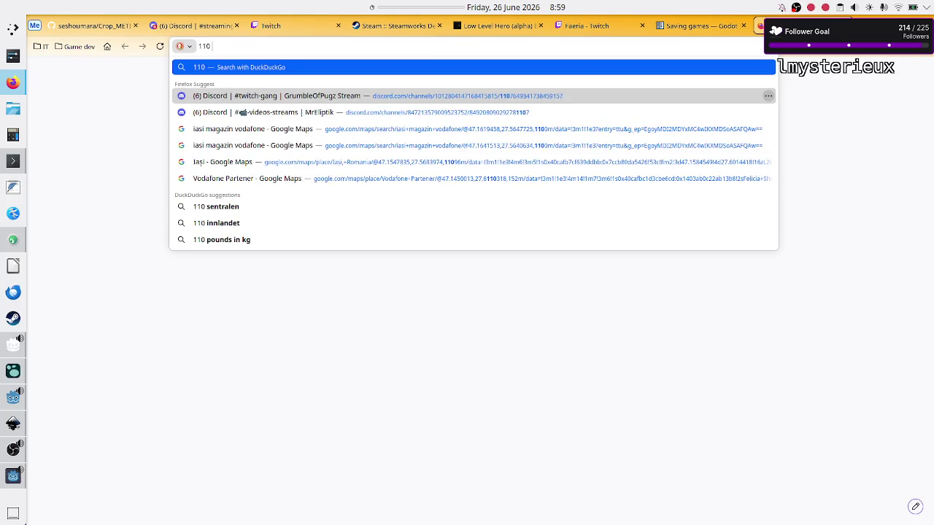
key(Down)
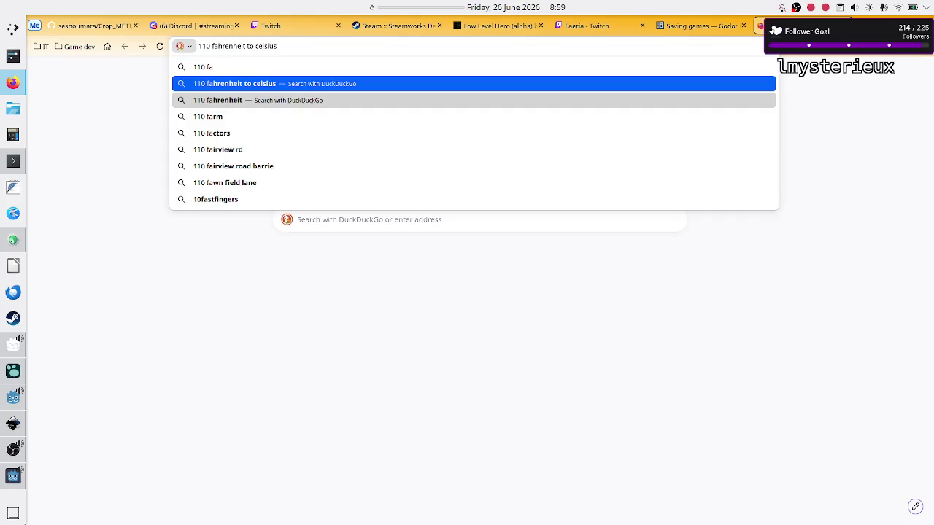
key(Return)
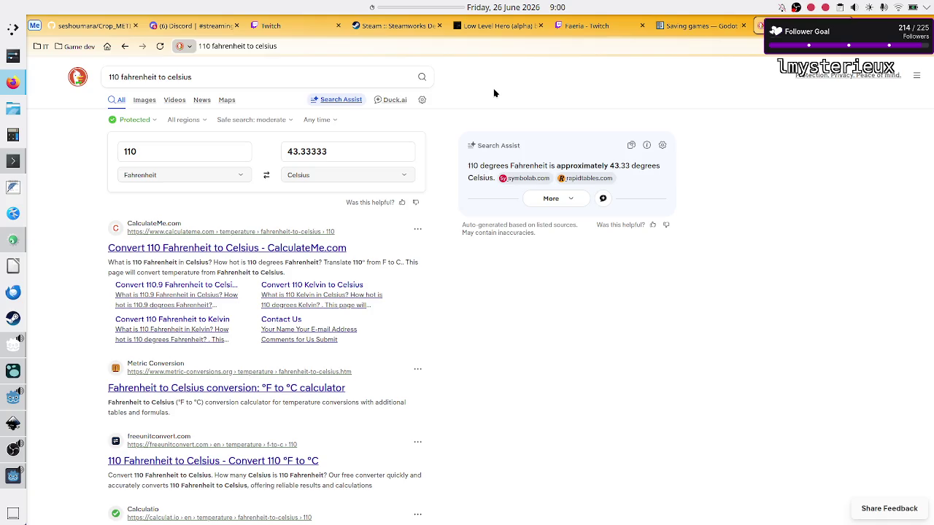
Step: Search DuckDuckGo for 'fahrenheit to celsius formula' from the suggestion list
click(229, 76)
text(f)
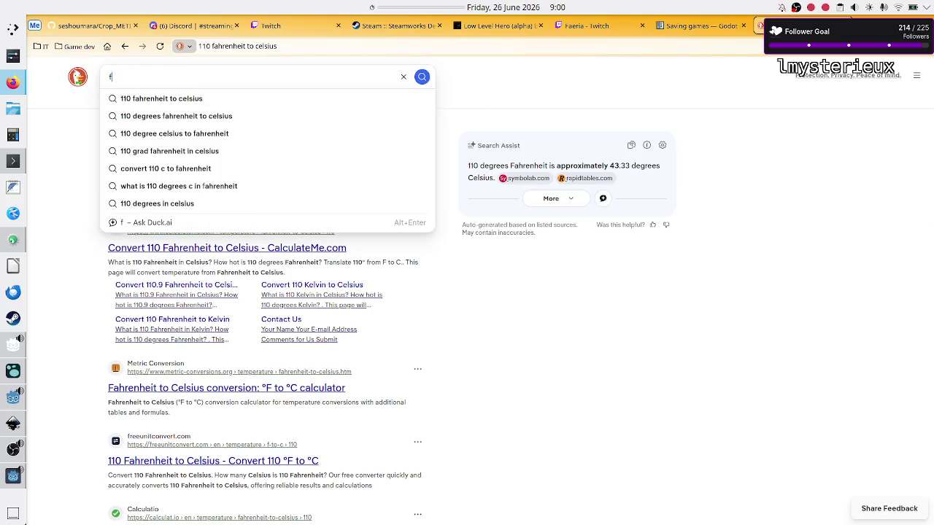
text(ahren)
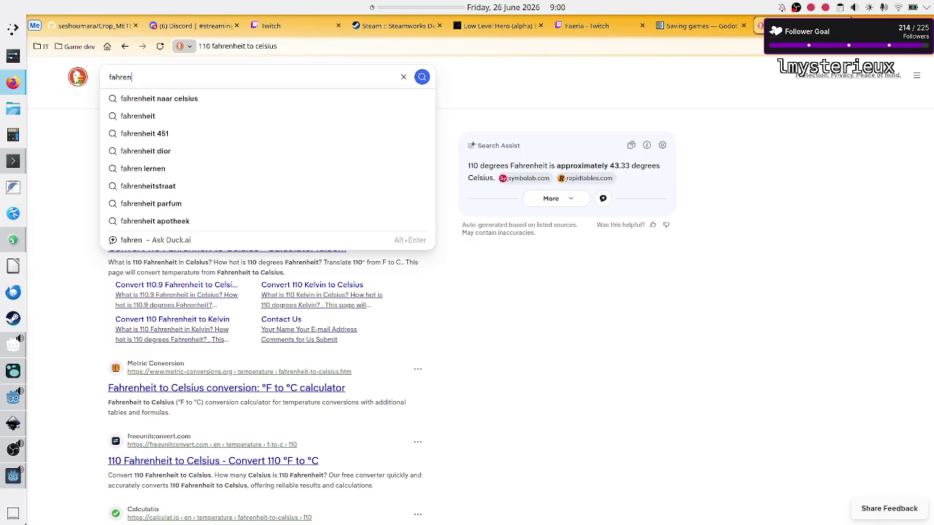
text(heit to cel)
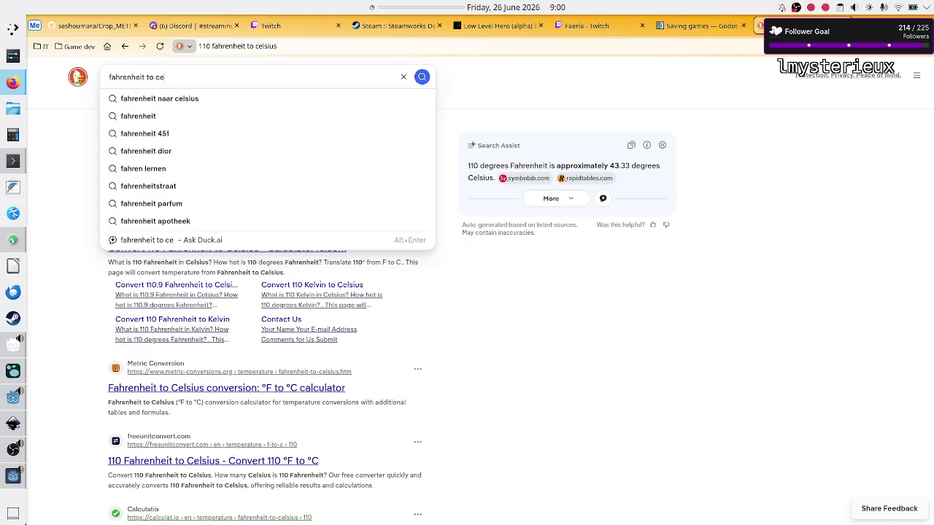
key(Down)
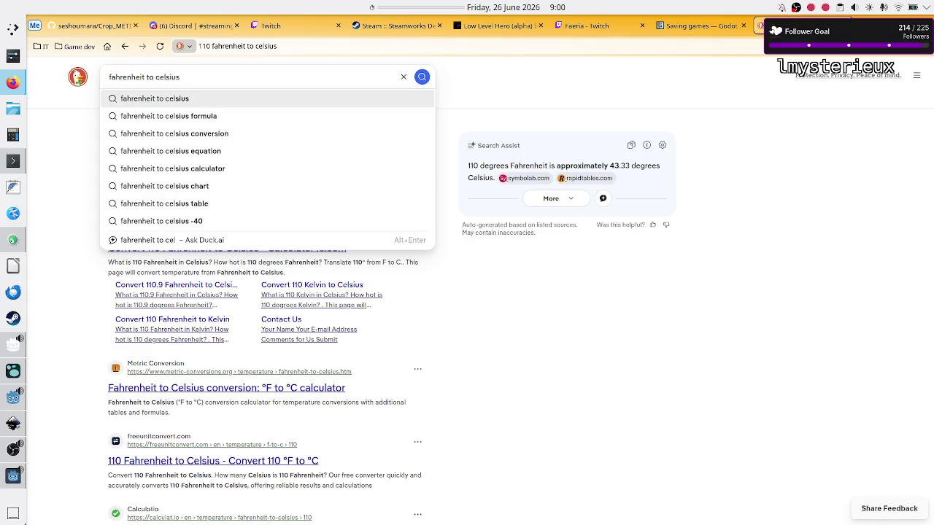
key(Down)
key(Return)
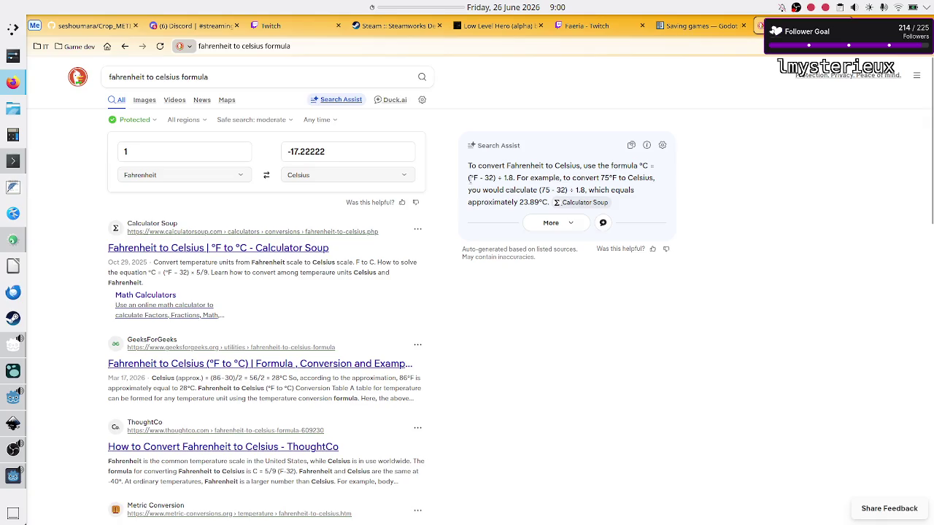
Step: Highlight the (°F - 32) and 1.8 parts of the formula, then return to Discord
drag(470, 180, 495, 179)
click(501, 177)
drag(502, 177, 520, 178)
click(519, 178)
drag(471, 177, 493, 178)
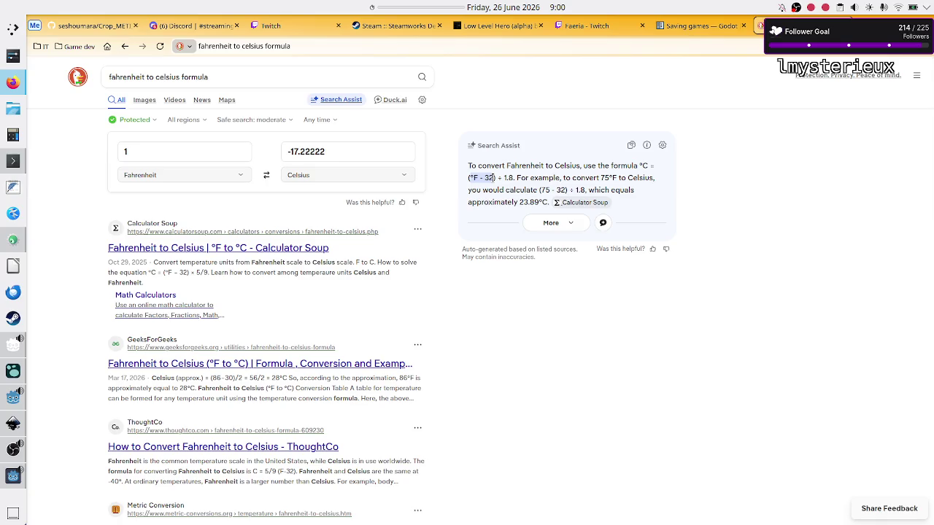
click(493, 178)
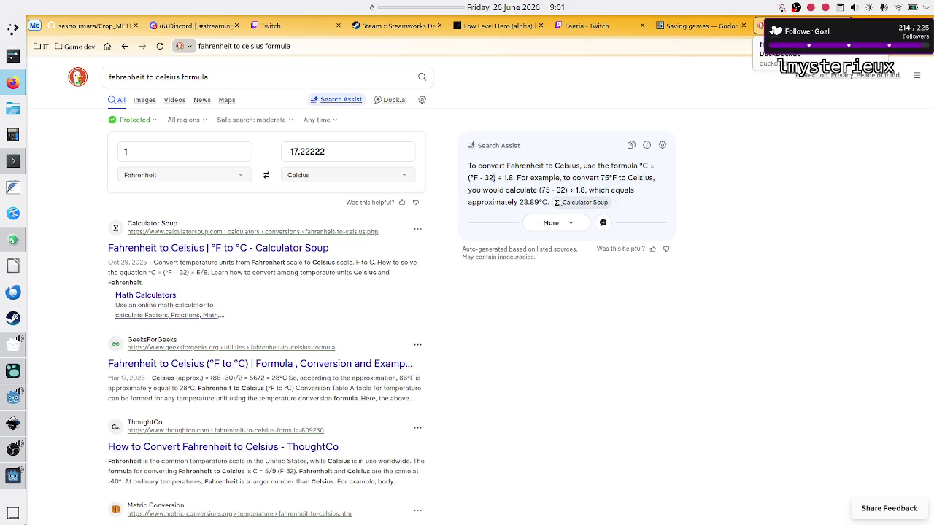
key(ctrl+3)
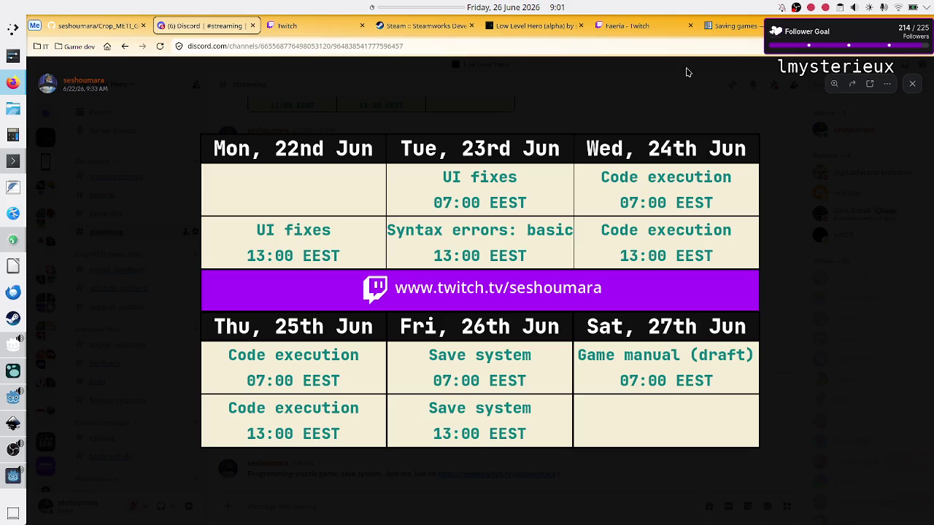
Step: Bring up the Crop_METI game, select a module, close it, and return to Level.gd line 190
click(9, 477)
click(230, 188)
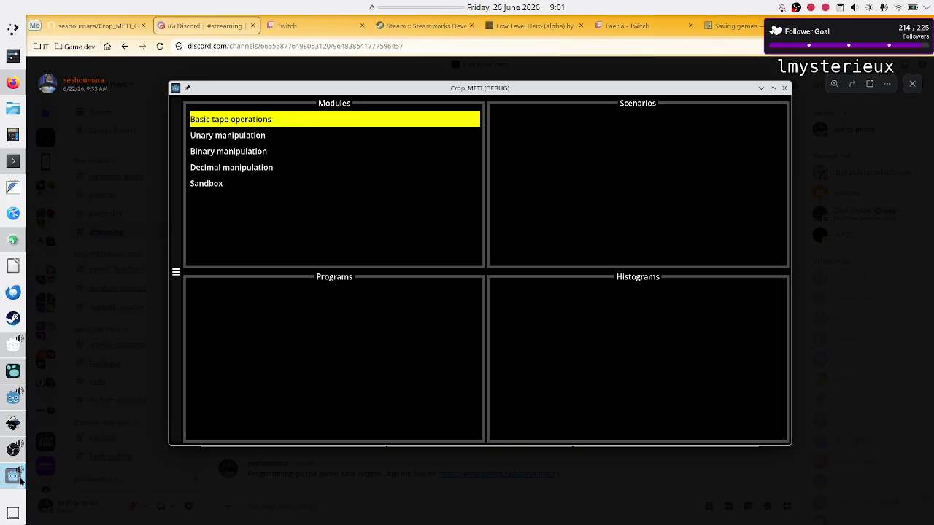
click(784, 87)
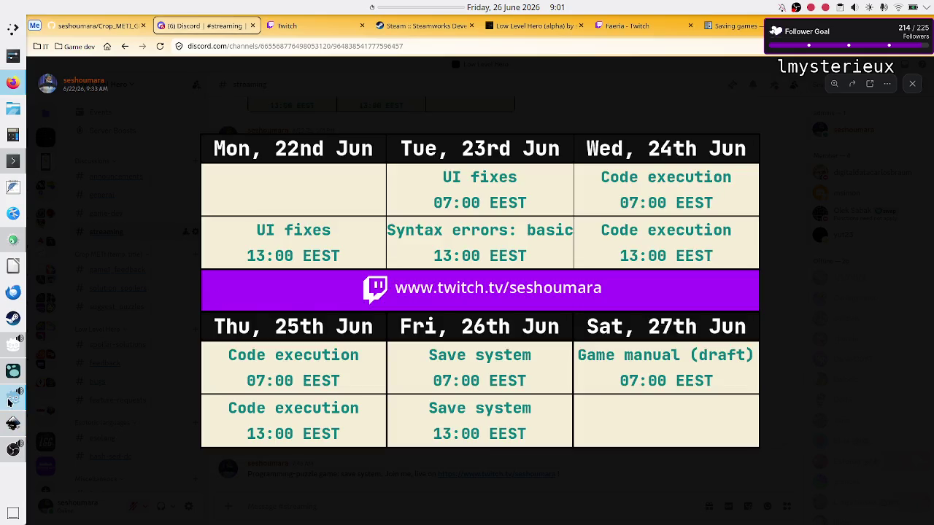
click(9, 401)
click(447, 264)
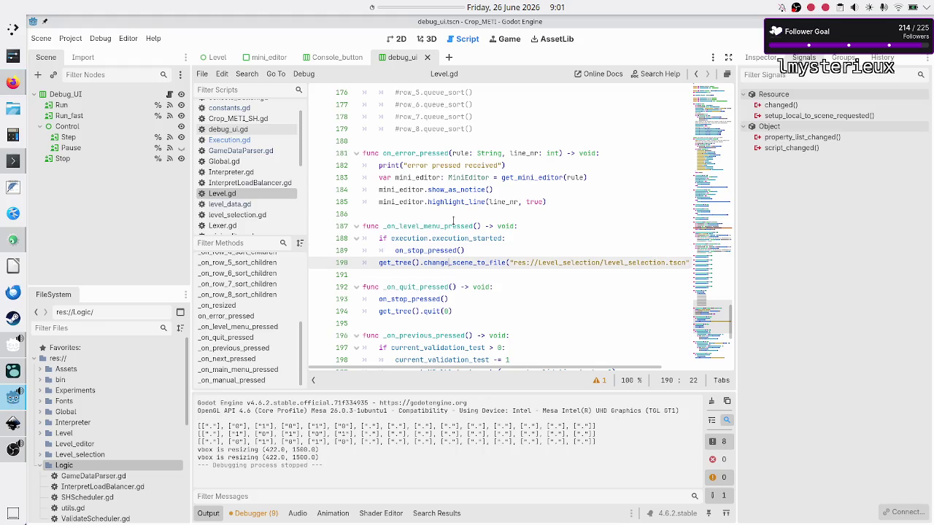
Step: Open level_data.gd and enter 1 in the Binary manipulation levels list
click(266, 207)
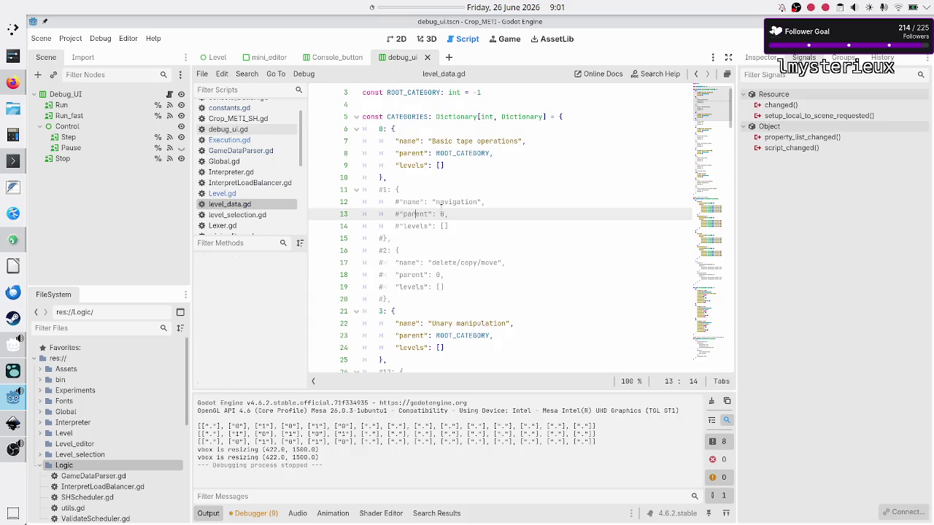
scroll(481, 183, up, 1)
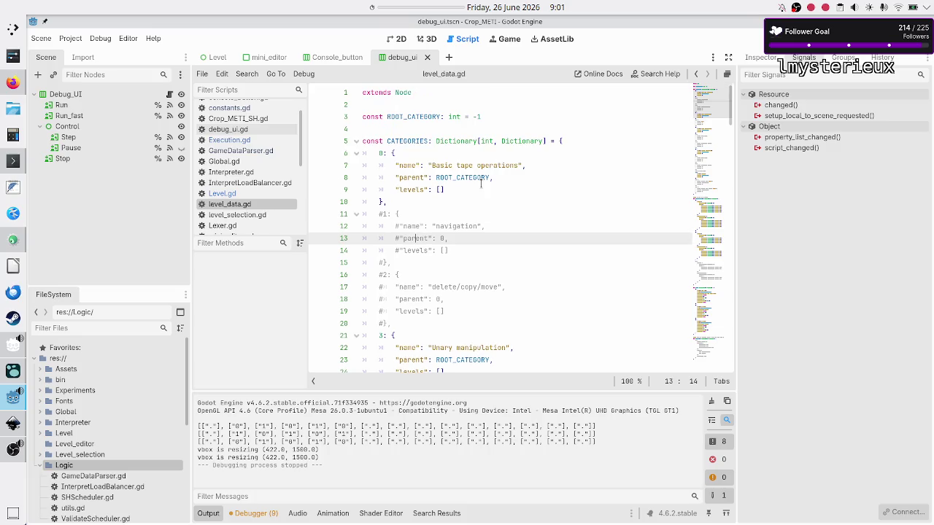
click(459, 199)
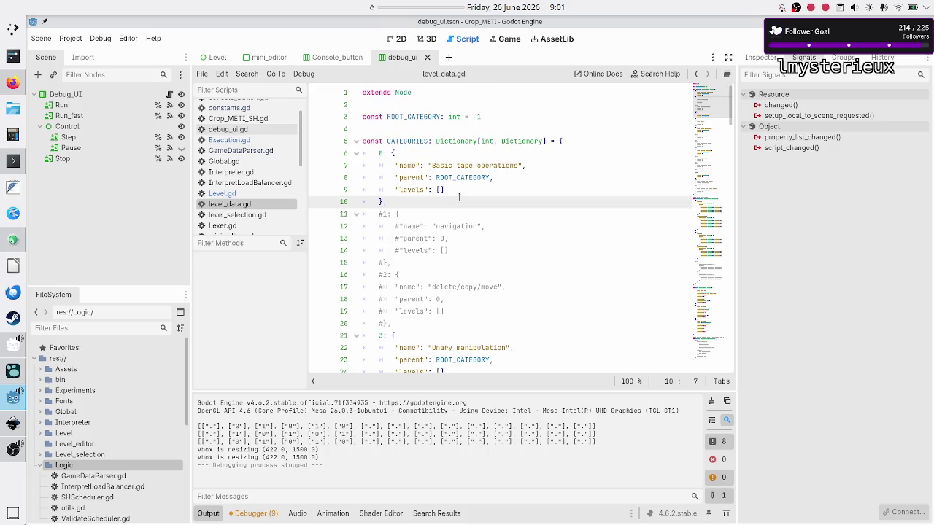
key(Down)
key(Down)
key(Down)
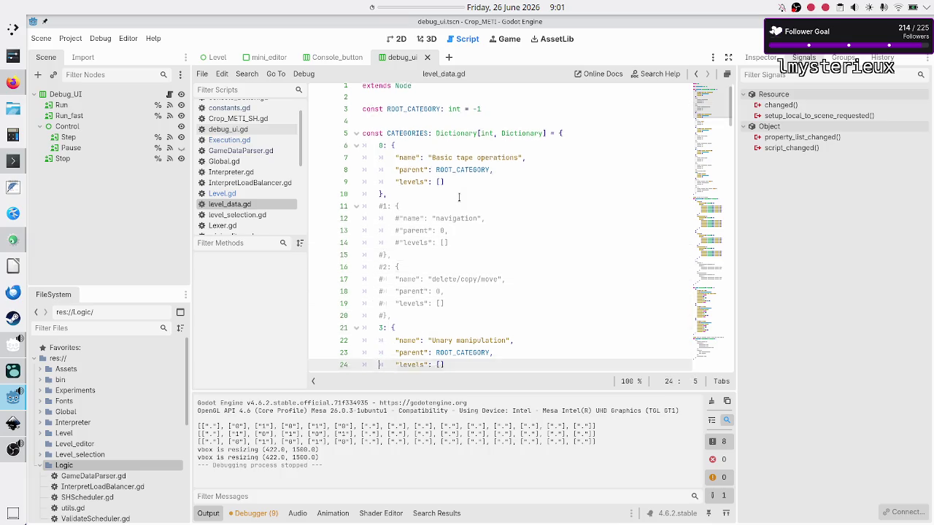
key(Down)
key(Down)
key(Down)
key(Up)
key(Up)
key(Up)
text(1)
Step: Fill the Sandbox category's levels list with 1, 2
key(Down)
key(Down)
key(Down)
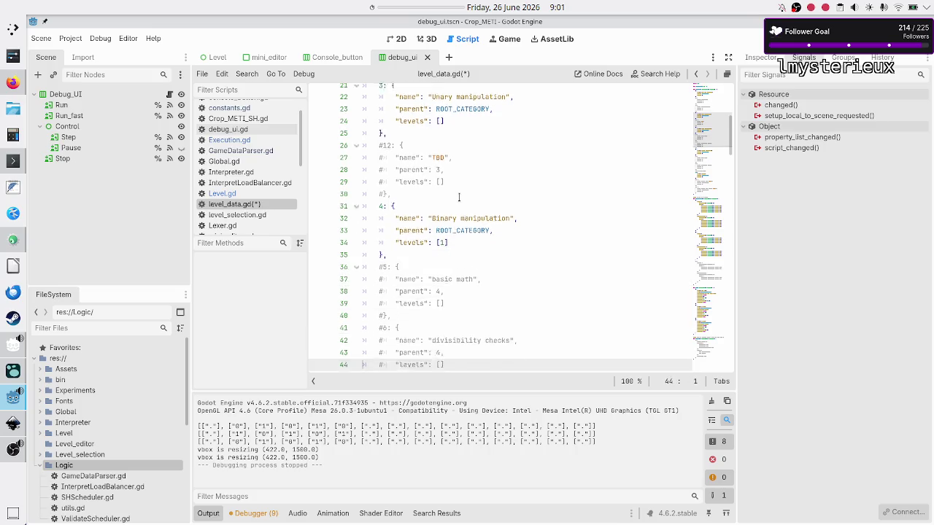
key(Down)
key(Down)
key(Down)
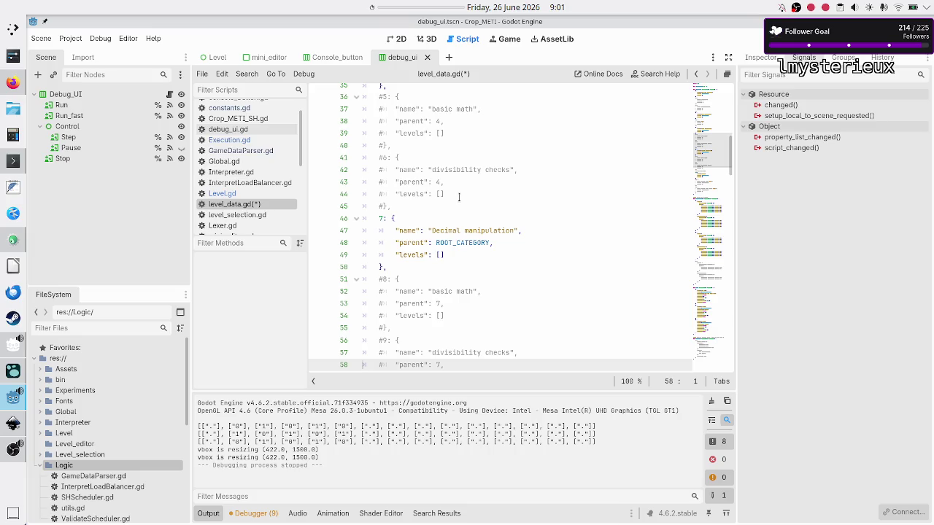
key(Down)
key(Down)
key(Down)
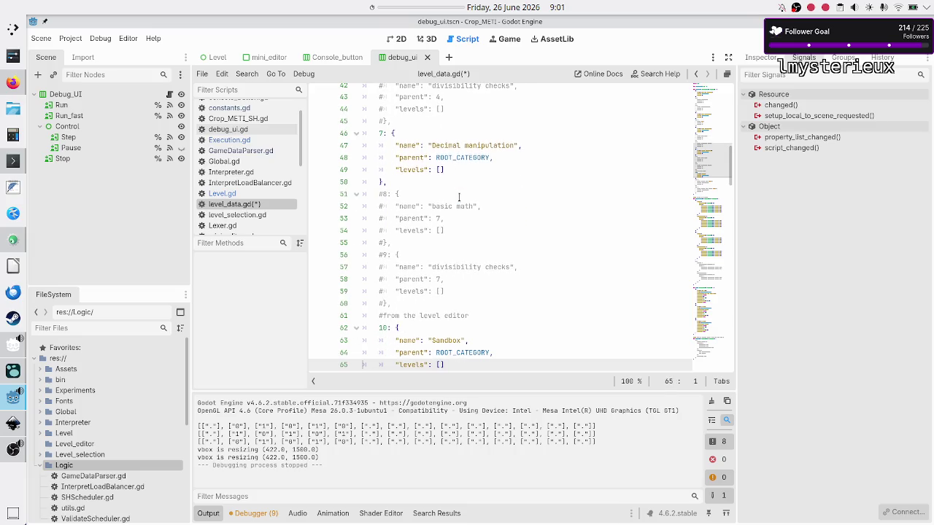
key(Down)
key(Down)
key(Down)
key(Up)
key(Up)
key(Up)
key(End)
key(Down)
key(Left)
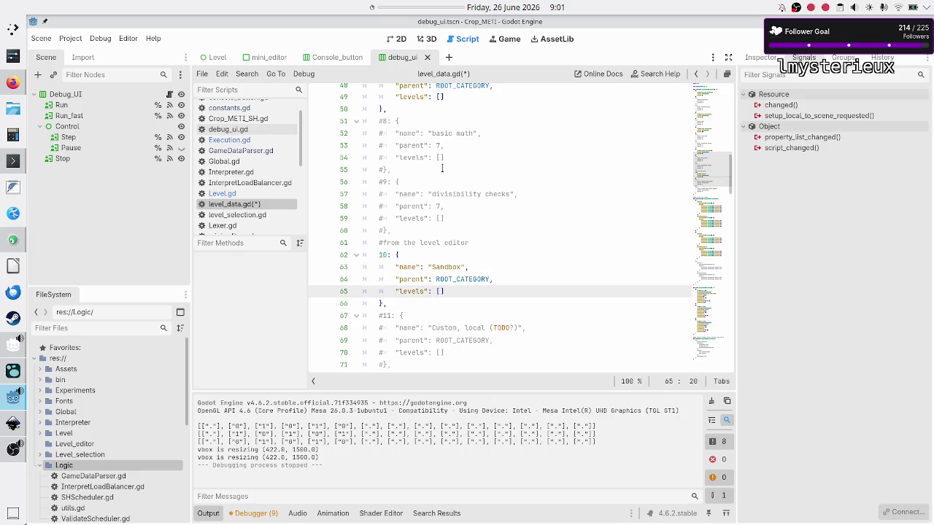
scroll(443, 175, down, 5)
scroll(442, 175, down, 2)
scroll(442, 175, down, 9)
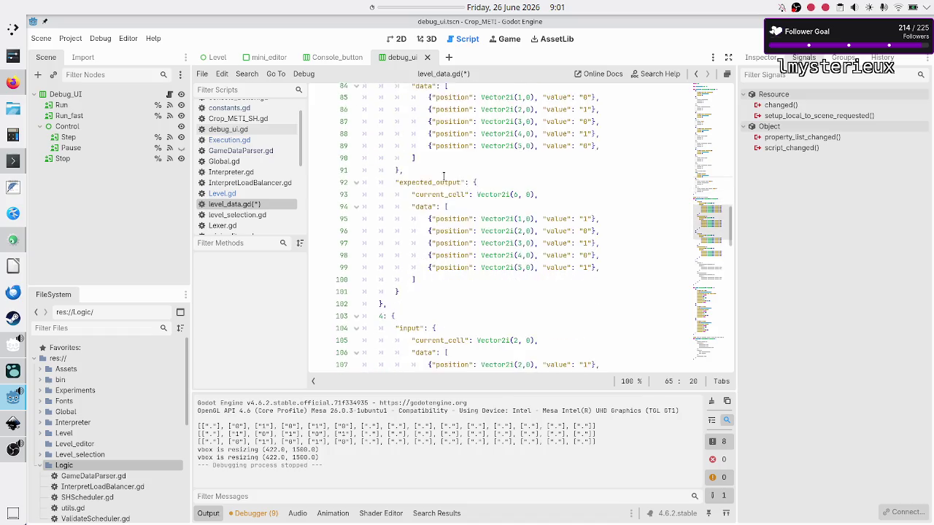
scroll(442, 175, down, 10)
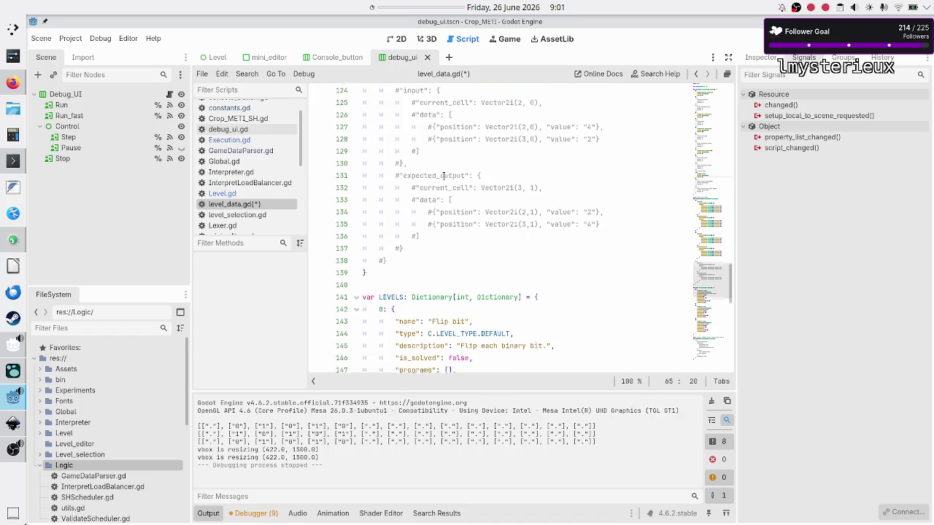
scroll(442, 175, down, 8)
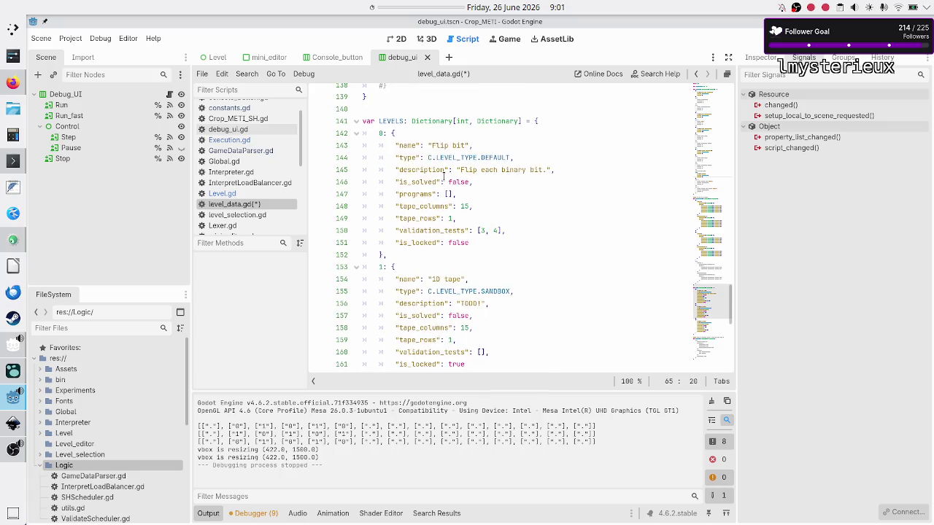
scroll(443, 175, up, 20)
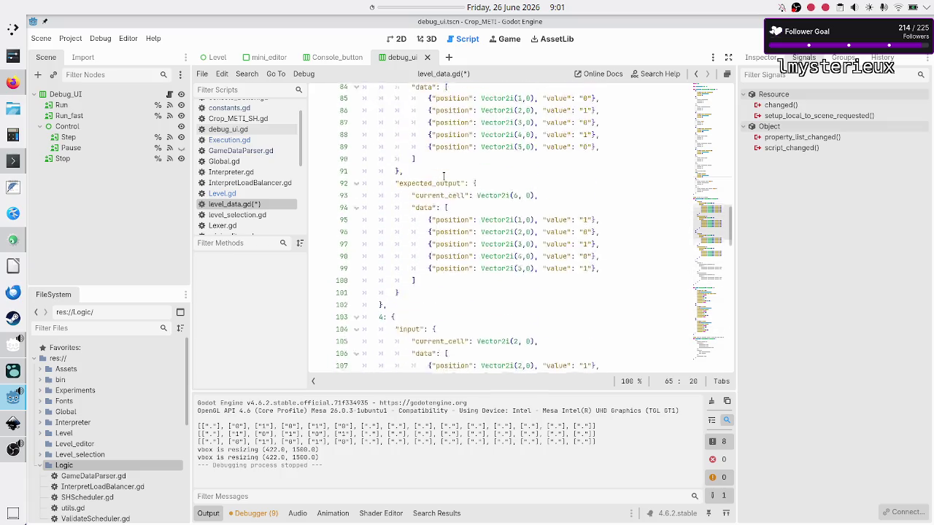
scroll(443, 175, down, 1)
text(1)
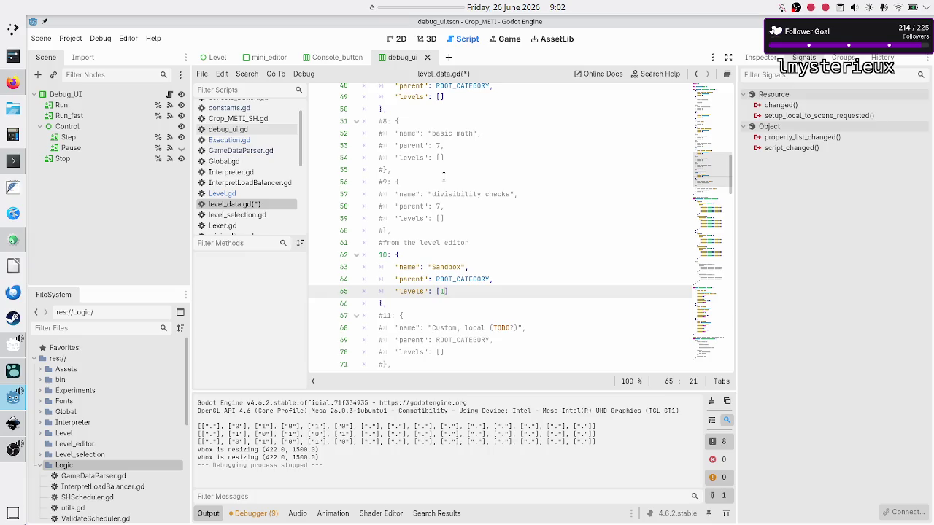
text(, 2)
key(Right)
click(473, 289)
key(Right)
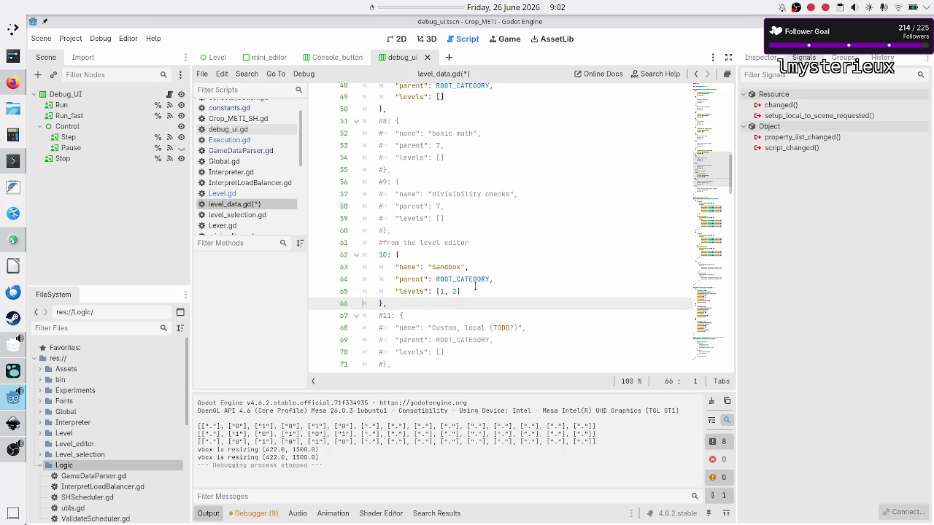
Step: Change the first VALIDATION_TESTS entry's key from 3 to 0
key(Up)
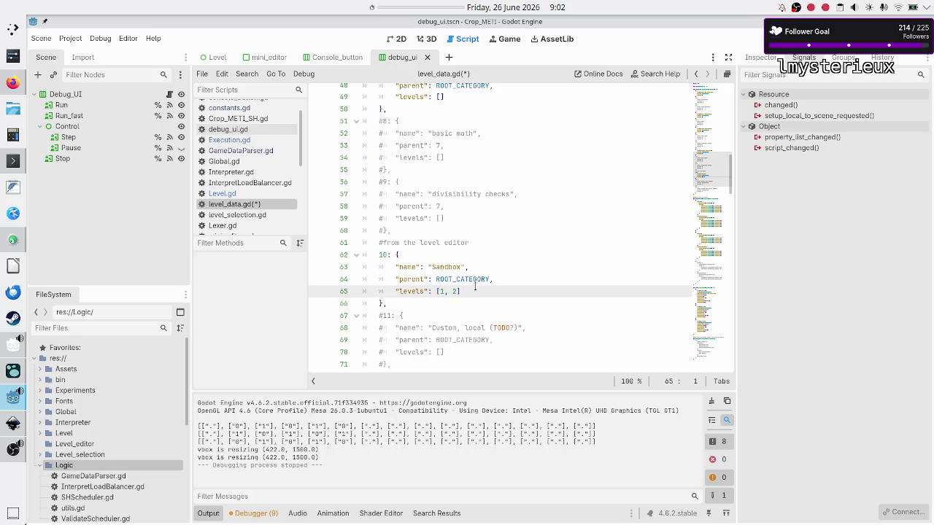
key(shift+End)
key(Down)
key(Up)
key(Up)
key(Up)
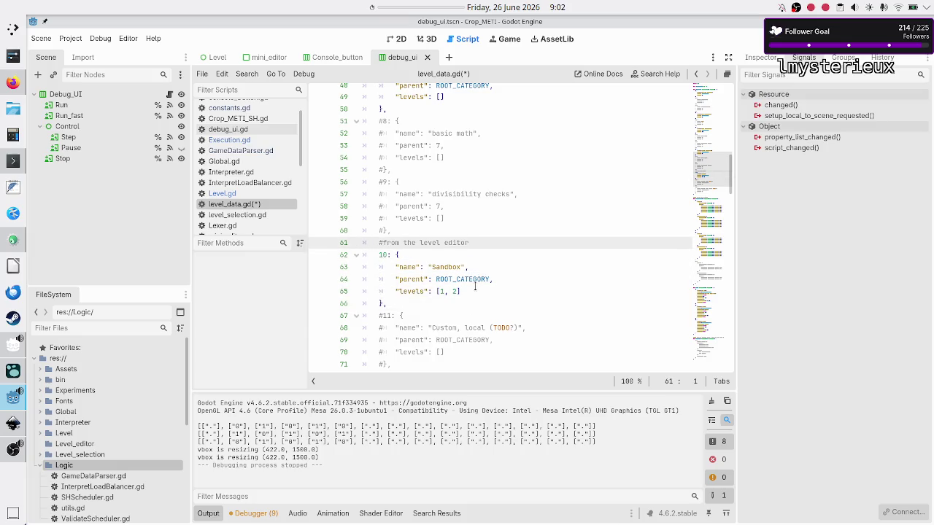
key(Down)
key(Down)
key(Down)
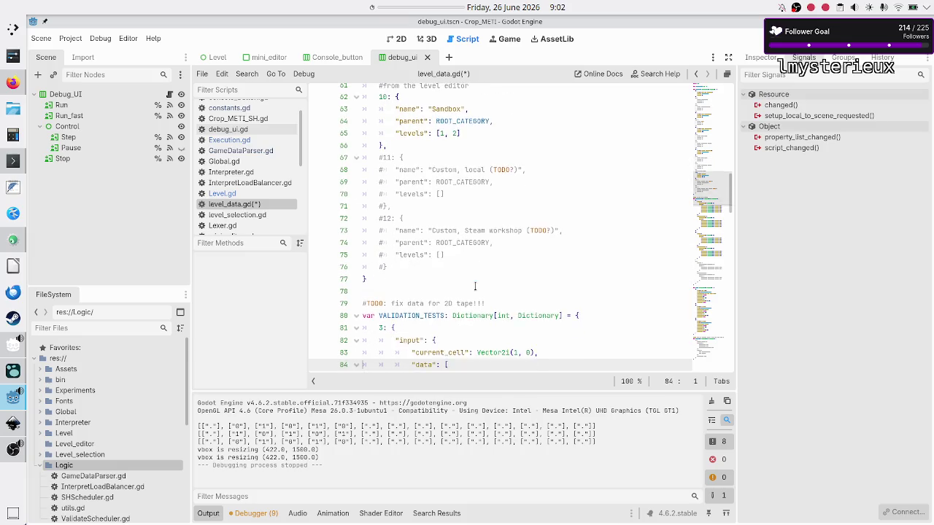
key(Down)
key(Up)
key(Up)
key(Up)
key(BackSpace)
text(0)
Step: Renumber the second validation test to 1, save level_data.gd, and run the game
key(Down)
key(Down)
key(Down)
key(Down)
key(Down)
key(Down)
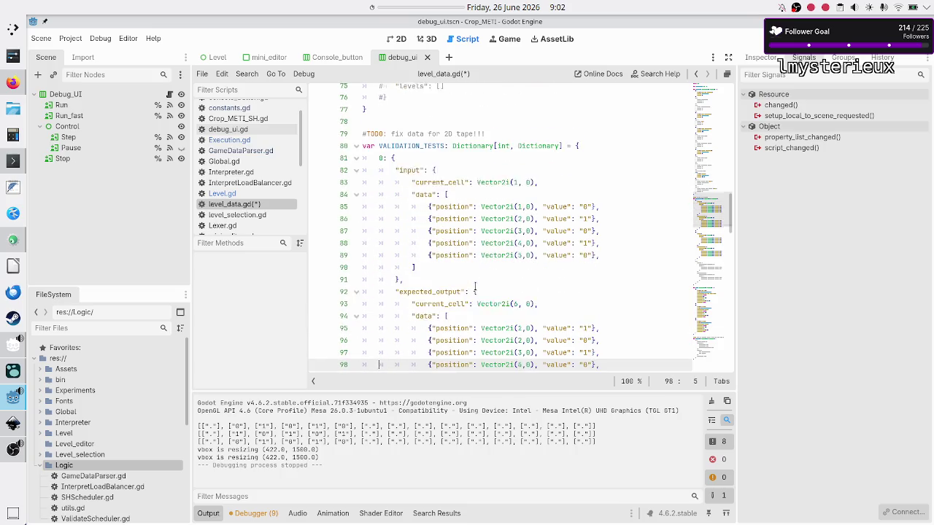
key(Up)
key(Up)
key(Up)
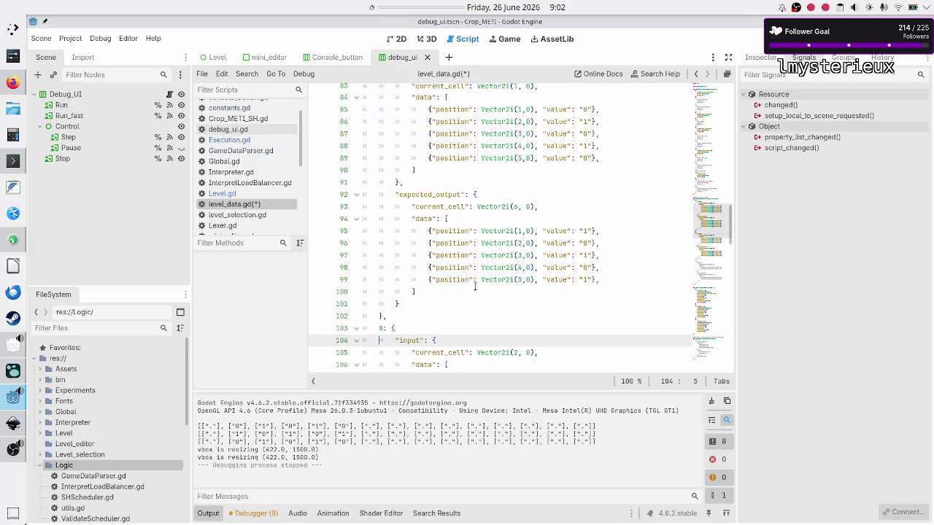
key(BackSpace)
text(1)
key(Down)
key(Down)
key(Down)
key(Down)
key(Down)
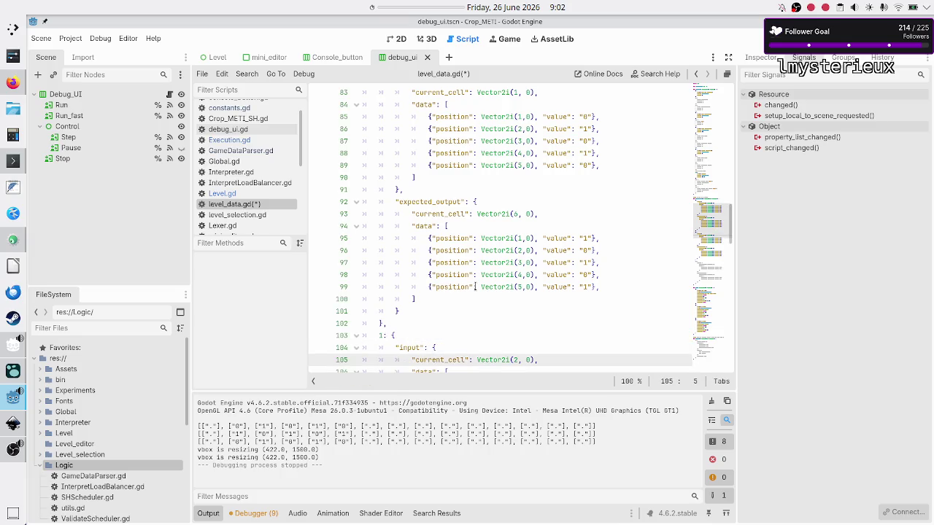
key(ctrl+s)
key(F5)
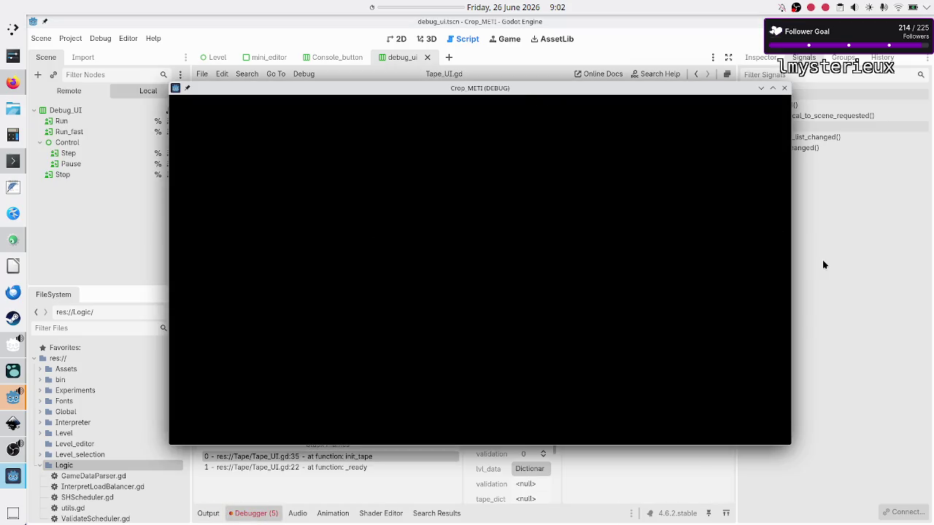
Step: Return to the editor and inspect failing line 35 of Tape_UI.gd
click(822, 259)
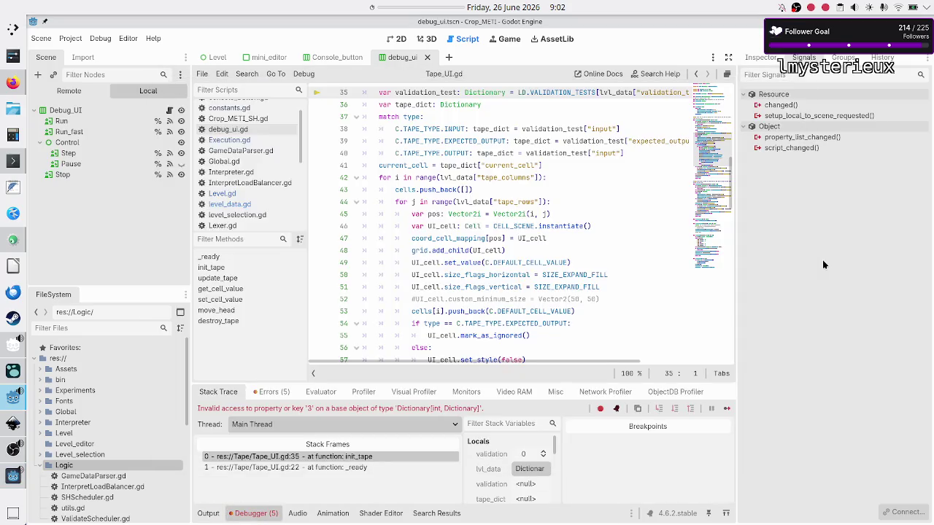
scroll(605, 228, up, 3)
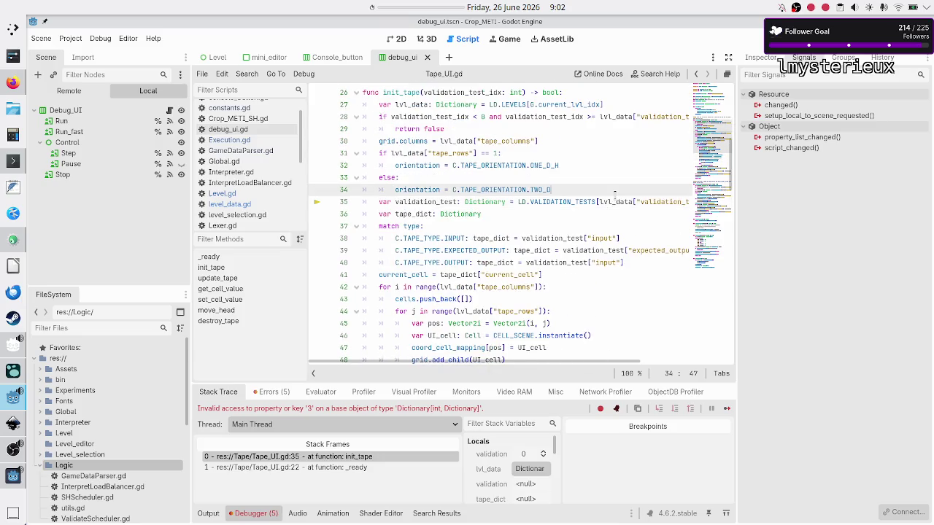
key(End)
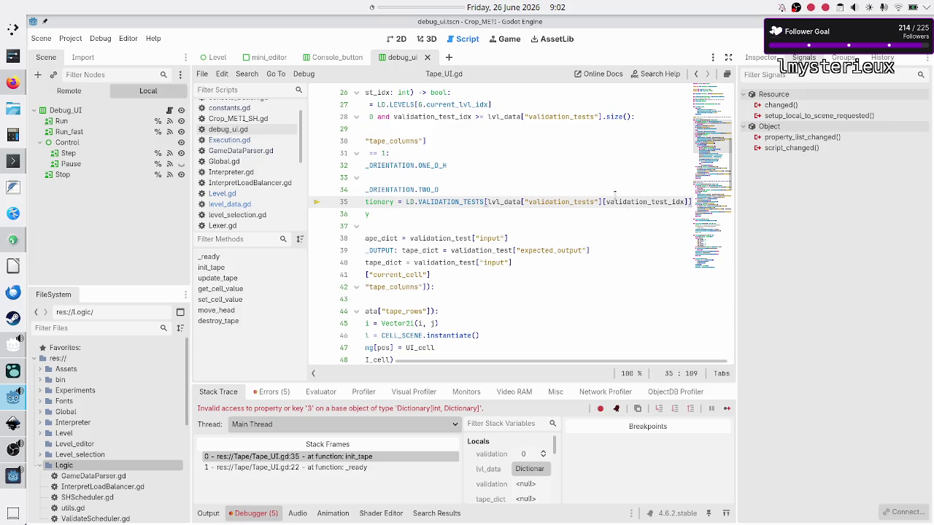
key(Down)
key(Home)
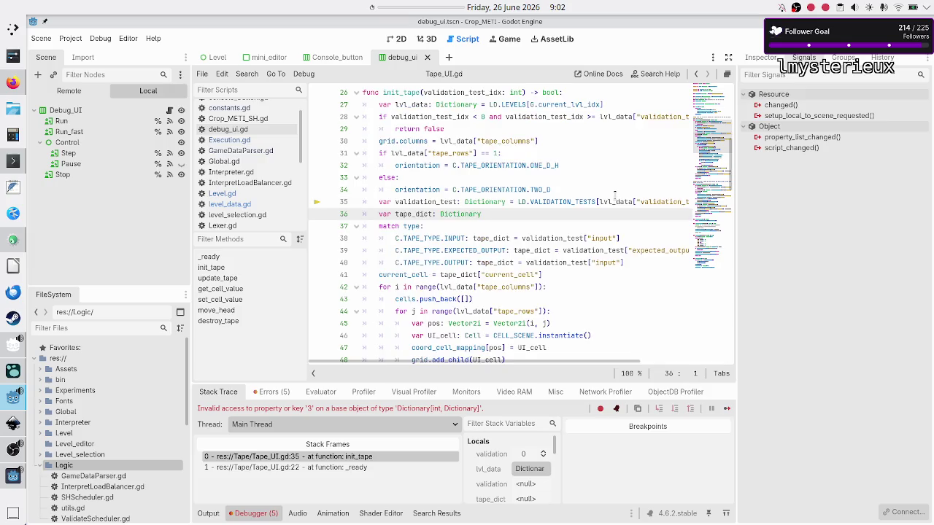
key(Left)
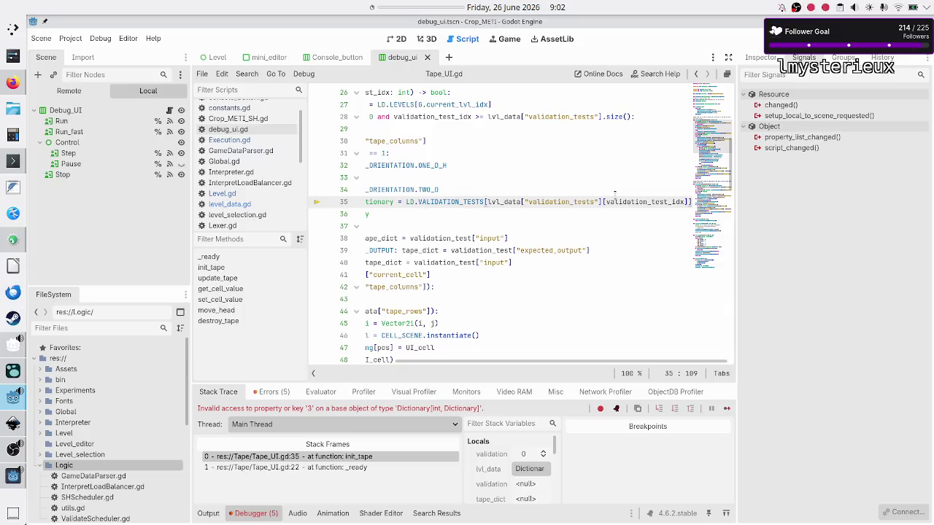
Step: Stop the crashed debug session and select validation_test_idx to see its uses
key(F8)
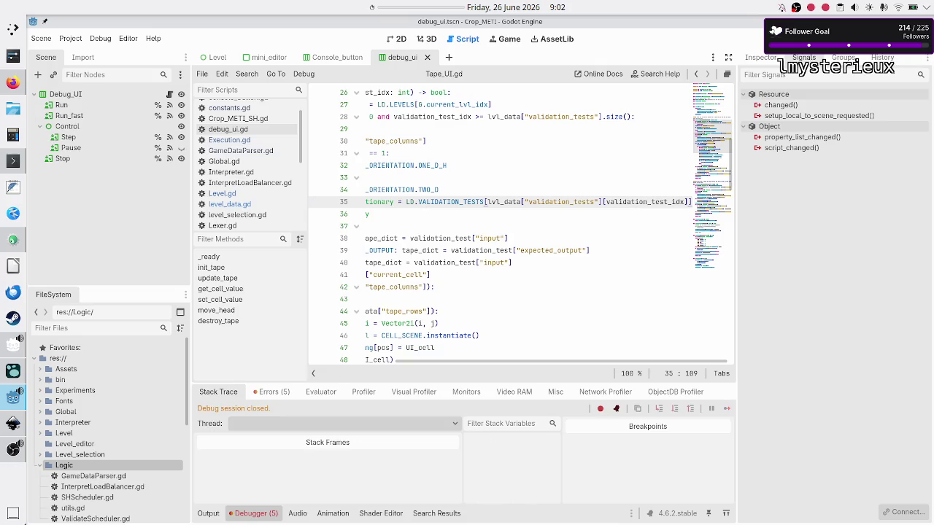
double_click(659, 204)
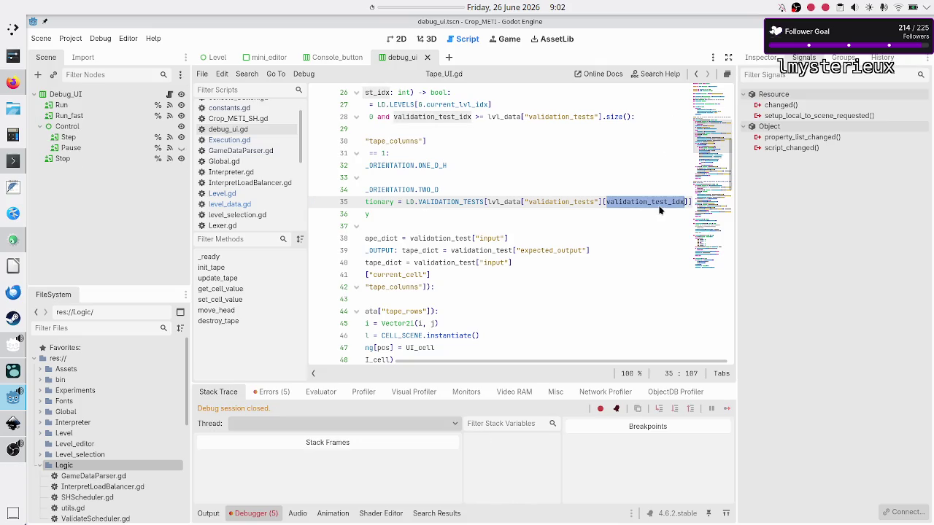
scroll(483, 206, left, 3)
scroll(484, 207, up, 1)
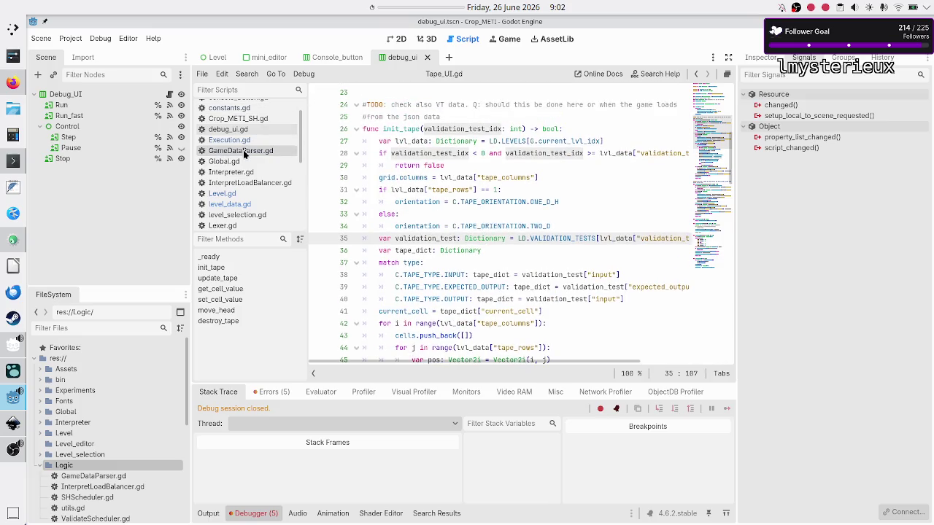
Step: In level_data.gd, change Flip bit's validation tests from 3 and 4 to 0 and 1
click(241, 214)
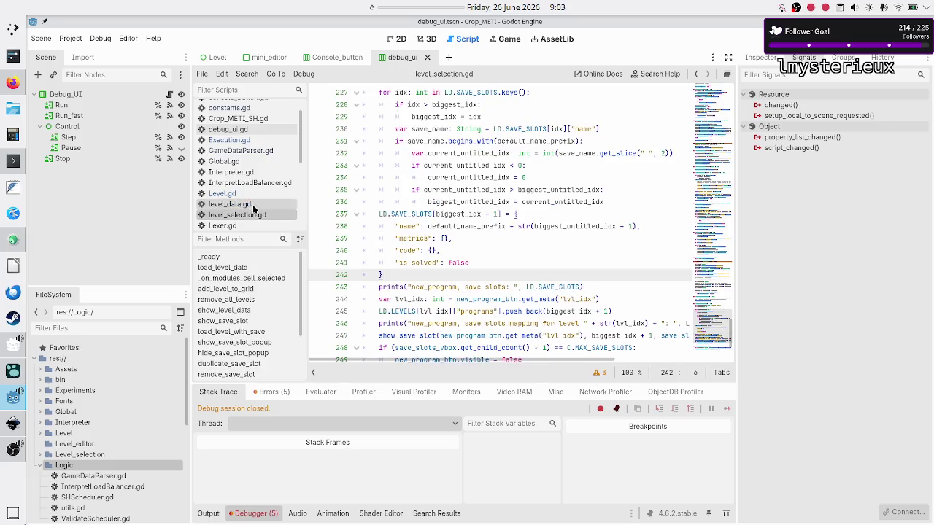
click(251, 205)
scroll(505, 232, up, 10)
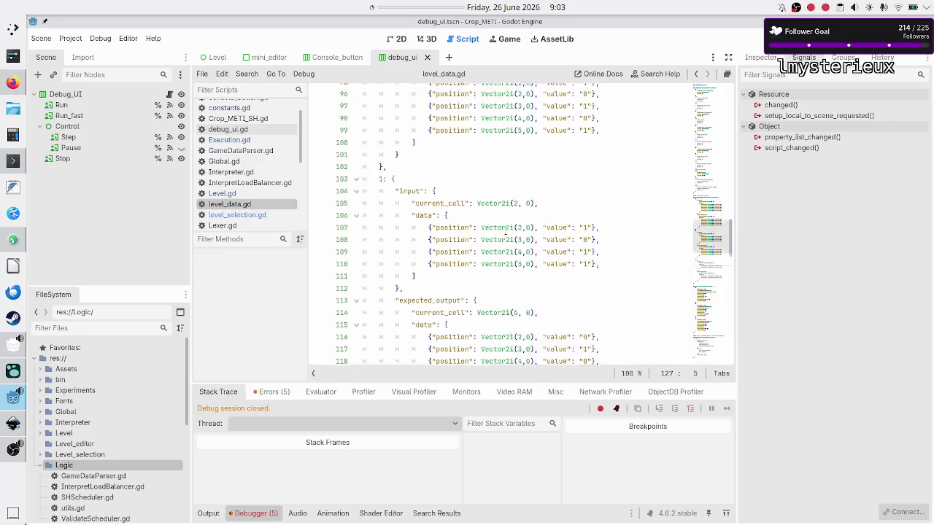
scroll(505, 232, up, 6)
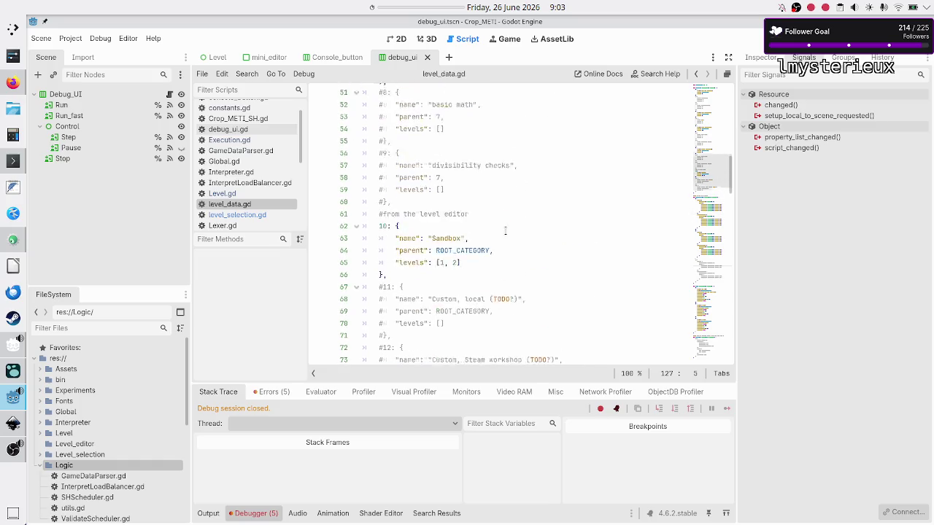
scroll(504, 232, down, 20)
scroll(505, 230, down, 7)
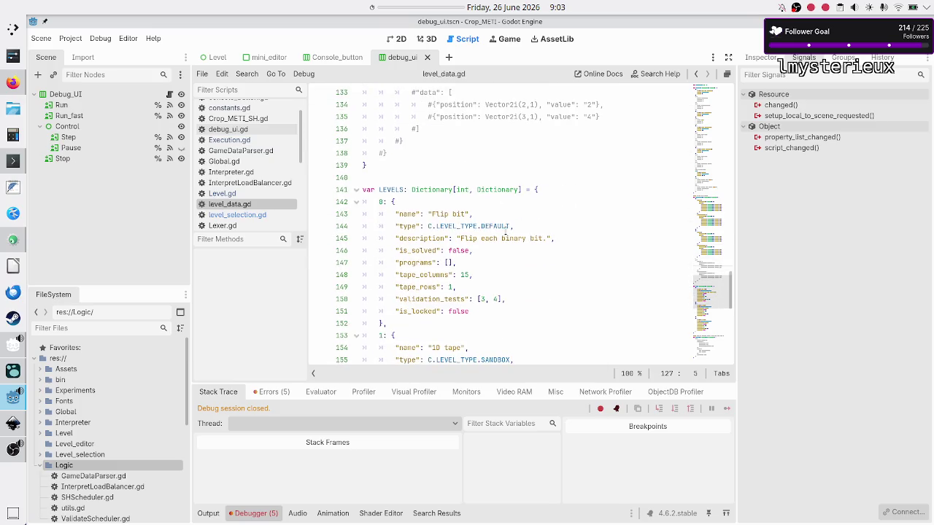
scroll(504, 230, down, 2)
click(513, 226)
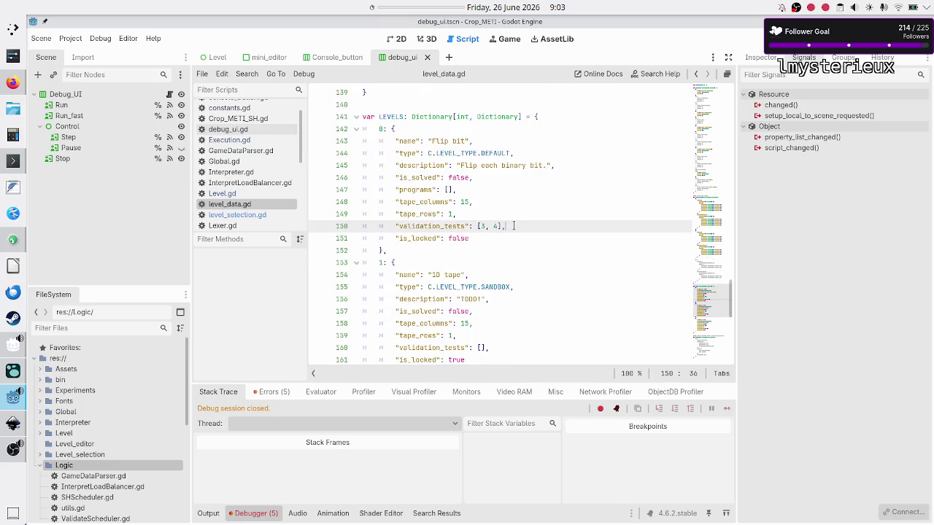
key(BackSpace)
key(Left)
key(Left)
key(BackSpace)
text(0)
key(Right)
key(Right)
text(1)
Step: Delete the duplicated LEVELS dictionary entries and the leftover blank lines above the TODO comment
key(Up)
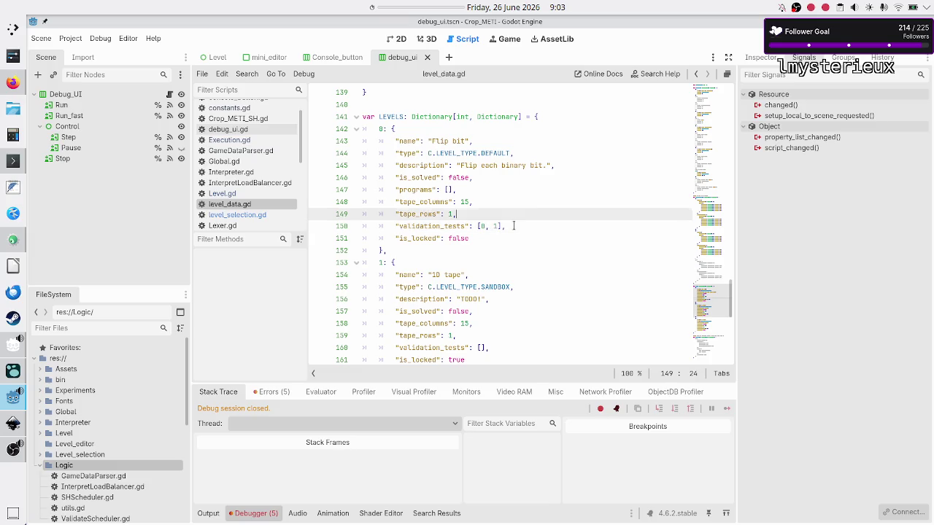
key(Up)
key(Up)
key(Up)
key(Home)
key(shift+Down)
key(shift+Down)
key(shift+Down)
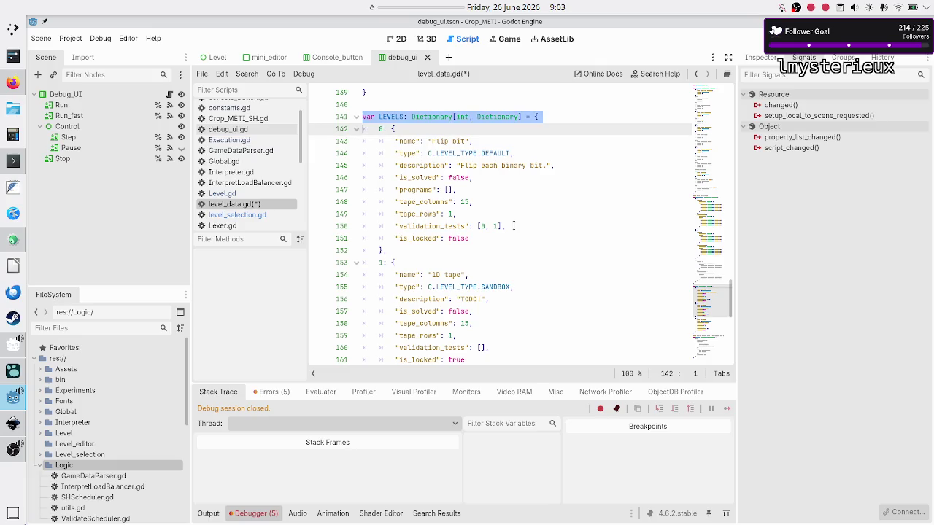
key(shift+Down)
key(shift+Down)
key(shift+Down)
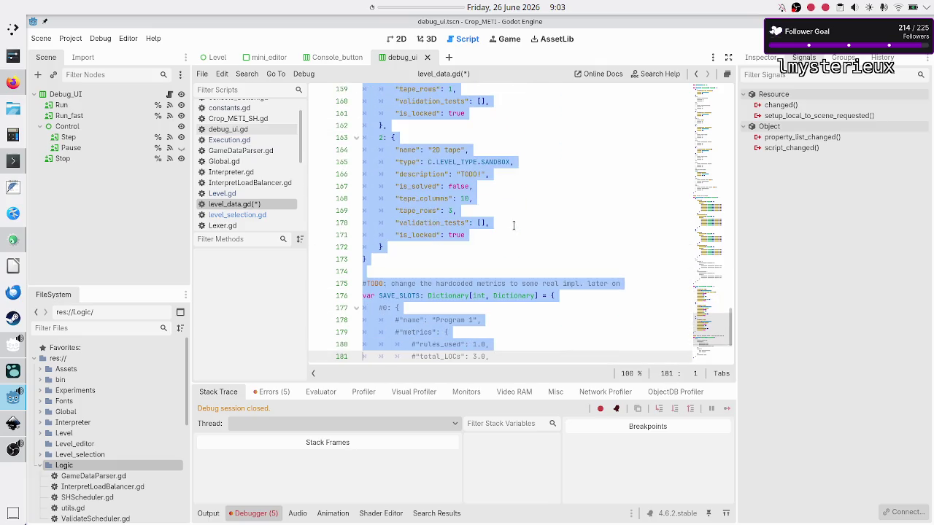
key(shift+Up)
key(shift+Up)
key(shift+Up)
key(shift+Right)
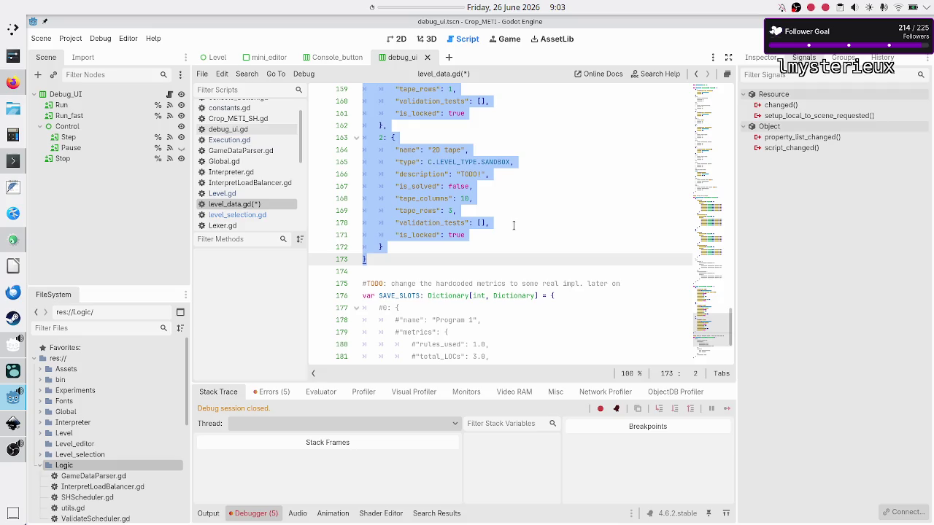
key(Delete)
key(Up)
key(Up)
key(Up)
key(Down)
key(Down)
key(Down)
key(BackSpace)
key(BackSpace)
key(Up)
key(Up)
key(Up)
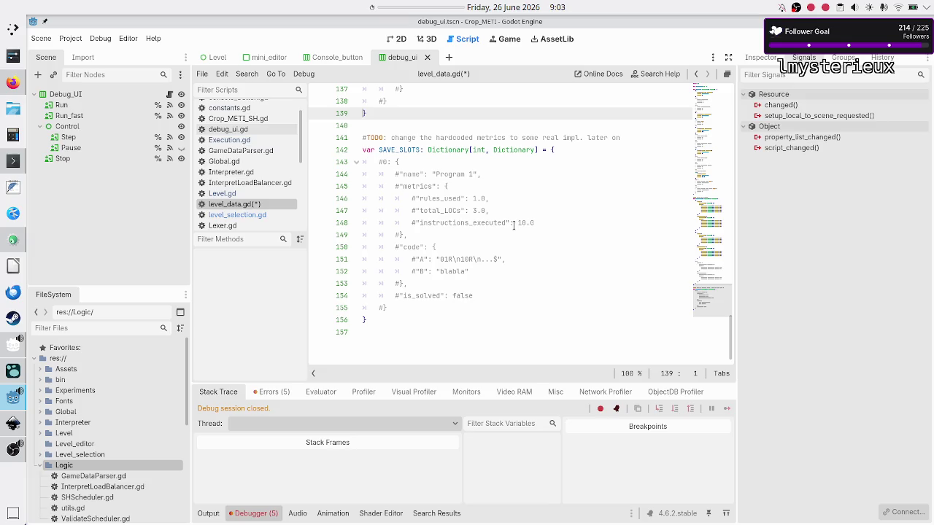
Step: Review the category definitions and add a blank line above the TODO comment
key(Up)
key(Up)
key(Up)
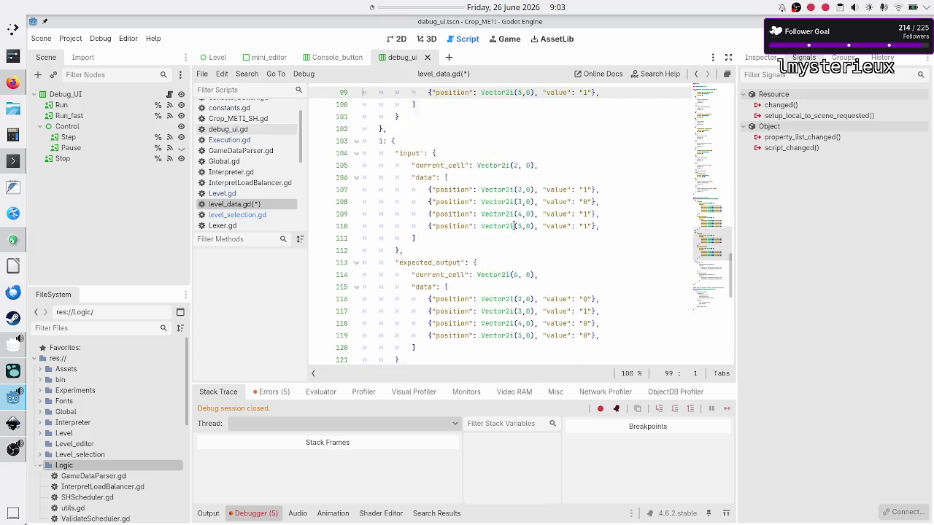
key(Up)
key(Up)
key(Up)
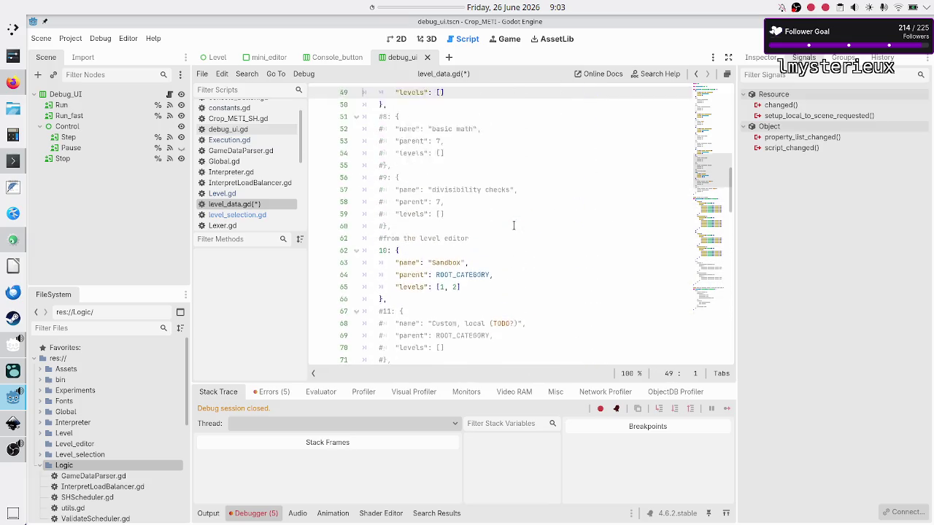
key(Up)
key(Up)
key(Up)
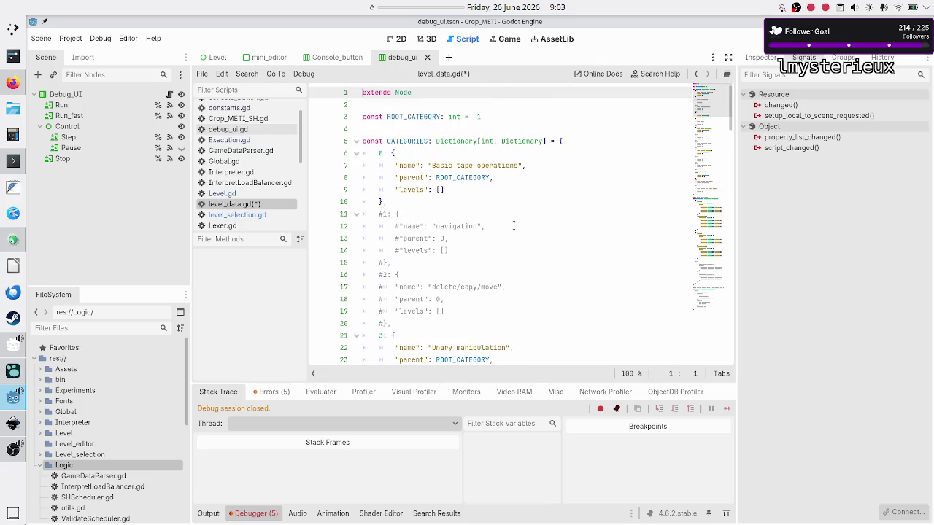
key(Down)
key(Down)
key(Down)
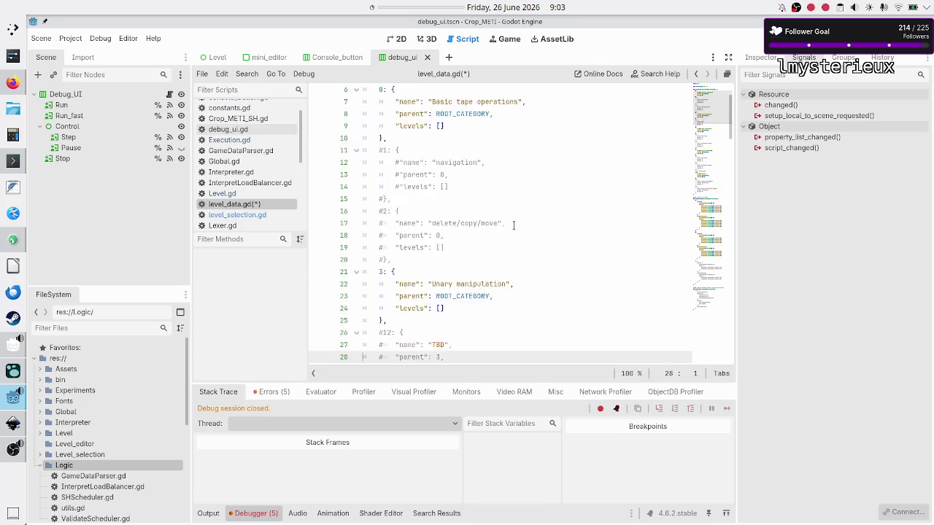
key(Down)
key(Down)
key(Down)
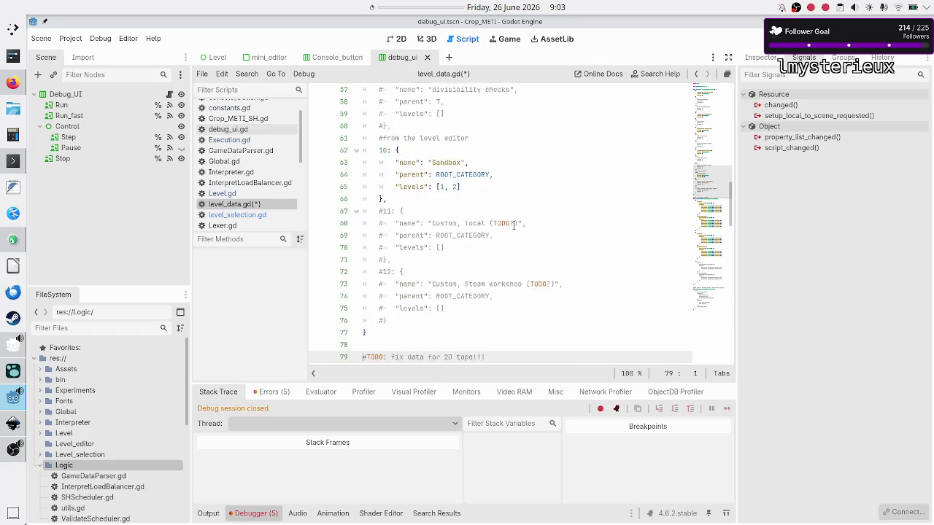
key(Up)
key(Up)
key(Up)
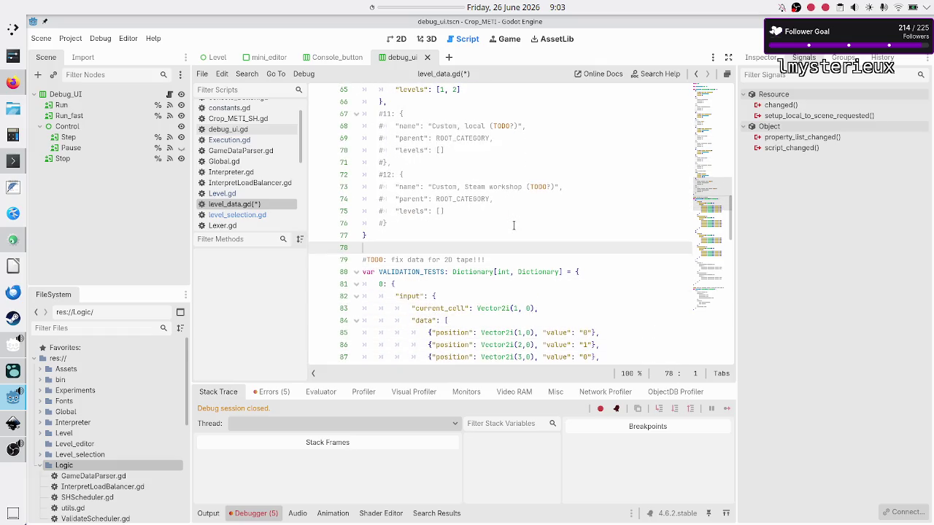
key(Return)
key(Return)
key(Up)
Step: Look over VALIDATION_TESTS and the commented Program 1 save slot, then save and run the game
key(ctrl+End)
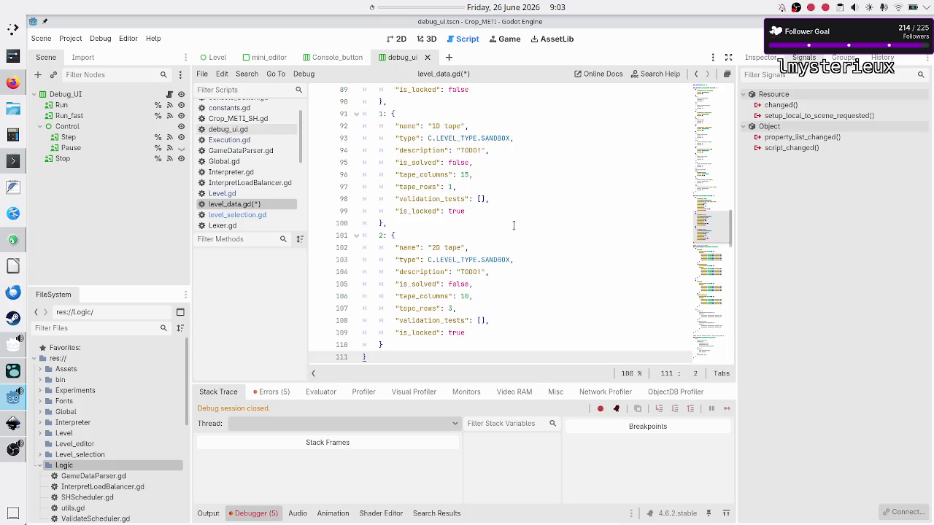
key(Down)
key(Down)
key(Down)
key(Down)
key(Down)
key(Down)
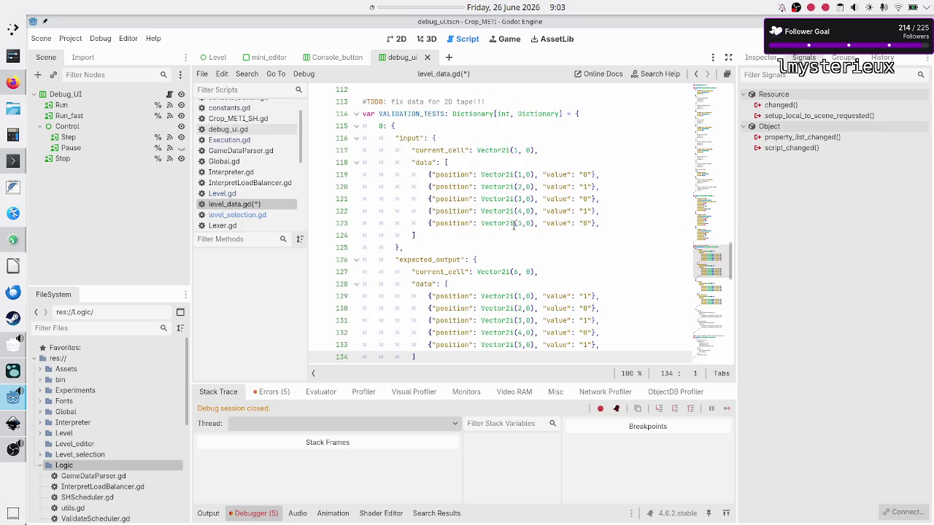
key(Down)
key(Down)
key(Down)
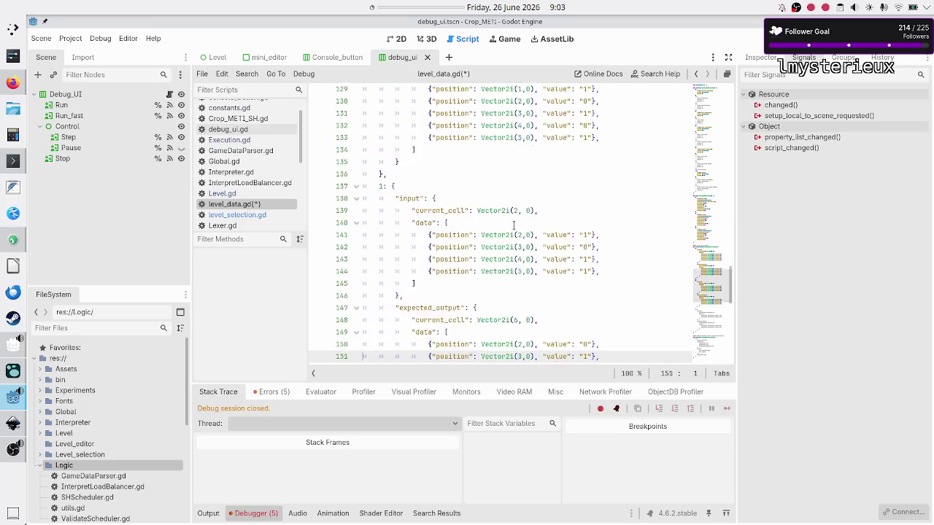
key(Down)
key(Down)
key(Down)
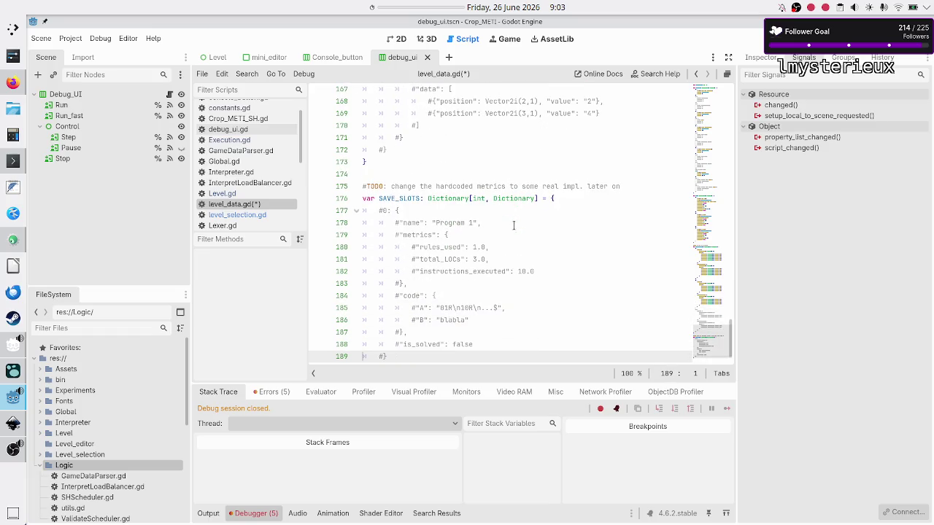
key(Down)
key(Down)
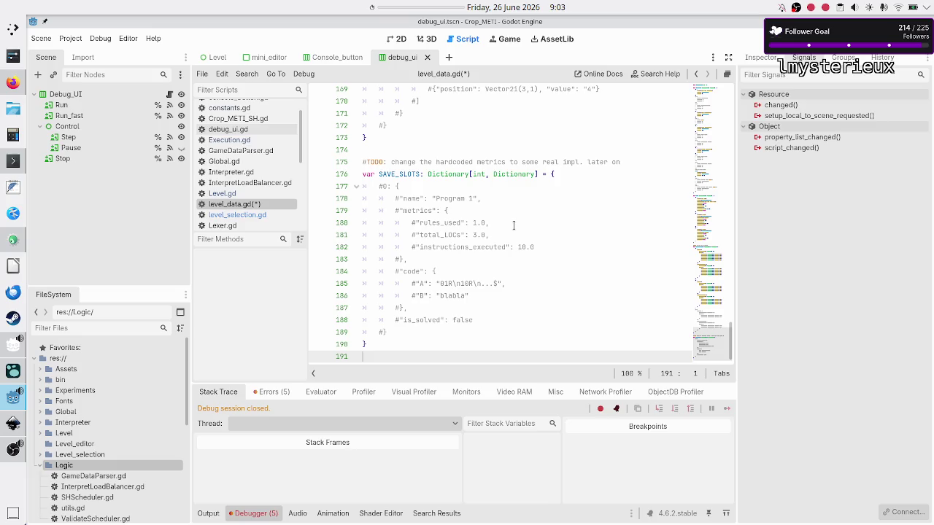
key(Up)
key(Up)
key(Up)
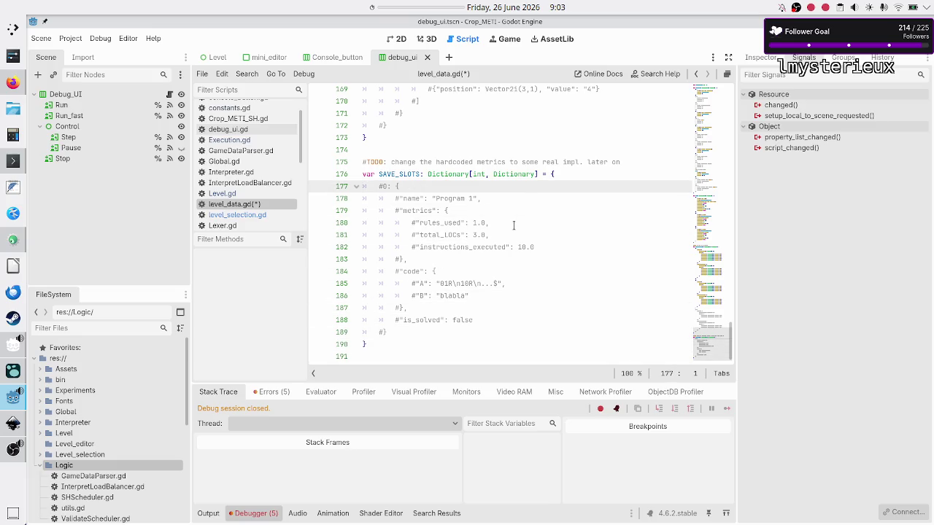
key(Down)
key(Down)
key(Up)
key(Up)
key(Up)
key(Down)
key(Down)
key(Down)
key(Up)
key(Up)
key(Up)
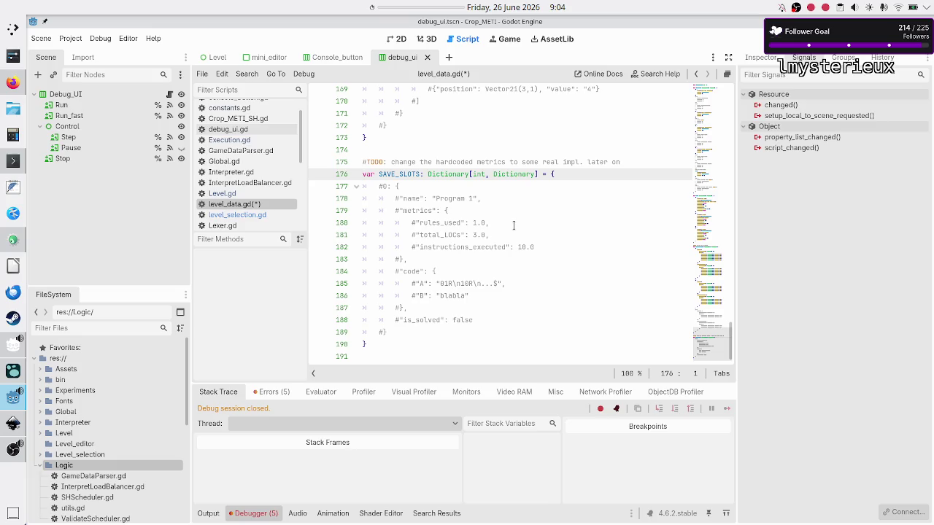
key(Down)
key(Down)
key(Down)
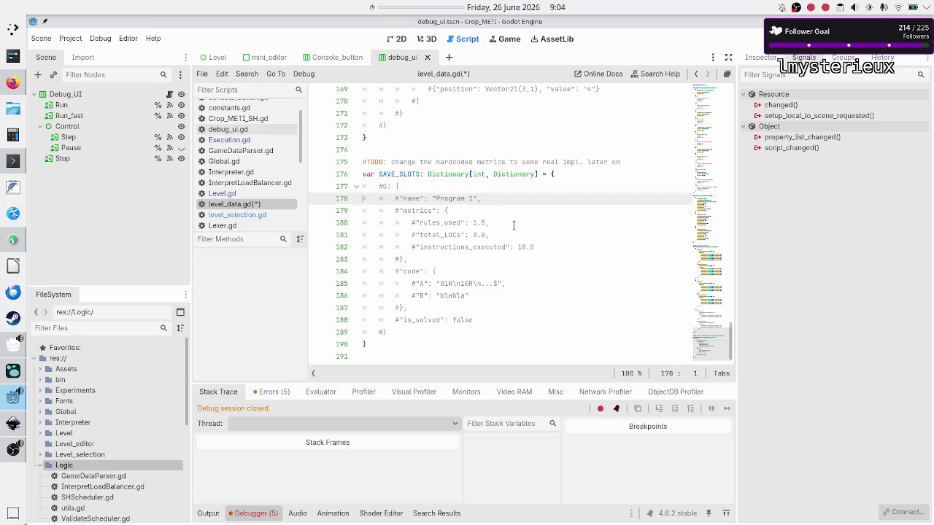
key(ctrl+s)
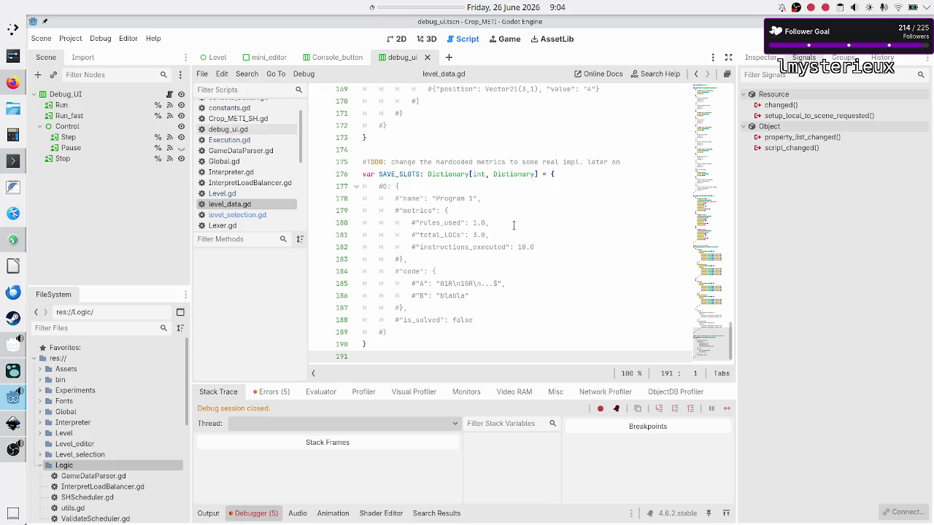
key(F5)
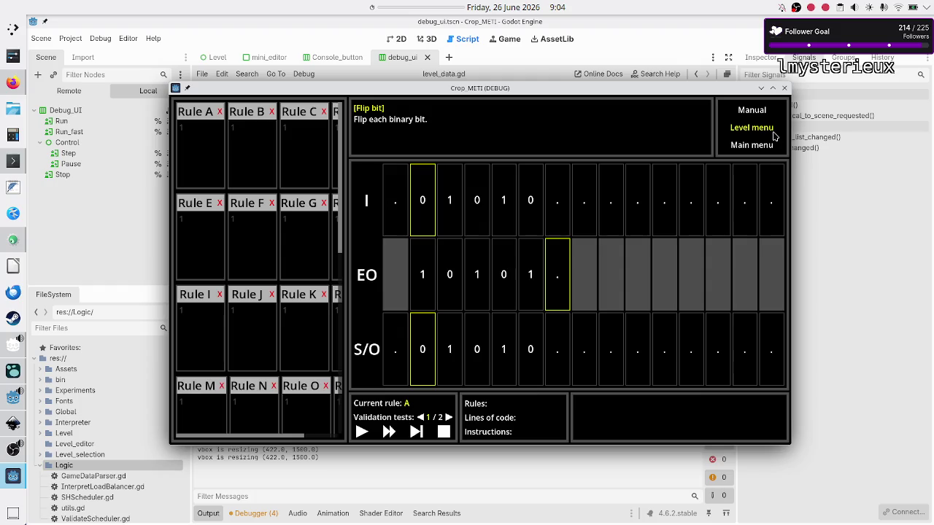
Step: Compare the Binary manipulation and Sandbox scenario lists in the level menu, then close the game
click(775, 136)
click(224, 153)
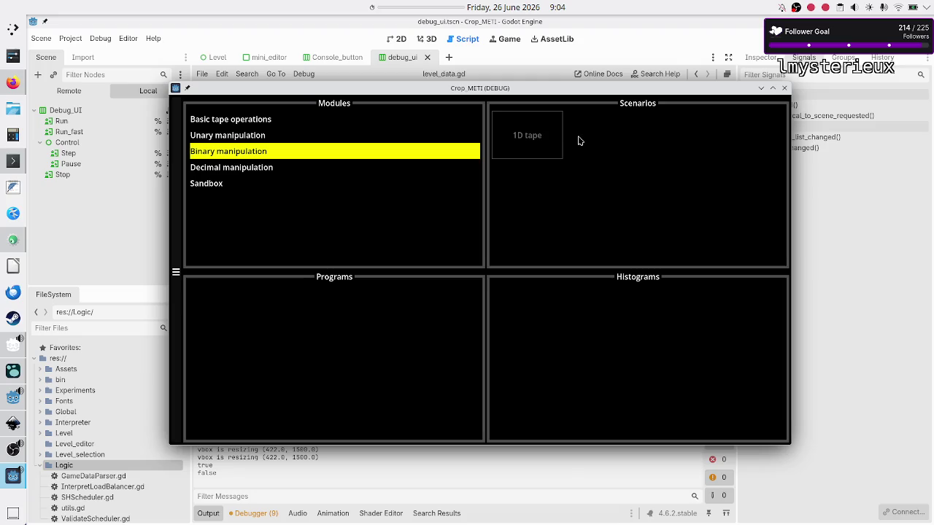
click(339, 187)
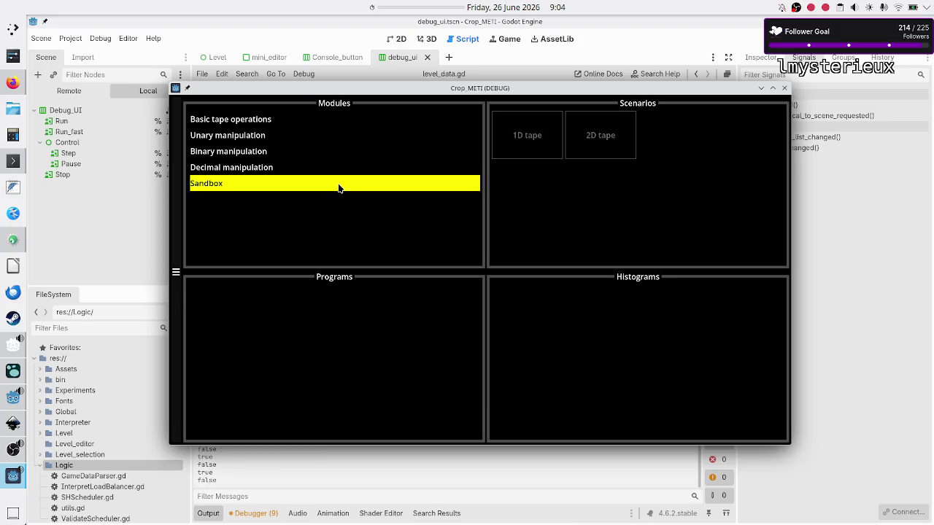
click(350, 160)
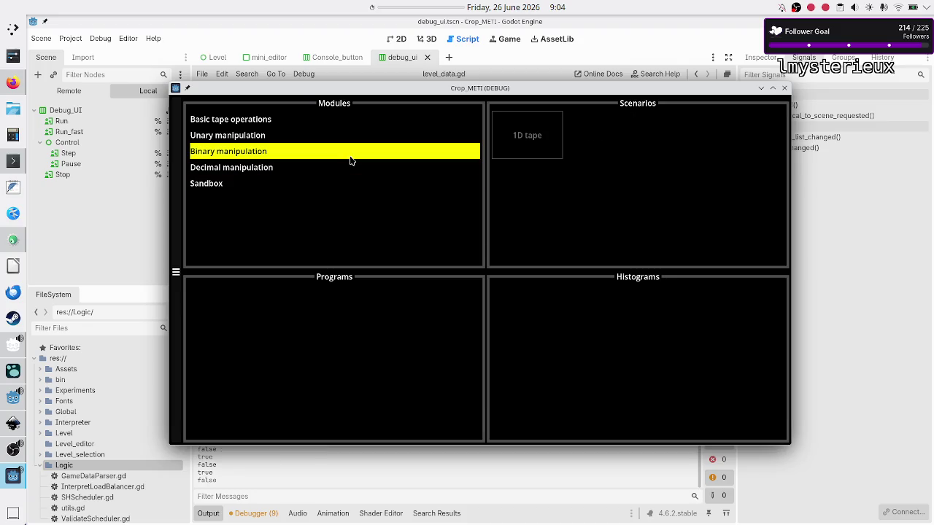
click(784, 87)
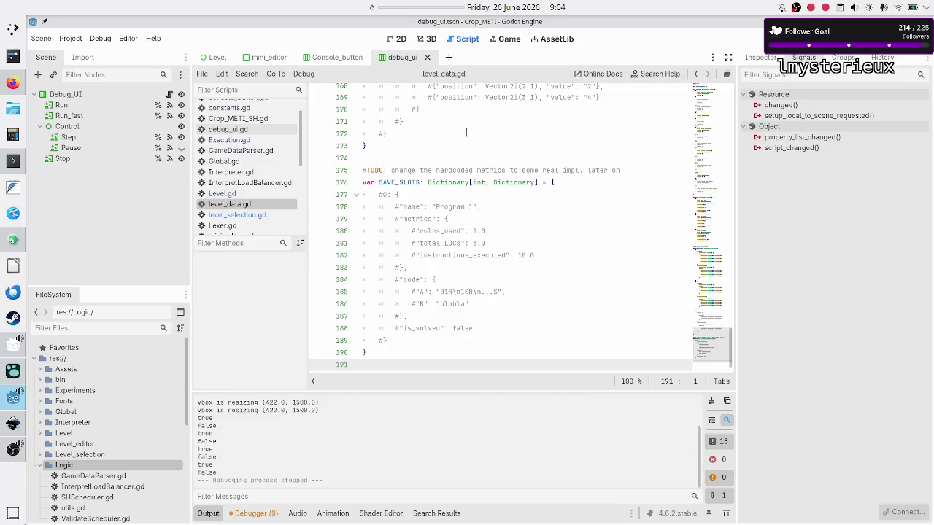
Step: Change Binary manipulation's levels on line 34 of level_data.gd from [1] to [0]
scroll(452, 251, up, 5)
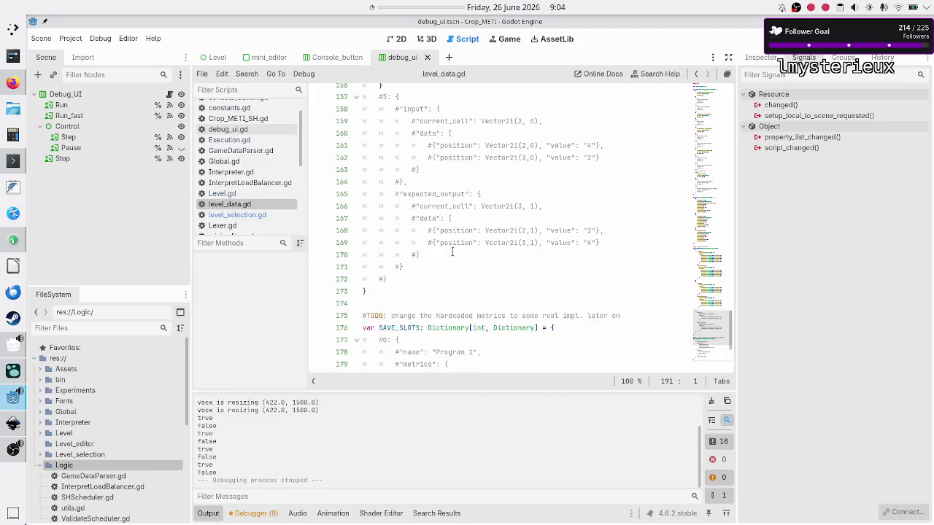
scroll(452, 251, up, 15)
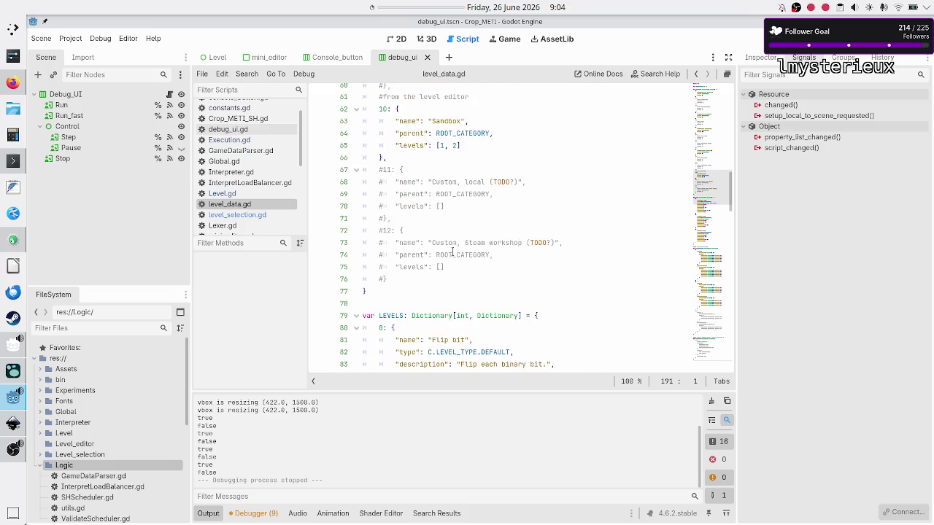
scroll(452, 252, down, 4)
scroll(452, 252, up, 2)
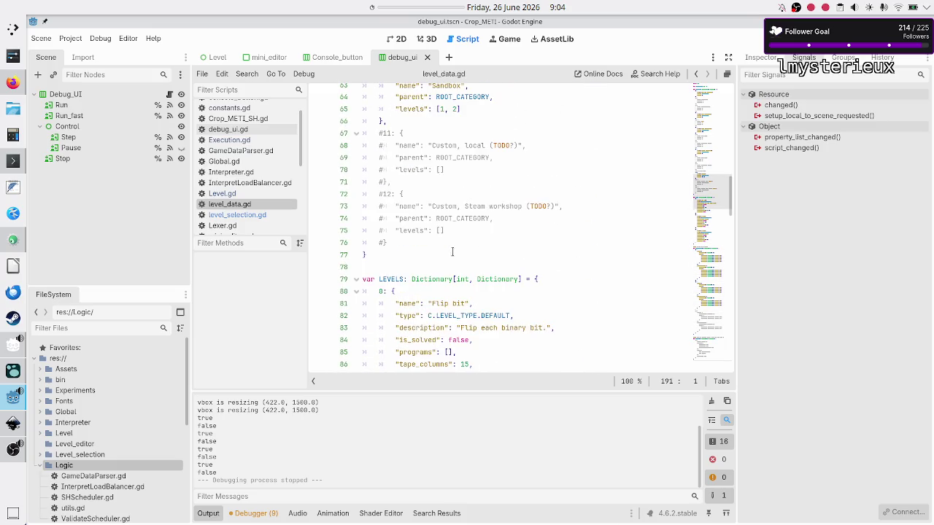
scroll(452, 252, down, 2)
scroll(452, 251, up, 2)
scroll(452, 252, down, 2)
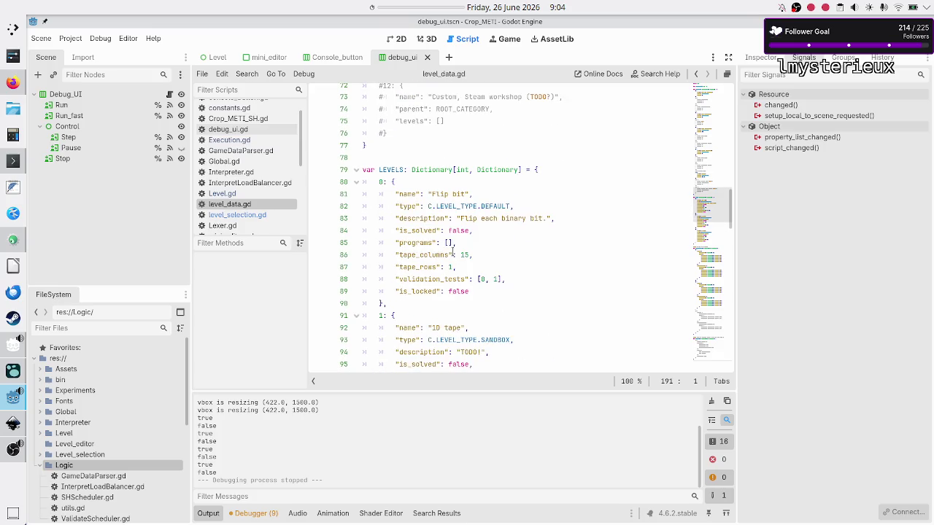
scroll(452, 252, down, 4)
scroll(452, 251, up, 12)
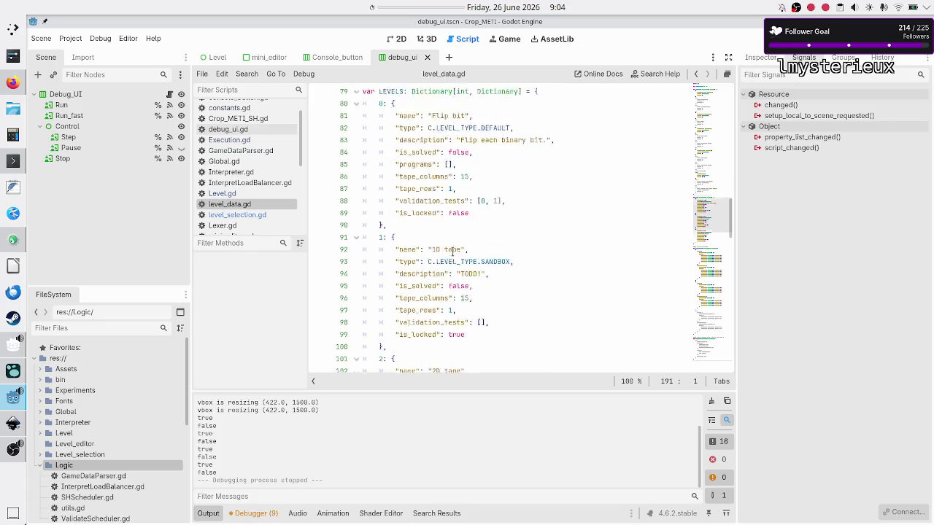
scroll(453, 252, up, 9)
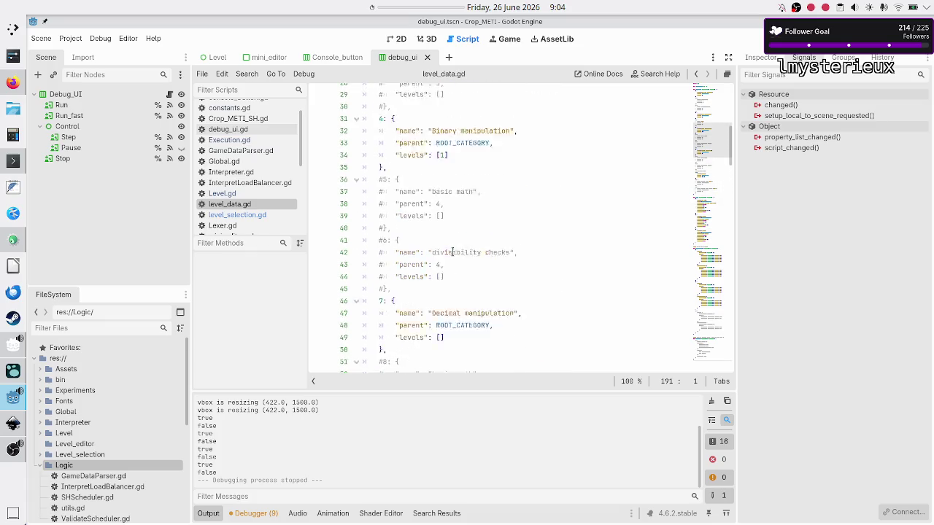
scroll(452, 252, up, 7)
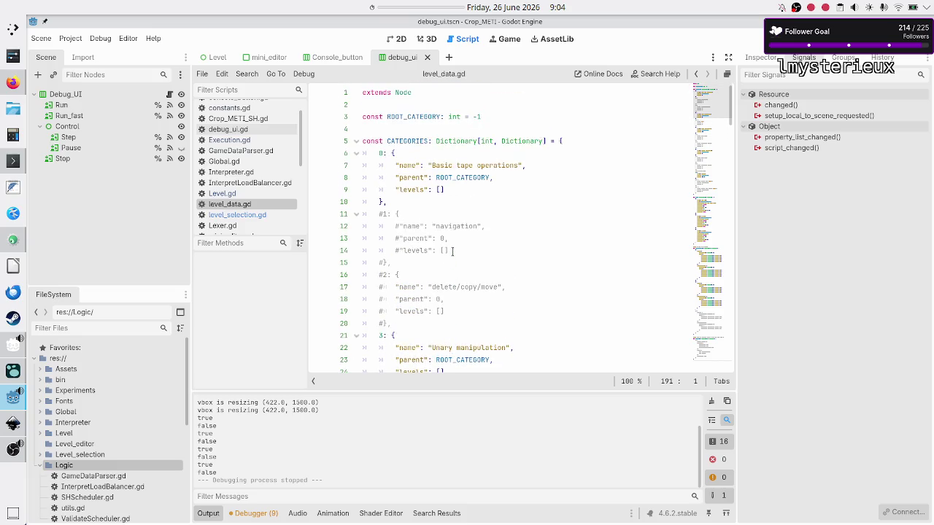
scroll(452, 251, down, 1)
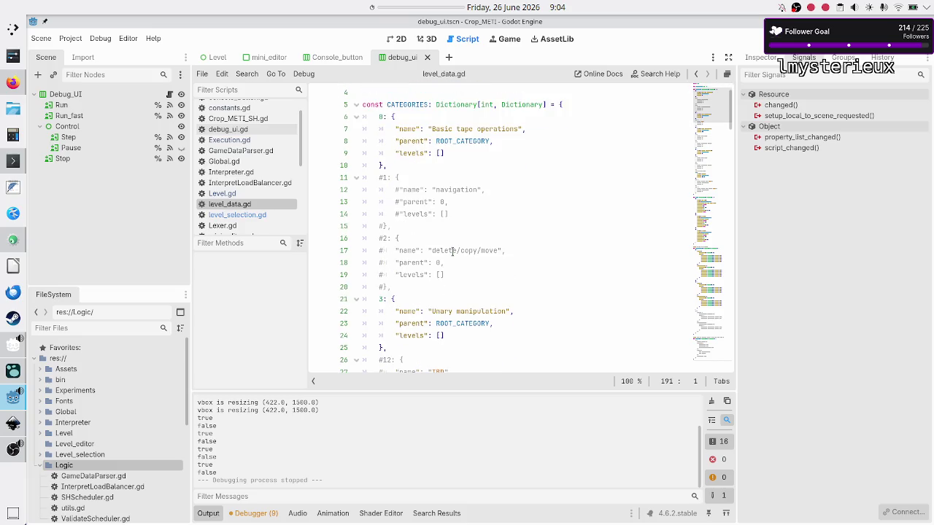
scroll(452, 252, down, 1)
scroll(452, 251, down, 3)
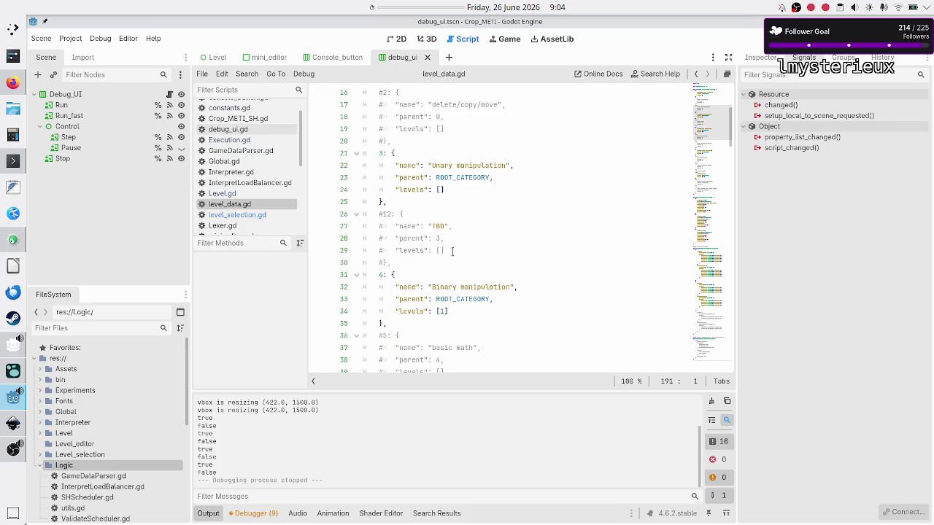
click(453, 311)
key(BackSpace)
text(0)
Step: Save the script and run the game with F5
key(Down)
key(Down)
key(Down)
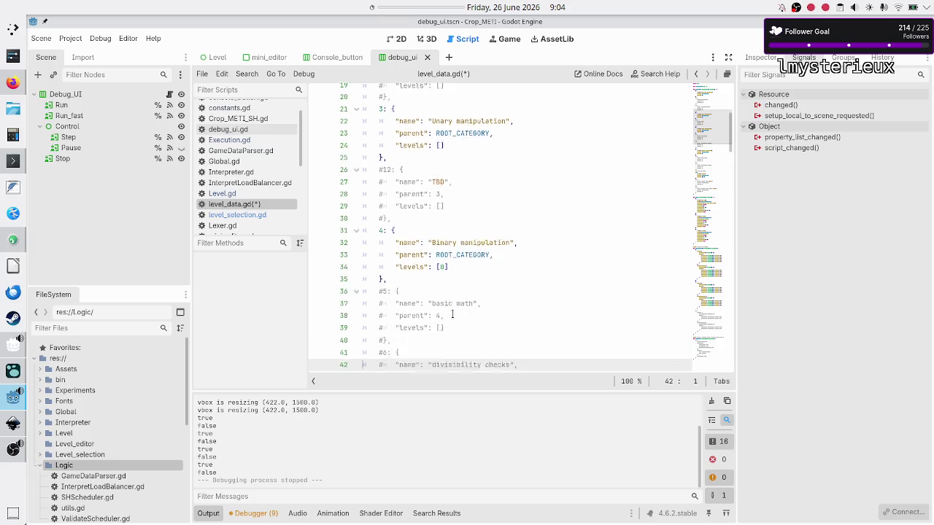
key(Down)
key(Down)
key(Down)
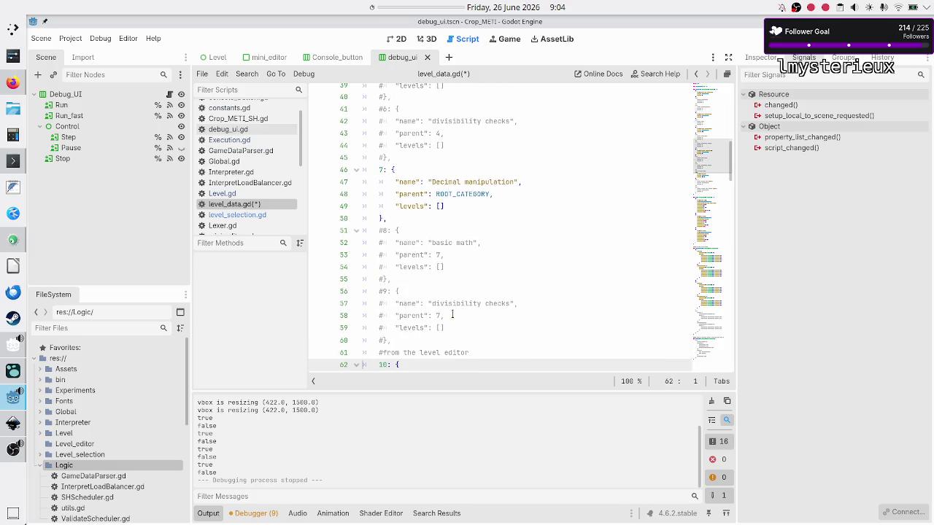
key(Down)
key(Down)
key(Down)
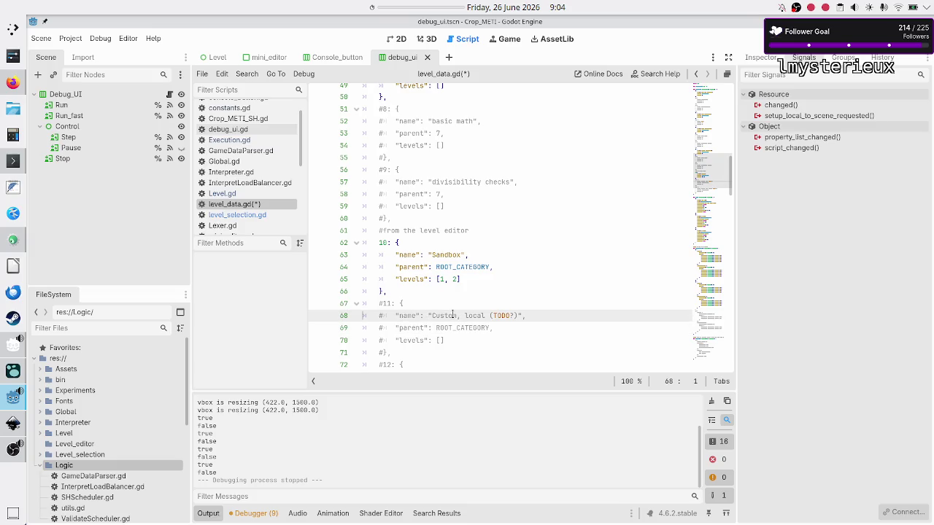
key(F5)
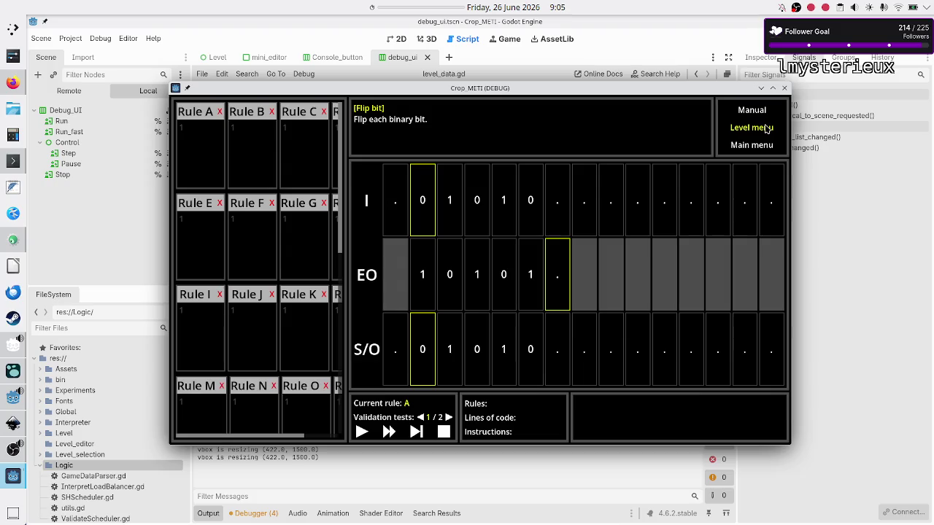
Step: Open Binary manipulation > Flip bit and create a program slot named 'Untitled Progr'
click(766, 127)
click(241, 153)
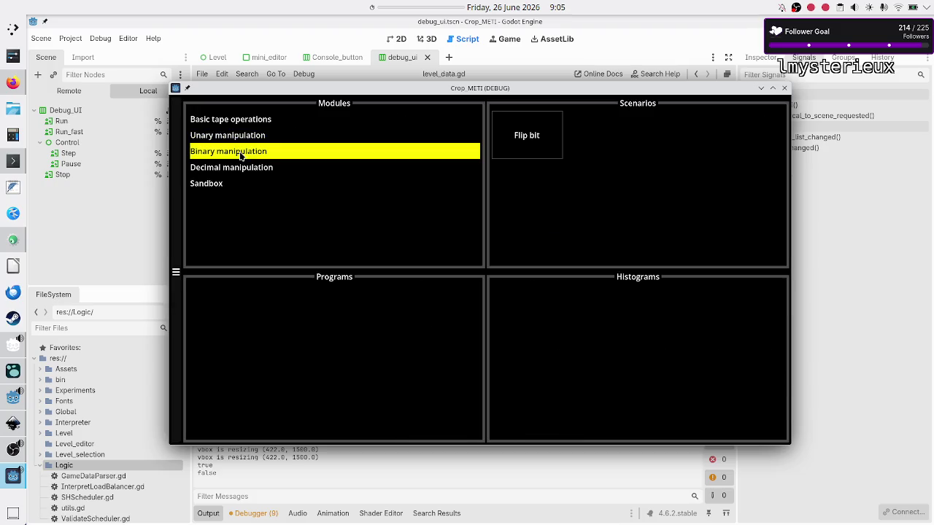
click(542, 146)
click(374, 365)
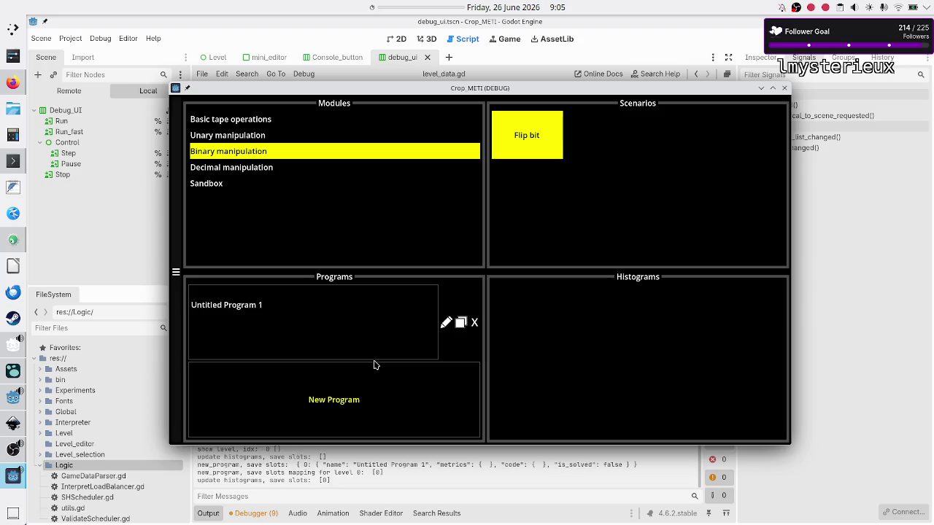
click(442, 326)
key(BackSpace)
key(BackSpace)
key(BackSpace)
click(442, 326)
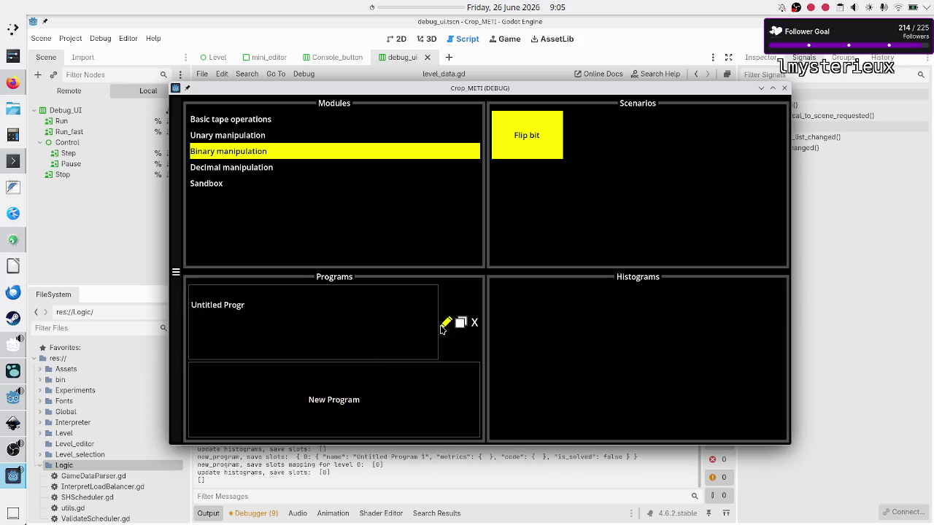
Step: Duplicate Untitled Progr and rename the copy to 'Untitled Program'
click(460, 323)
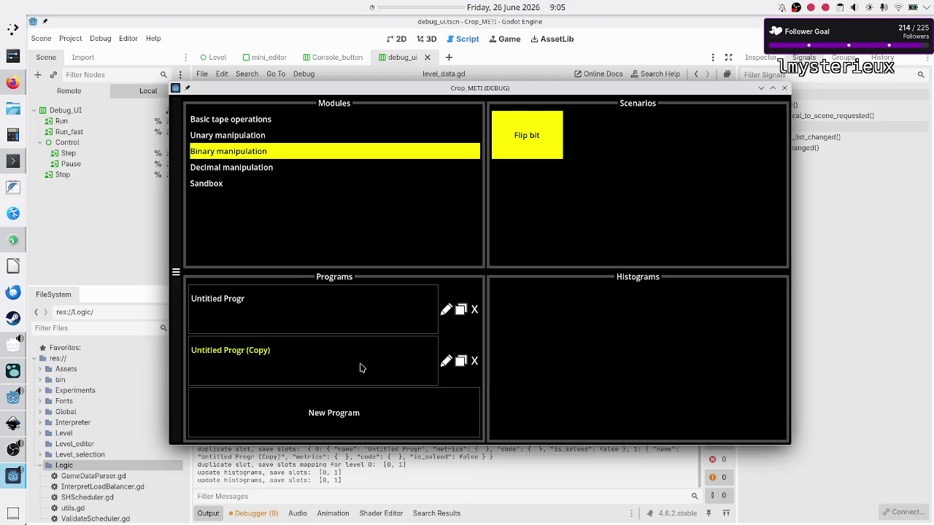
click(445, 361)
key(BackSpace)
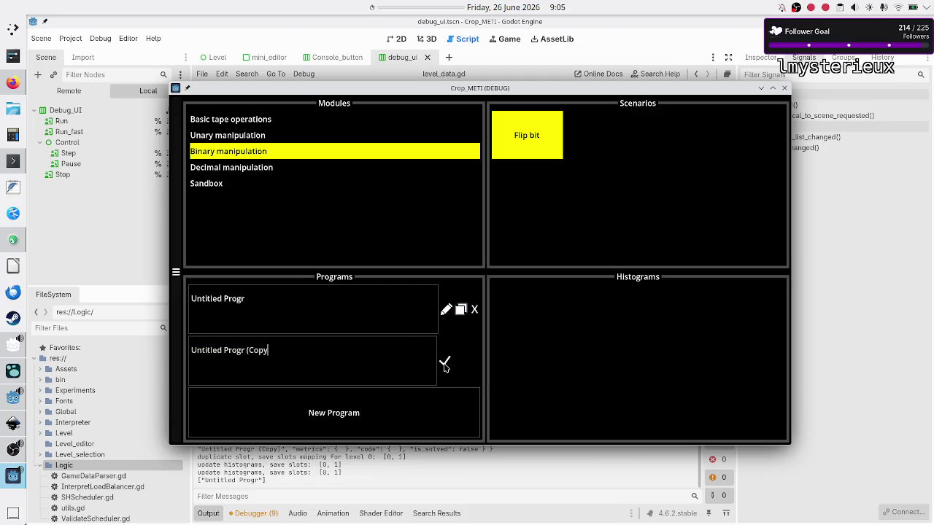
key(BackSpace)
key(BackSpace)
key(BackSpace)
text(am)
key(Return)
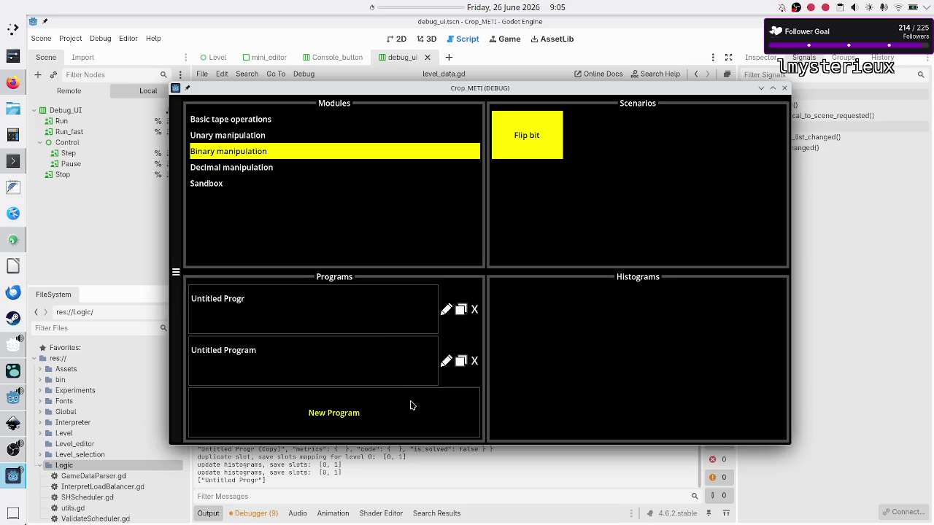
Step: Add two more program slots and duplicate Untitled Program 2
click(410, 406)
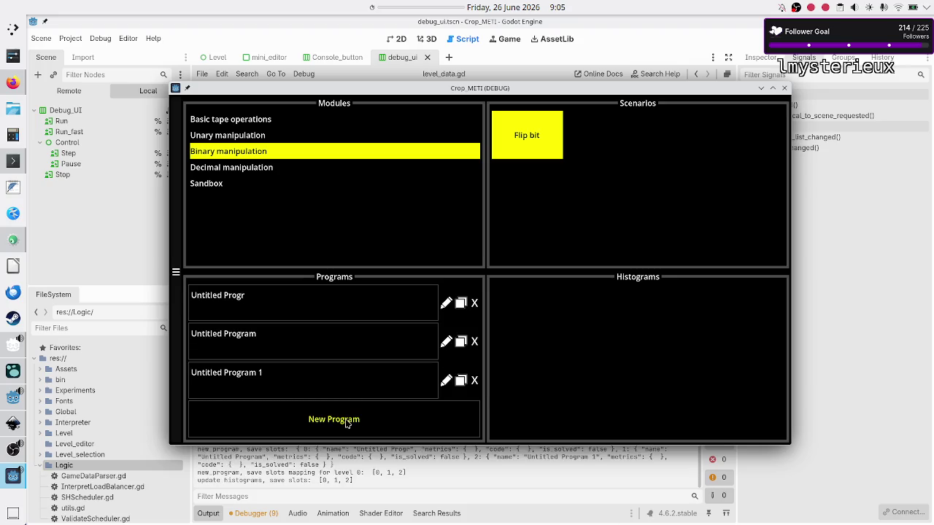
click(346, 423)
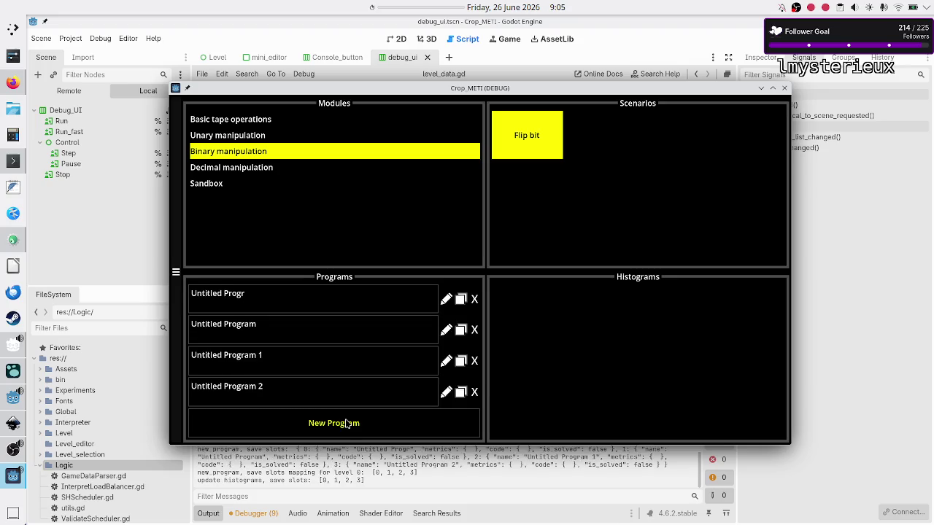
click(460, 393)
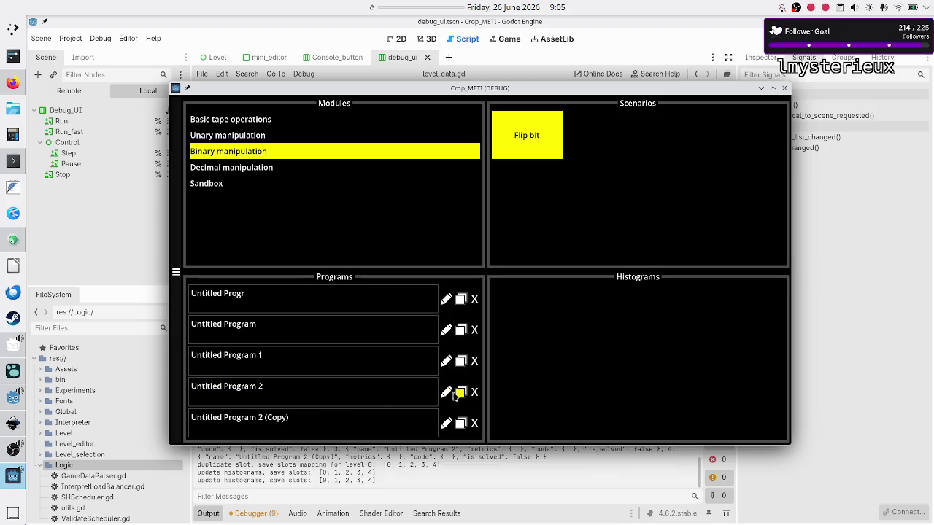
Step: Delete every slot except Untitled Progr, then open Untitled Progr in the Flip bit puzzle
click(474, 423)
click(474, 393)
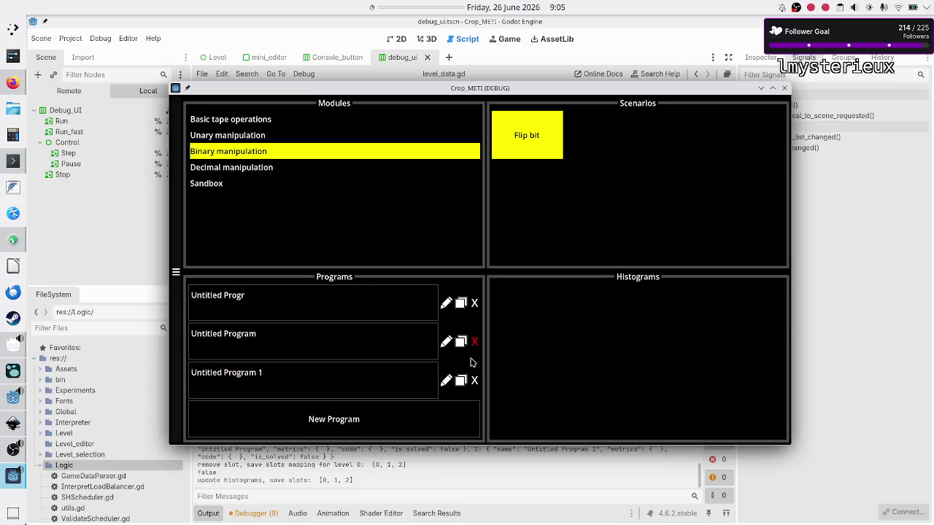
click(474, 380)
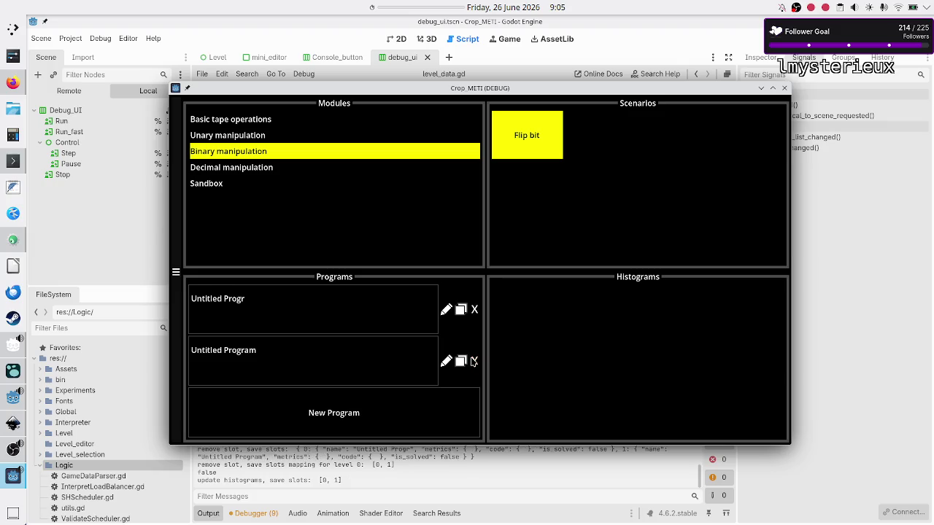
click(473, 361)
click(328, 334)
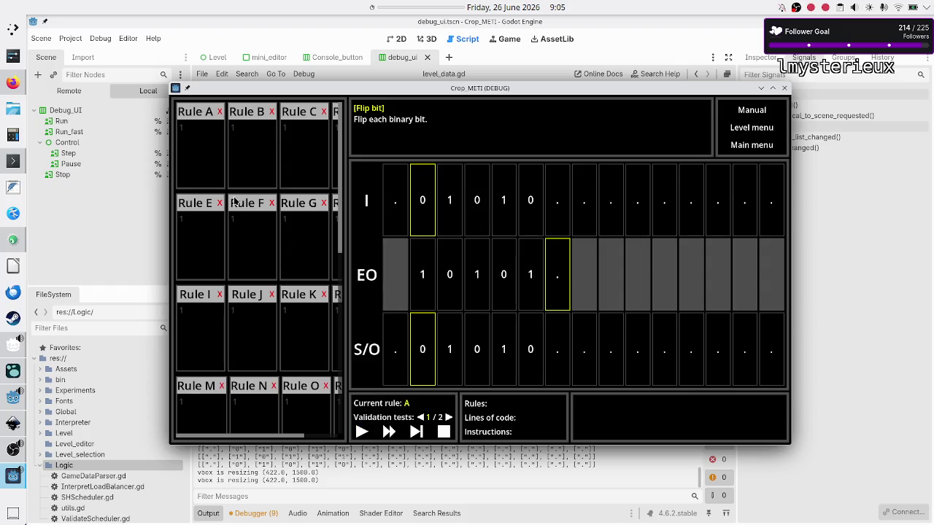
Step: Write Rule A as 10R, 01R, ..$, run it on the validation tape, and return to the main menu
click(216, 157)
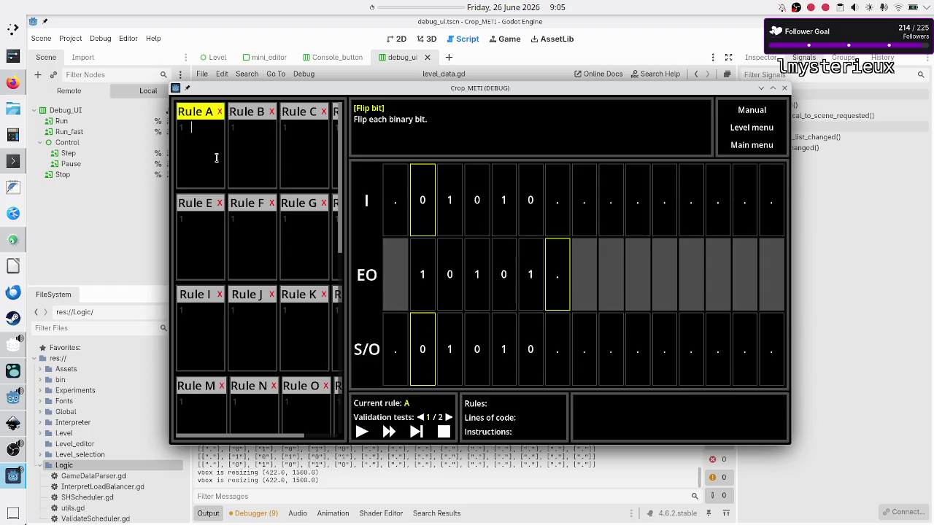
text(1)
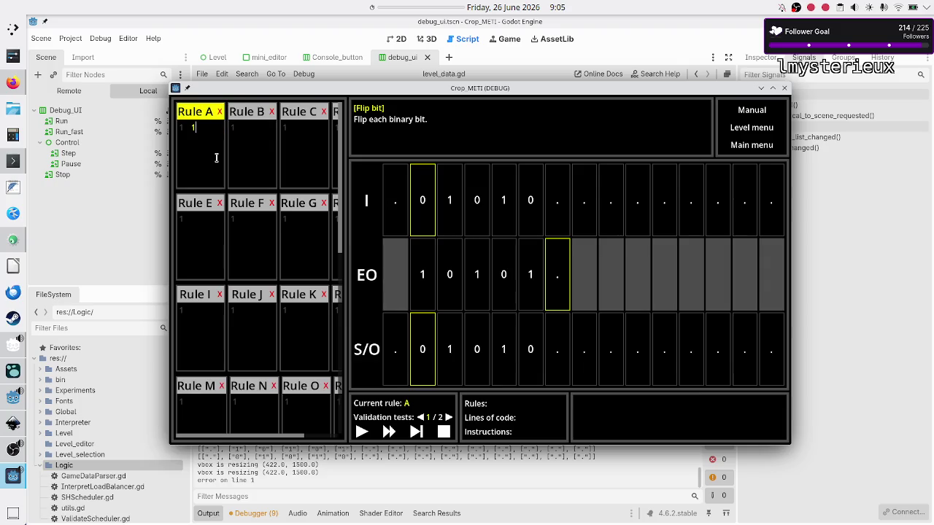
text(0R)
key(Return)
text(01)
text(R ..)
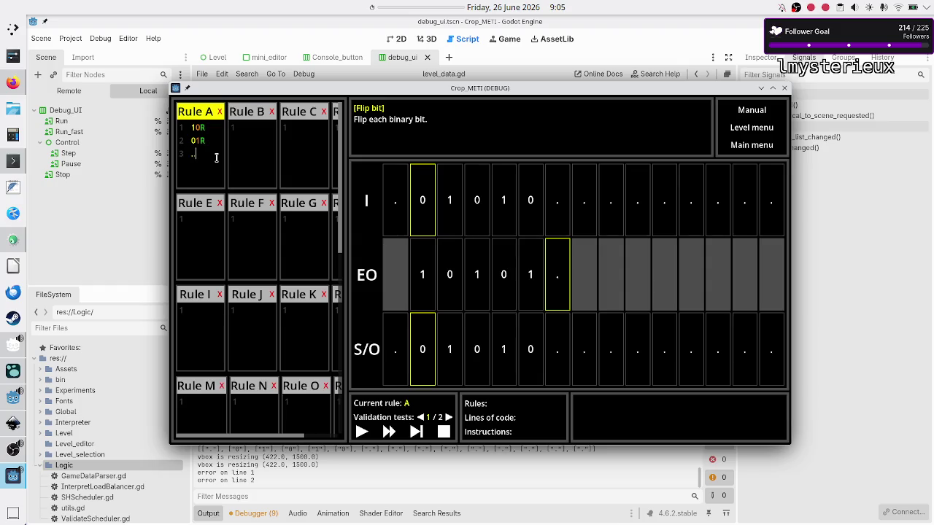
text($)
click(364, 433)
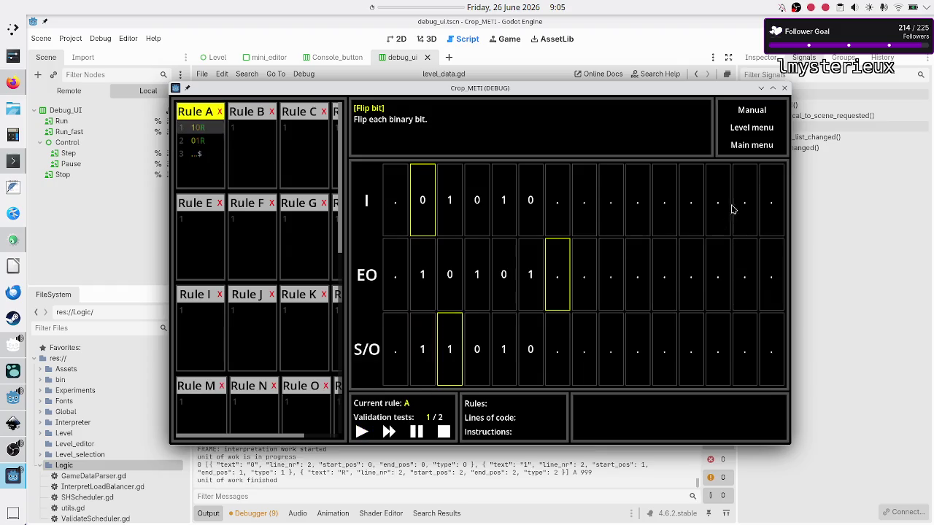
click(762, 147)
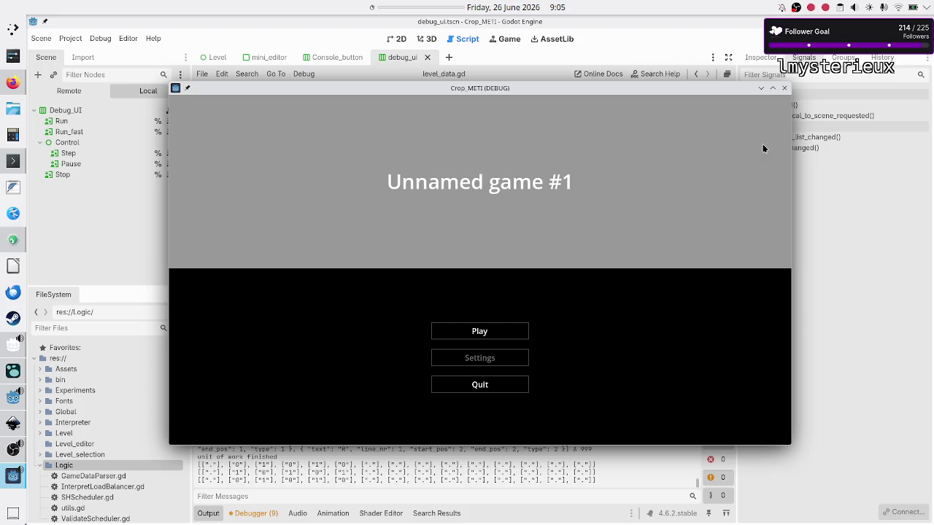
Step: Switch back to the Godot editor's script view
click(479, 456)
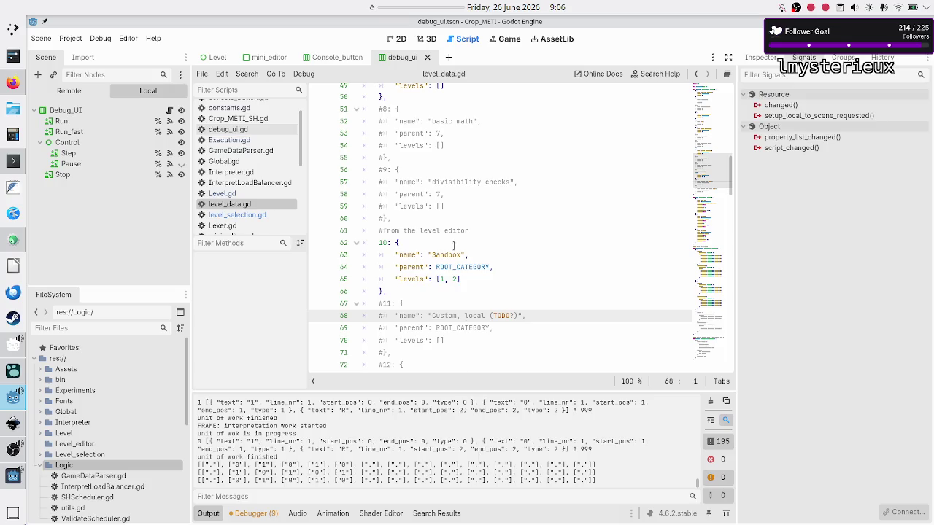
scroll(277, 160, down, 3)
scroll(276, 155, down, 1)
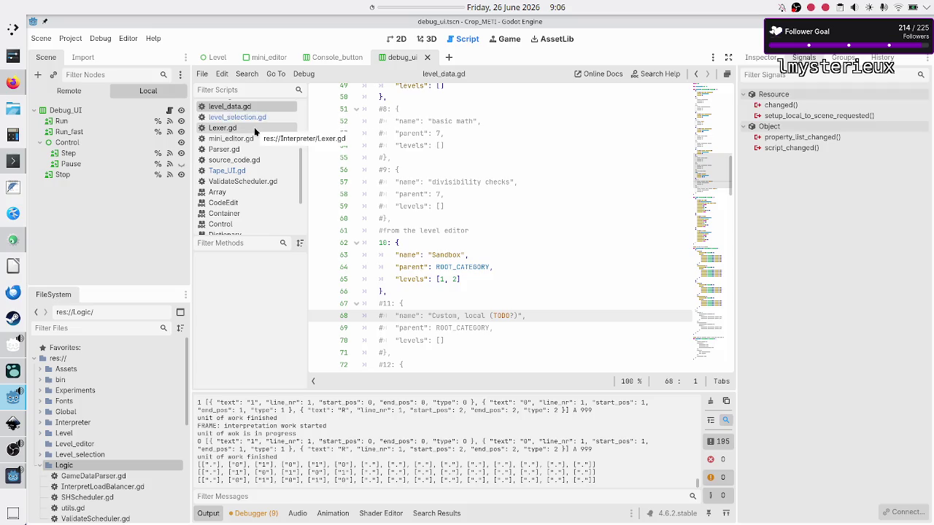
scroll(260, 106, up, 2)
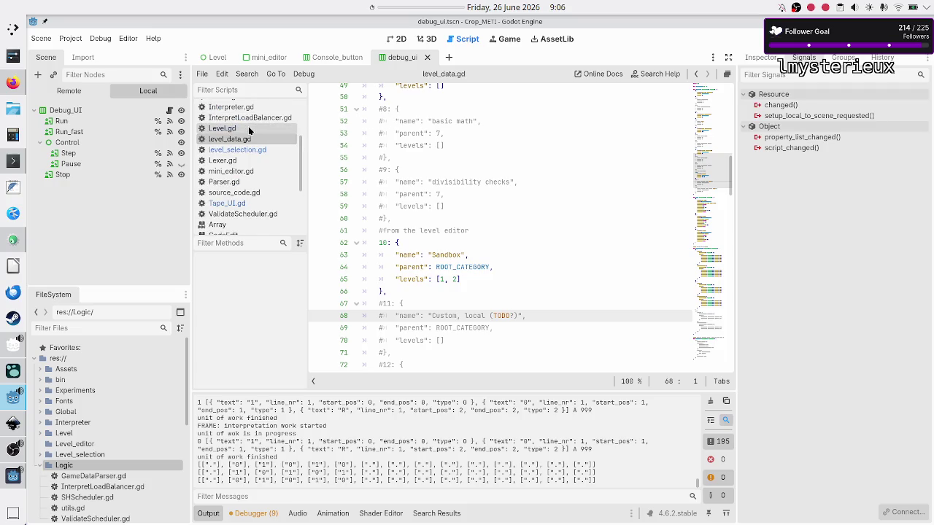
Step: Inspect the execution_started check and stop call in Level.gd's _on_level_menu_pressed, then open Execution.gd
click(248, 126)
drag(419, 239, 473, 255)
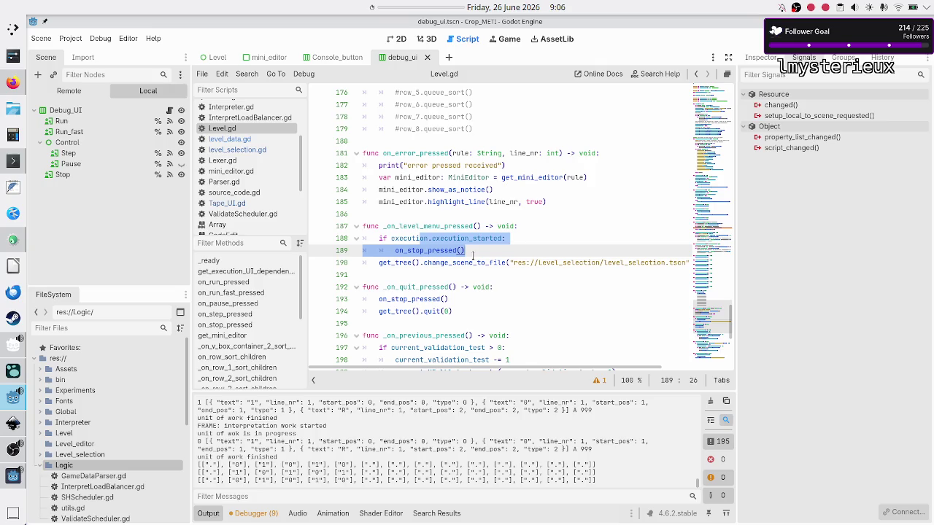
click(473, 255)
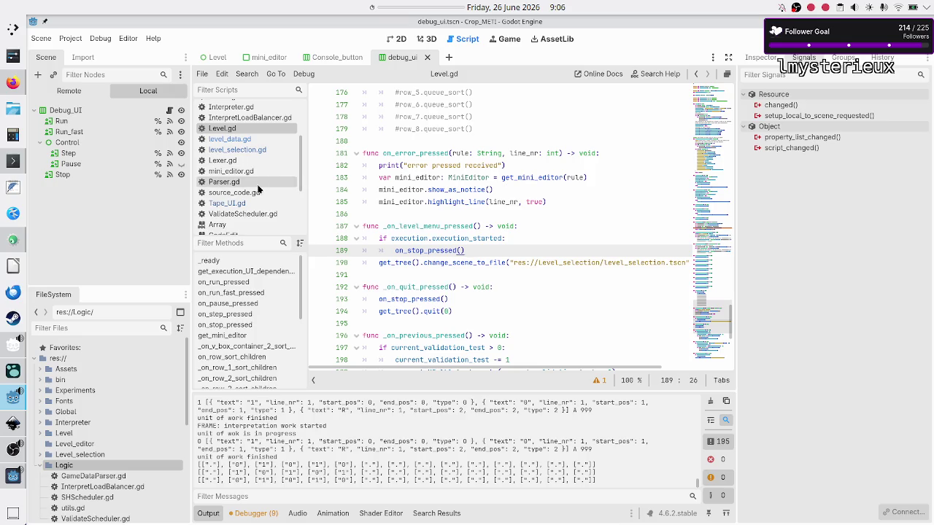
scroll(258, 186, down, 5)
scroll(257, 189, up, 8)
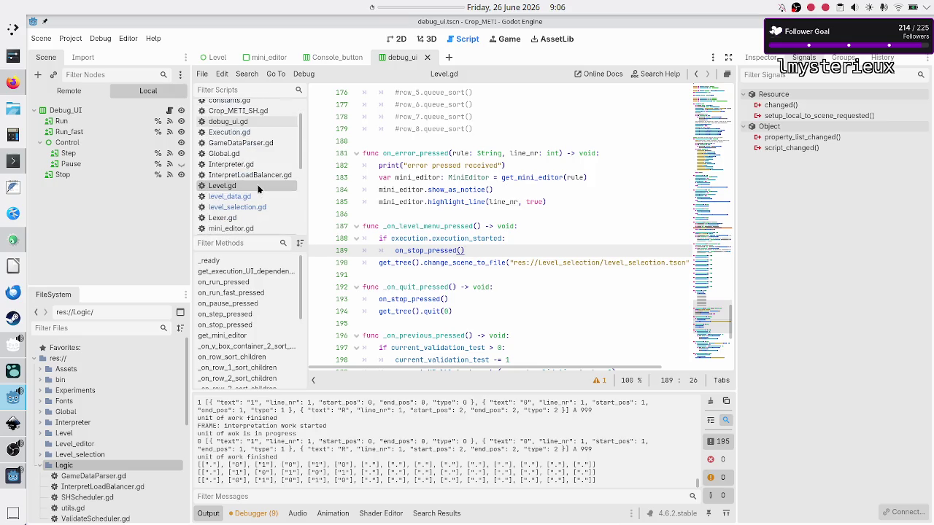
click(254, 135)
click(447, 154)
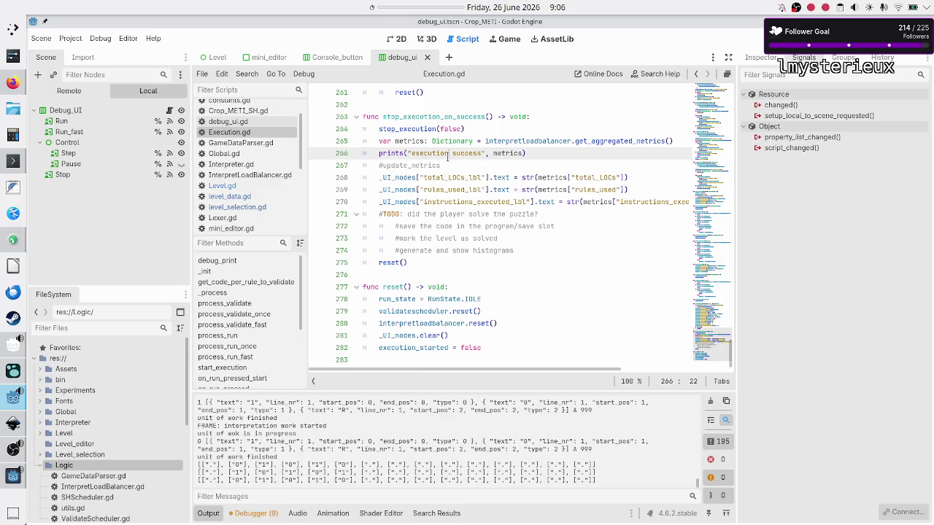
double_click(413, 347)
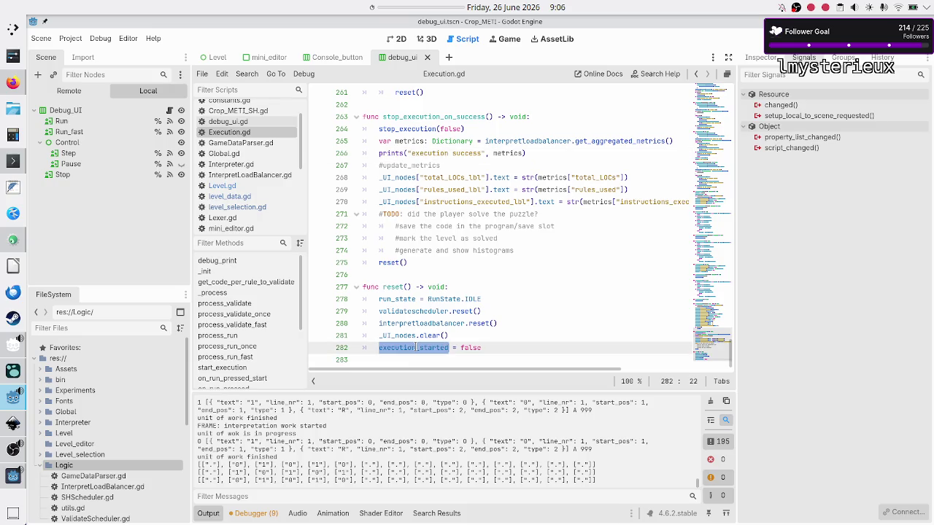
click(422, 202)
scroll(422, 202, up, 20)
scroll(422, 202, up, 20)
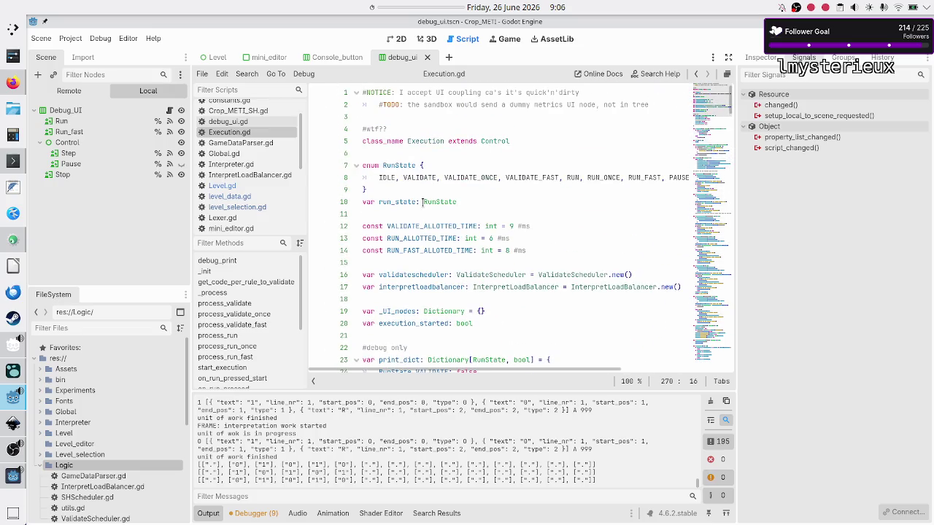
scroll(421, 233, down, 12)
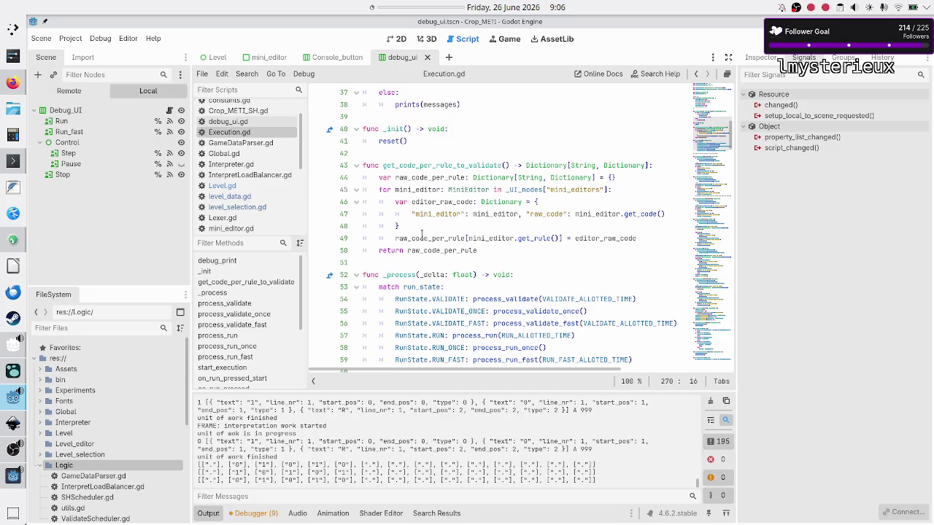
scroll(422, 233, down, 2)
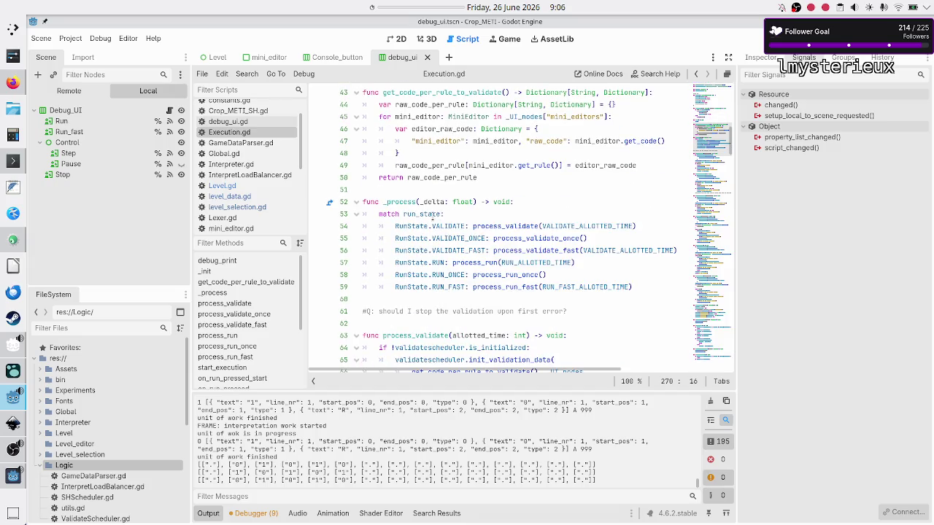
double_click(432, 214)
click(455, 214)
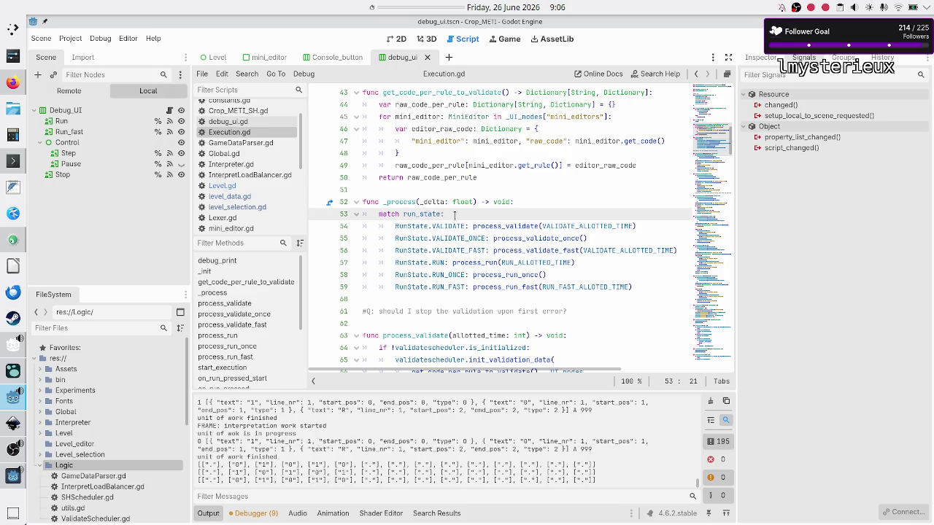
scroll(434, 244, up, 4)
scroll(432, 246, up, 4)
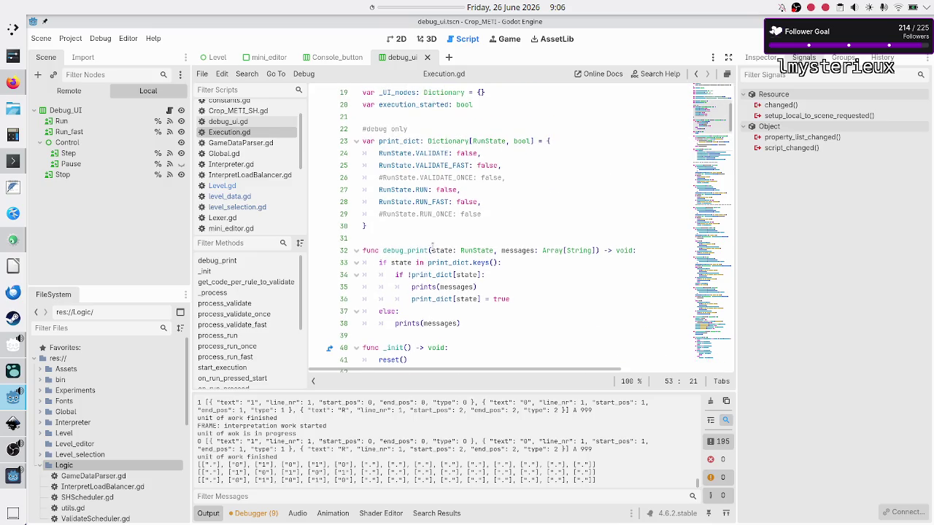
scroll(432, 246, right, 2)
scroll(433, 246, left, 2)
scroll(432, 246, down, 1)
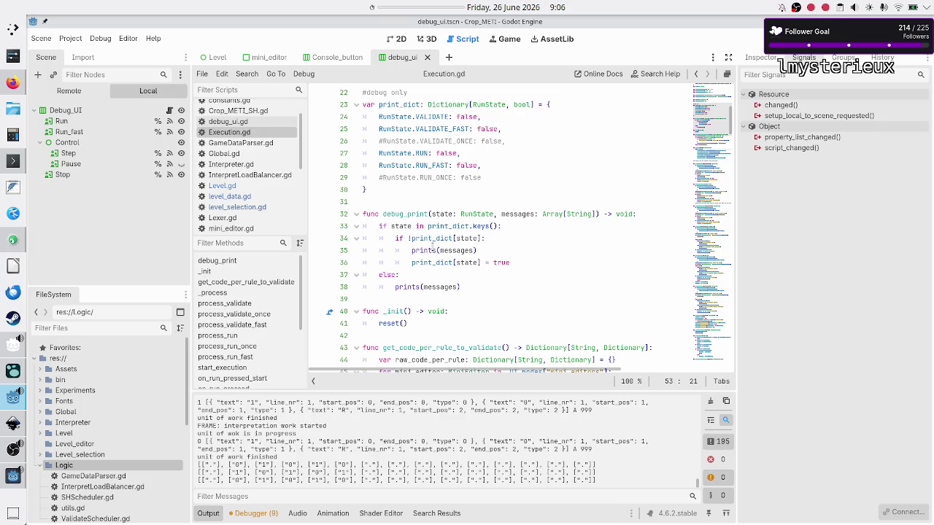
scroll(433, 247, up, 2)
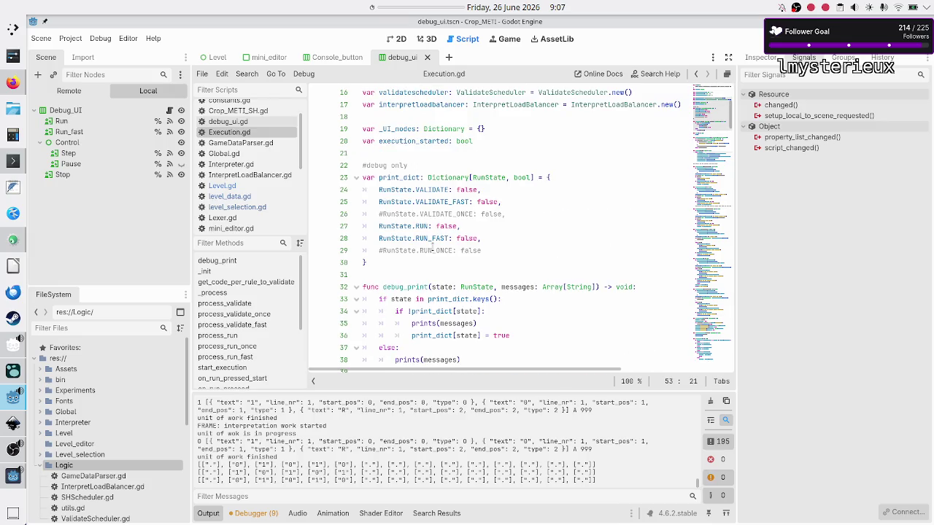
scroll(432, 247, up, 1)
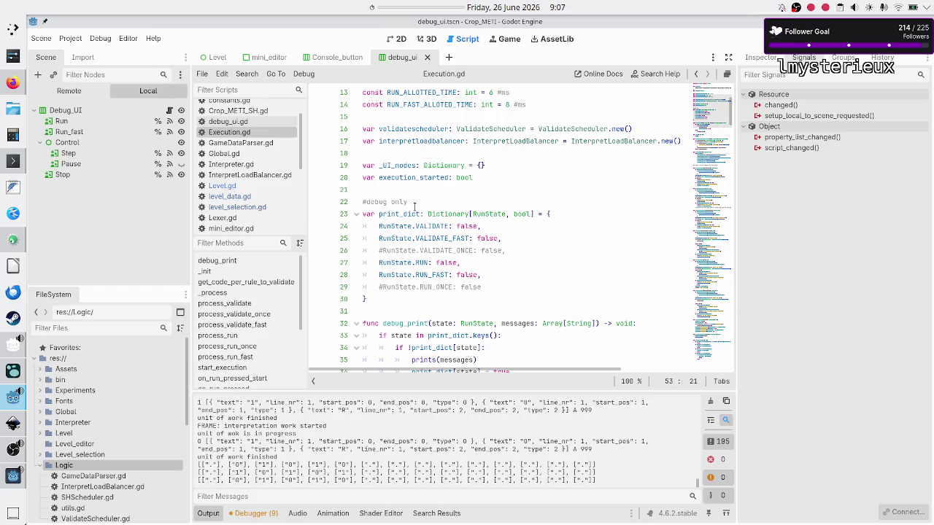
double_click(416, 178)
scroll(434, 241, down, 5)
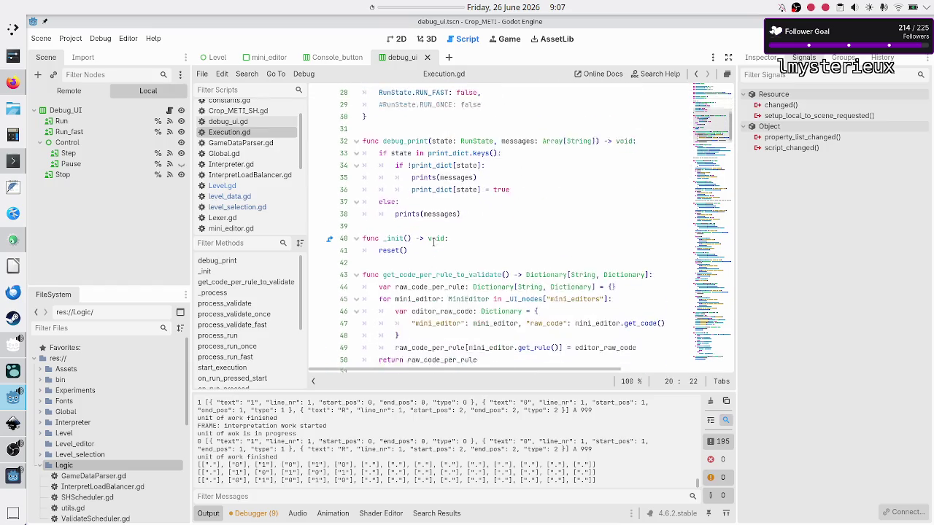
scroll(433, 241, down, 2)
scroll(433, 243, down, 5)
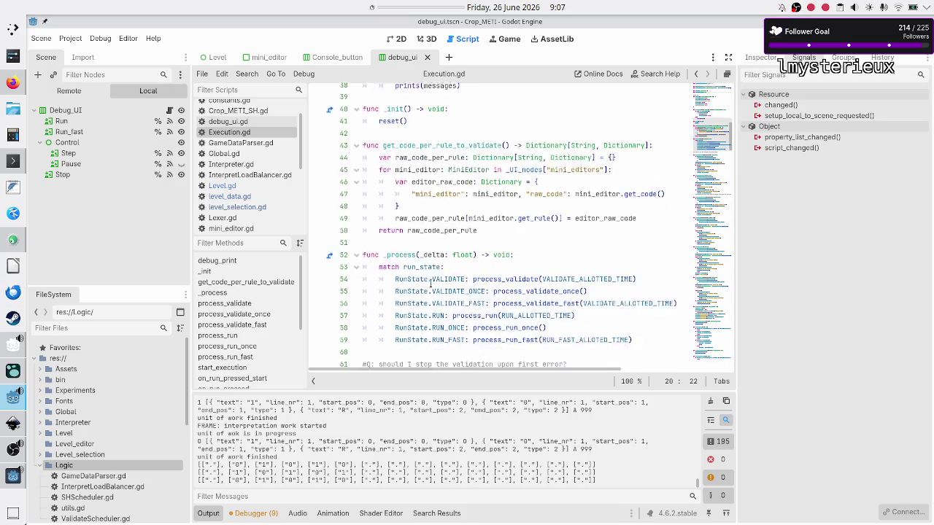
scroll(431, 283, down, 20)
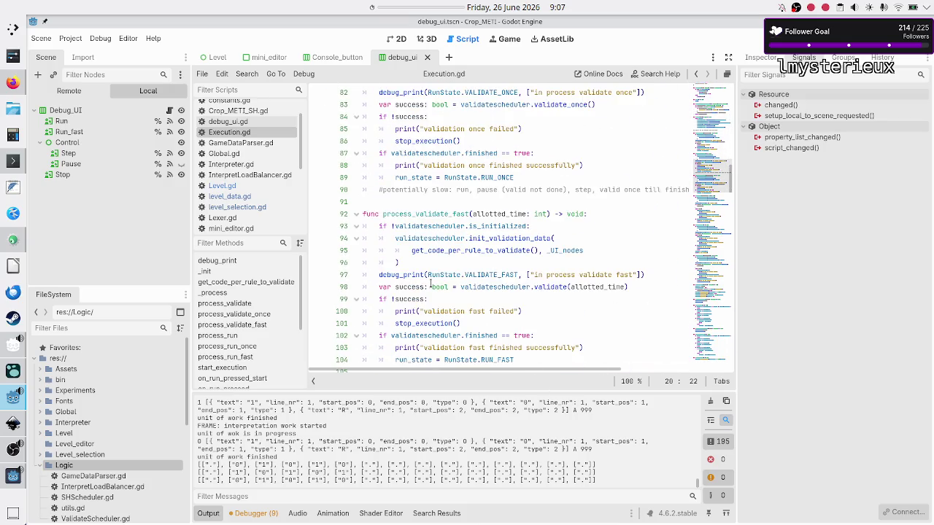
scroll(431, 283, down, 10)
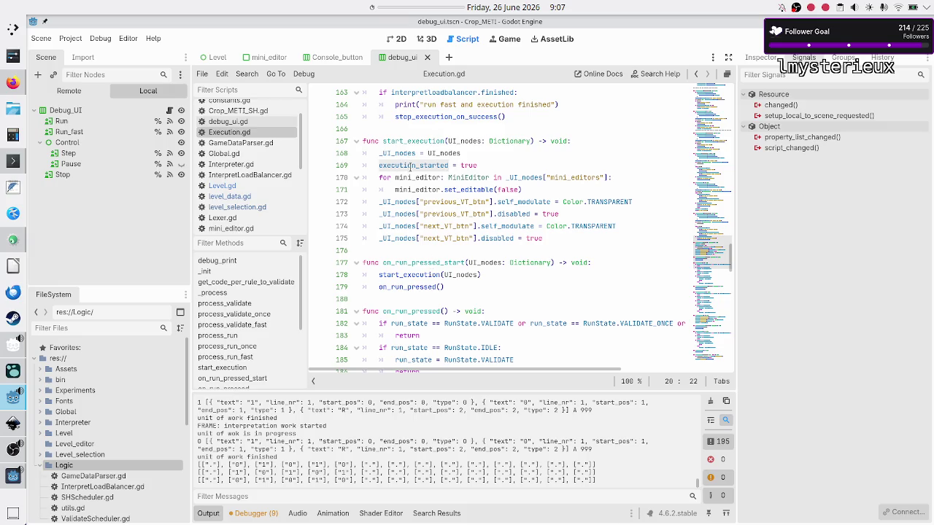
scroll(422, 270, down, 3)
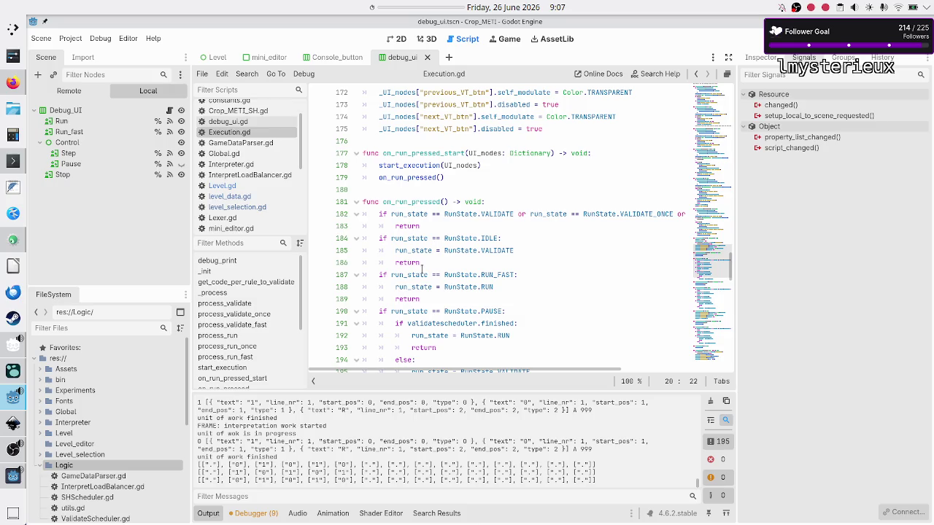
scroll(421, 269, down, 6)
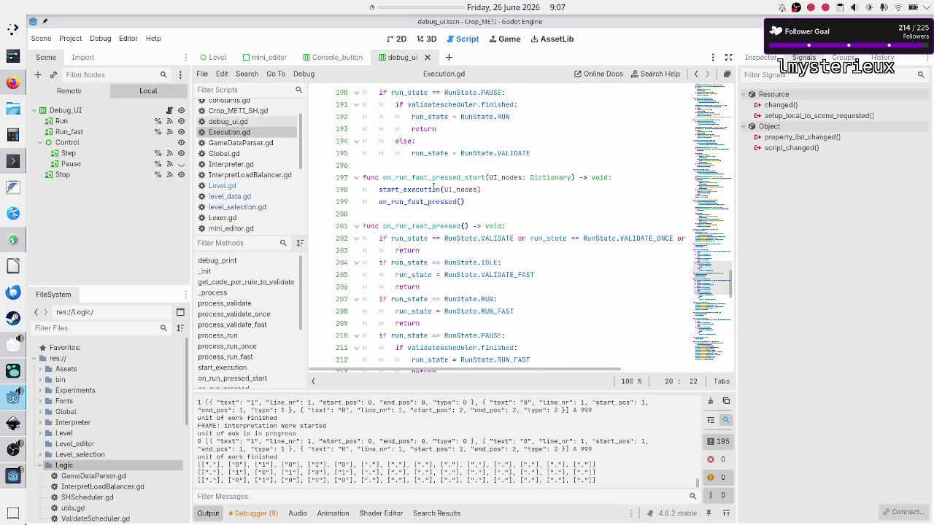
scroll(424, 238, down, 8)
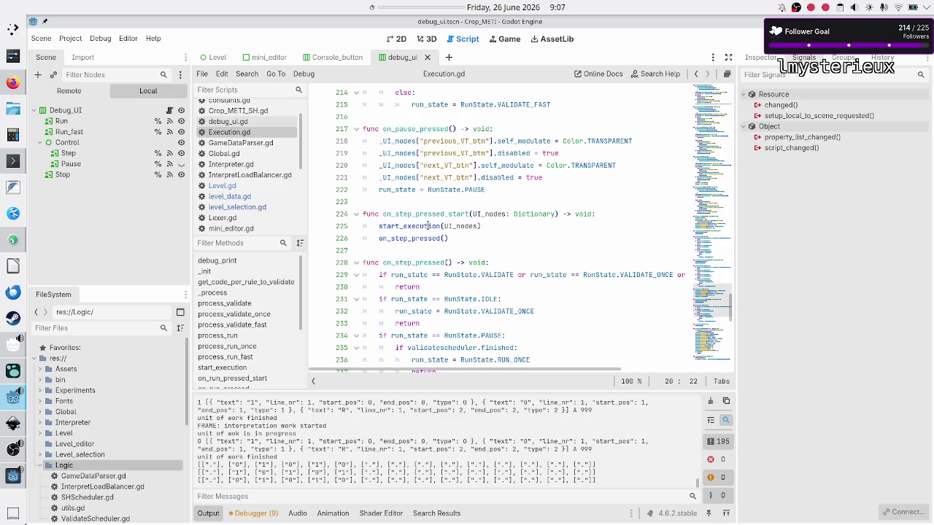
mouse_move(428, 226)
scroll(441, 270, down, 7)
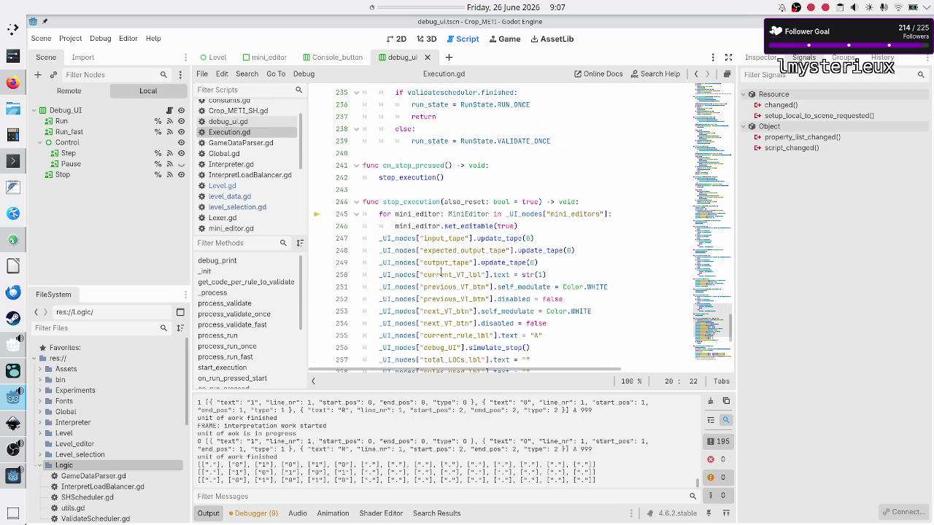
Step: Trace on_stop_pressed's call to stop_execution in Execution.gd
click(425, 201)
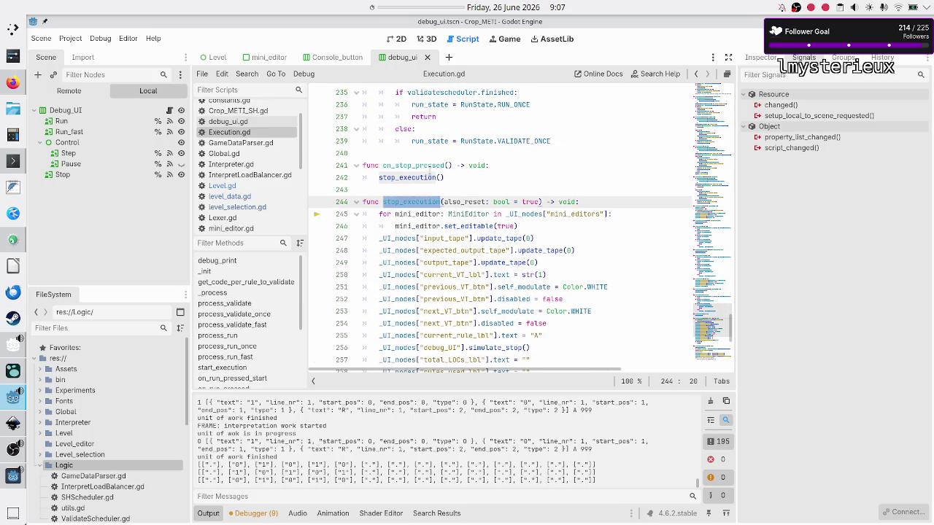
click(428, 167)
double_click(428, 165)
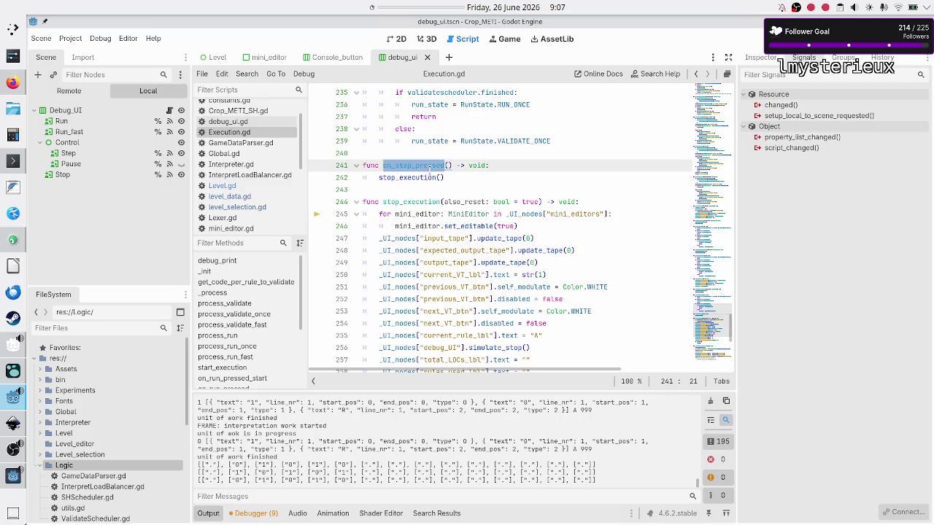
double_click(427, 177)
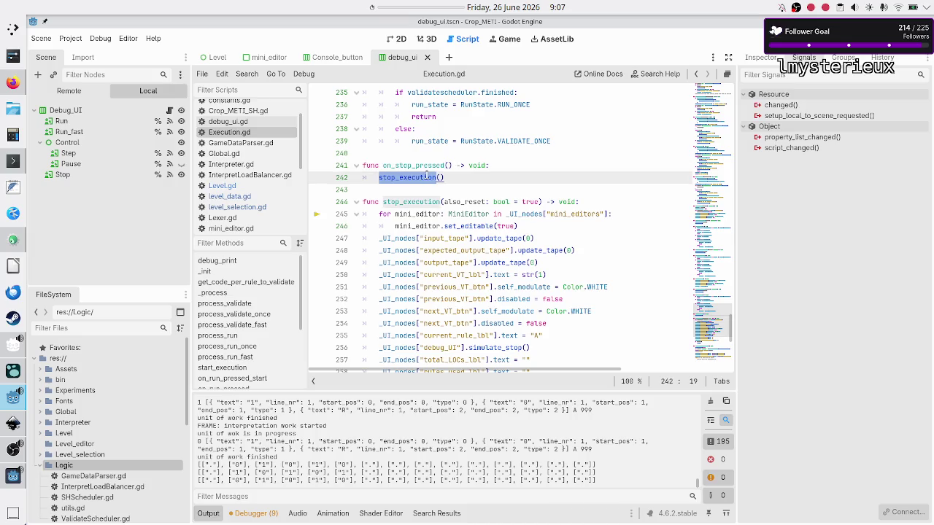
click(421, 202)
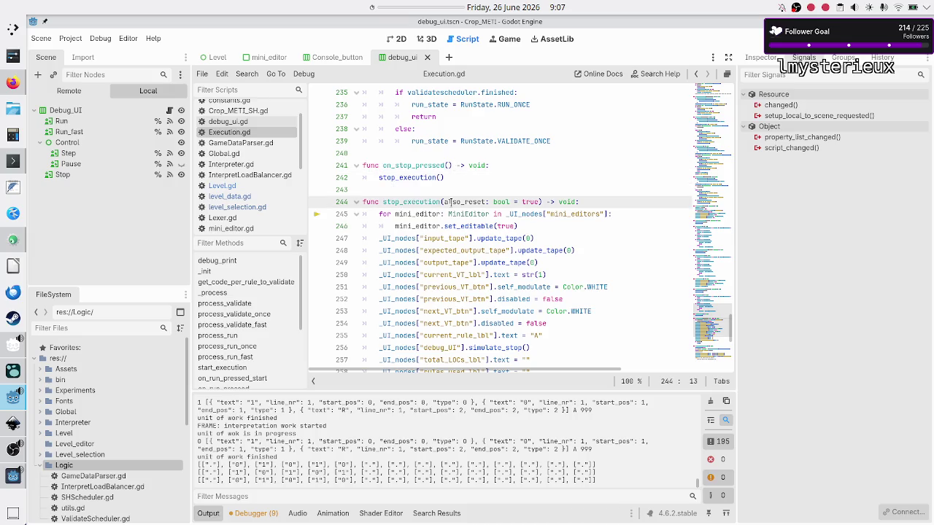
scroll(456, 206, down, 3)
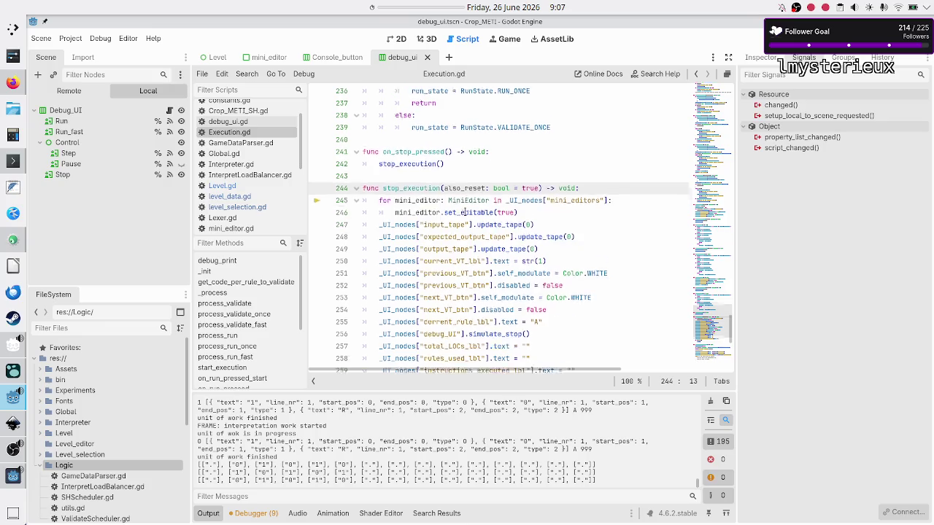
scroll(465, 212, up, 1)
Step: Examine stop_execution's also_reset parameter (default true) and its reset() call, then open the Find bar
double_click(479, 128)
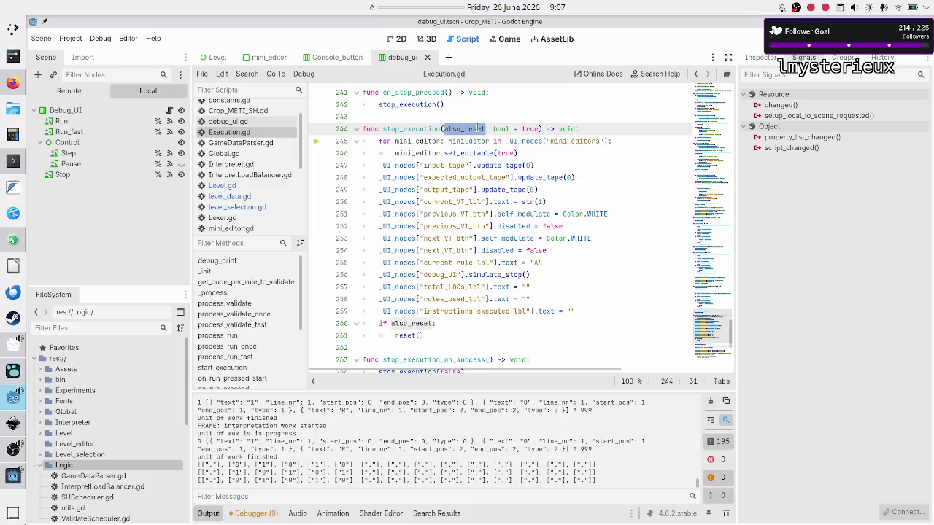
double_click(529, 128)
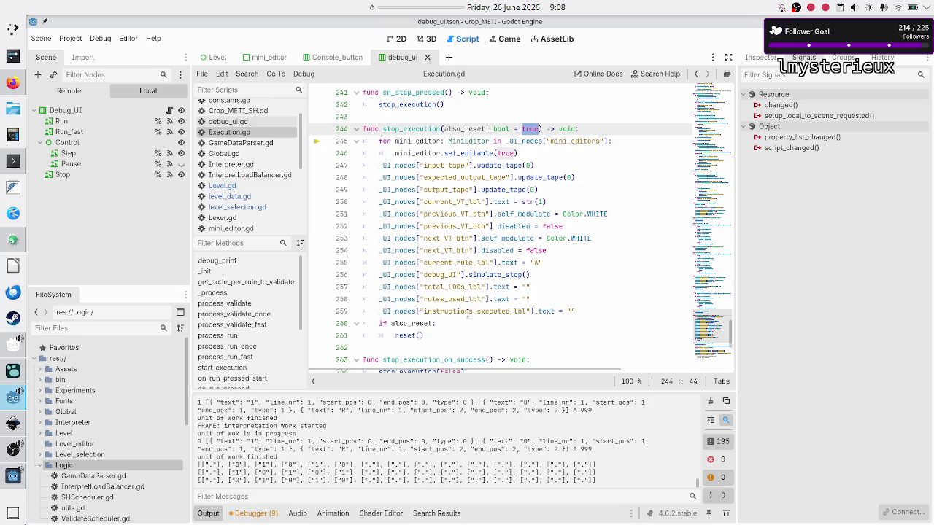
scroll(466, 312, down, 6)
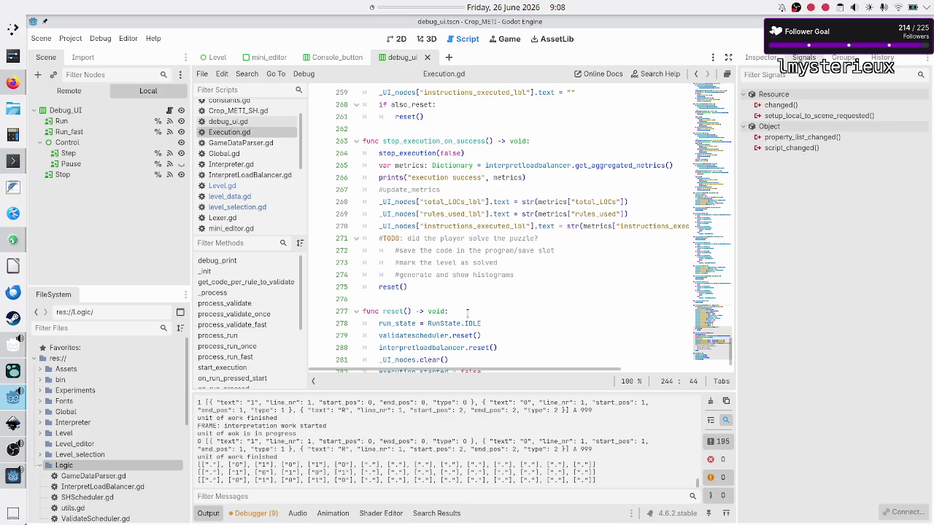
scroll(466, 312, up, 4)
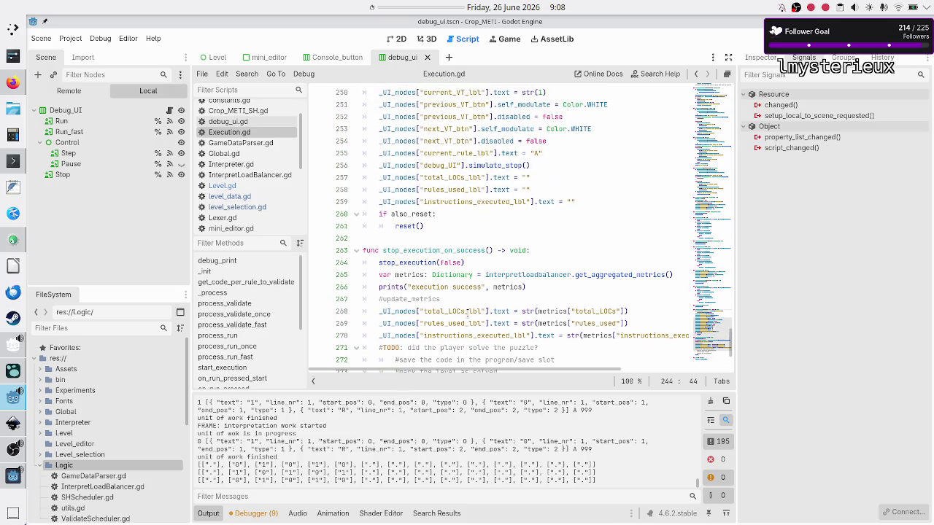
scroll(468, 314, up, 14)
scroll(468, 314, down, 15)
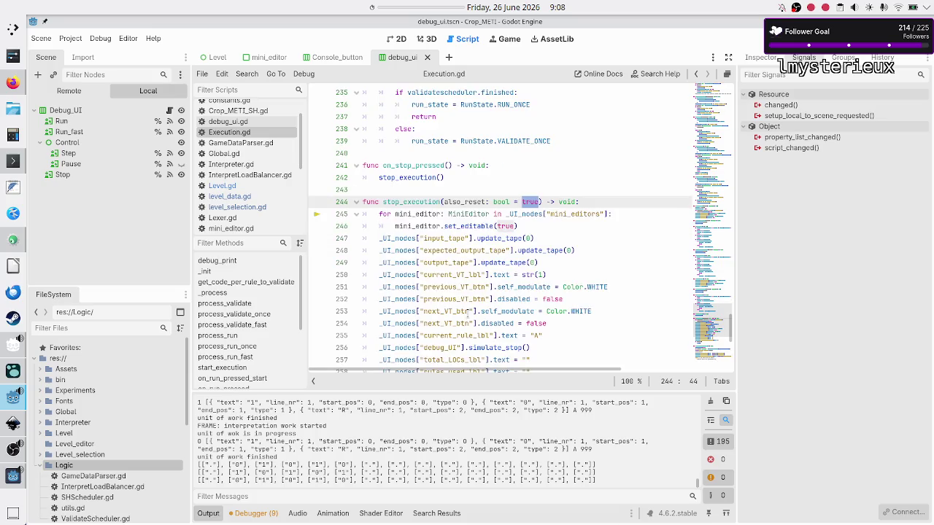
scroll(467, 311, right, 3)
scroll(414, 213, down, 9)
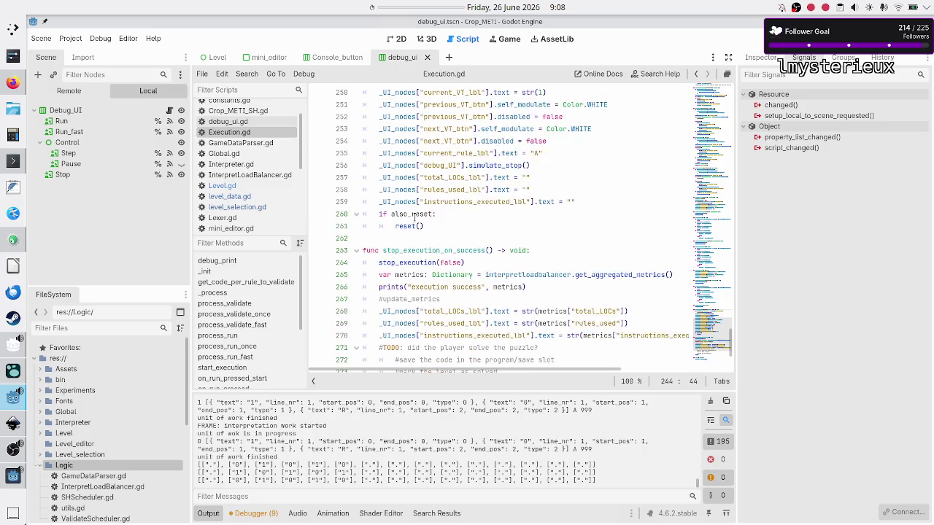
scroll(414, 217, up, 7)
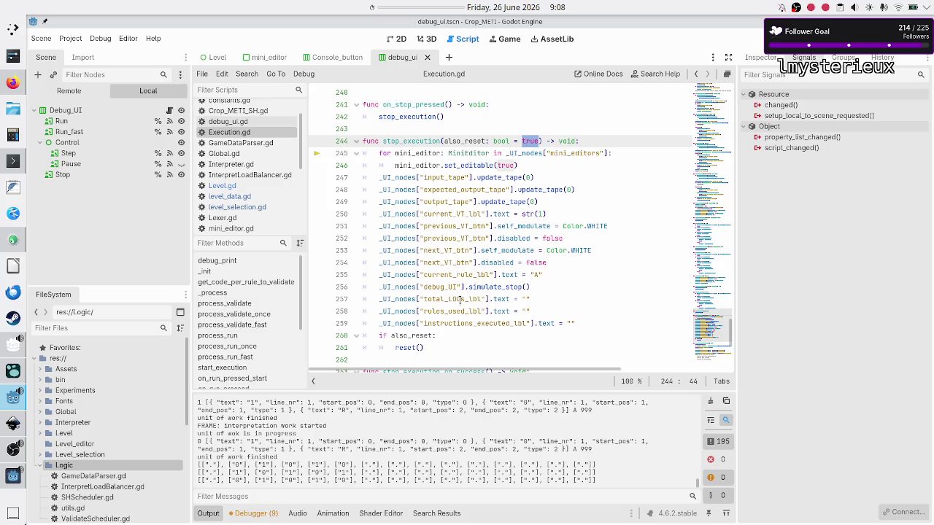
click(461, 296)
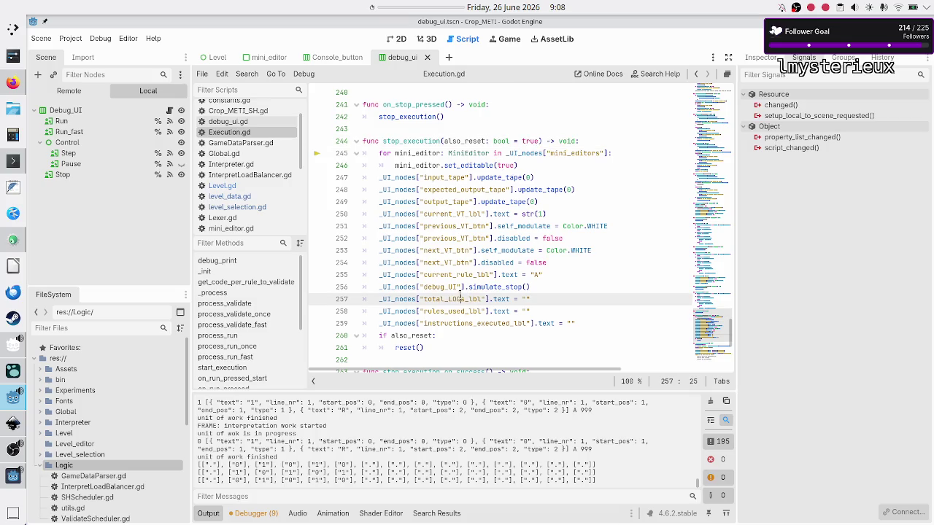
key(ctrl+f)
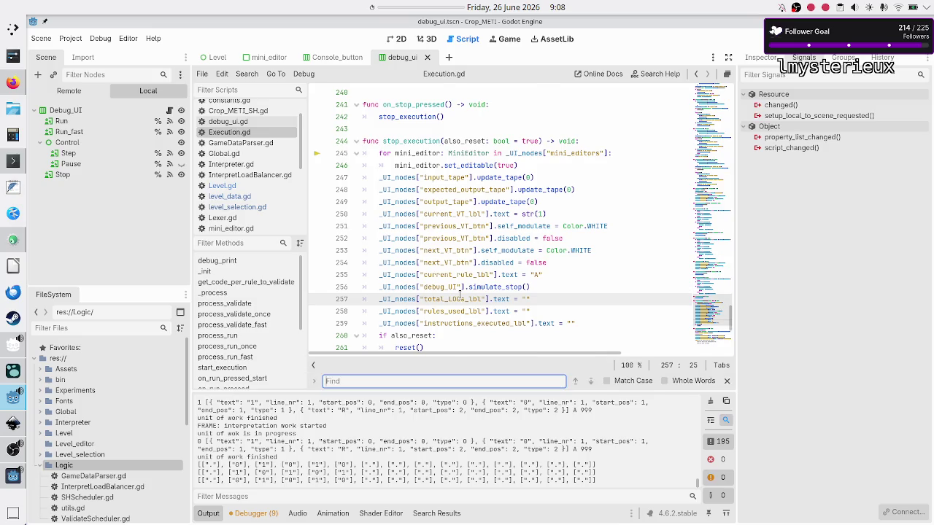
Step: Search for 'console' and inspect the match in Level.gd
text(console)
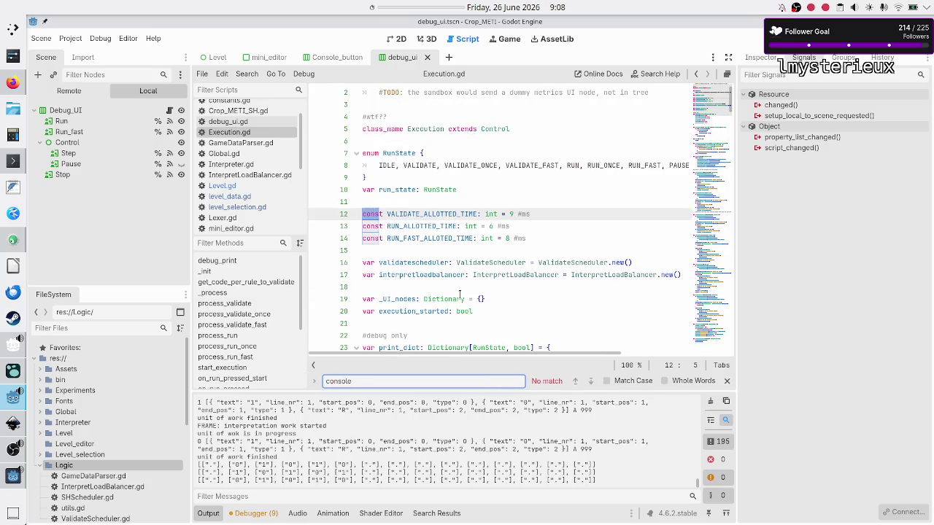
click(232, 188)
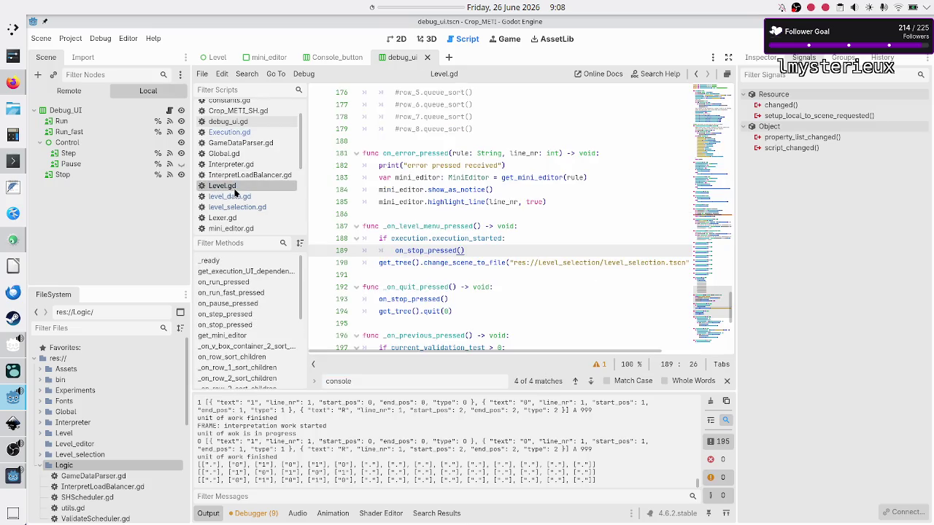
scroll(428, 163, up, 20)
scroll(428, 164, up, 12)
scroll(428, 164, down, 6)
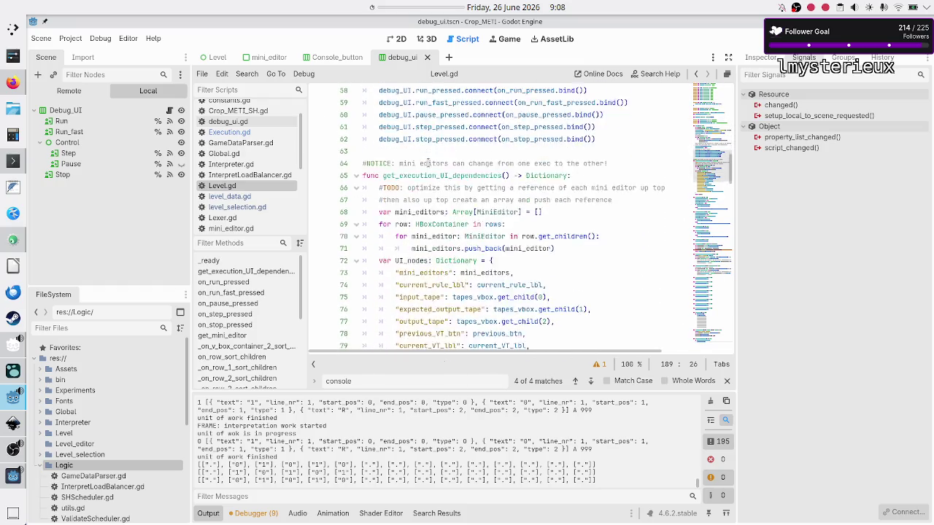
scroll(428, 163, down, 5)
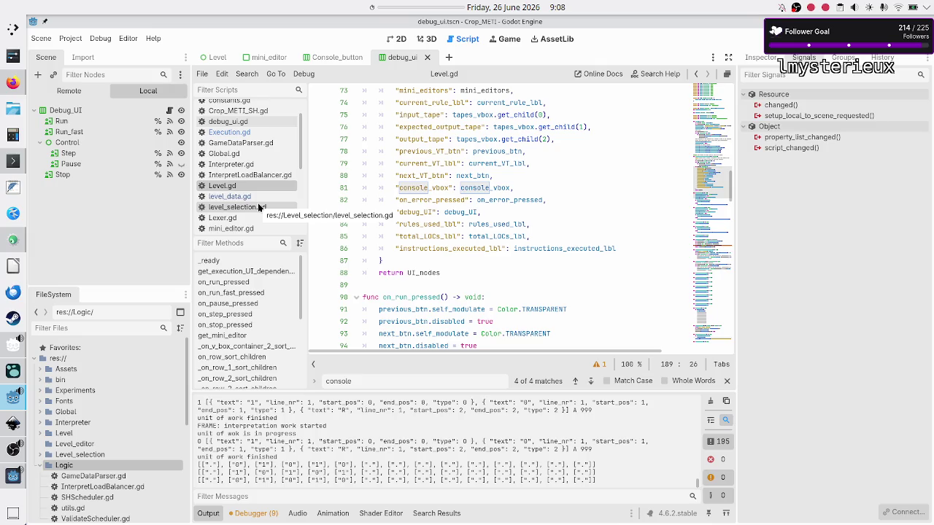
Step: In Execution.gd, find reset() and highlight every use of _UI_nodes
click(229, 132)
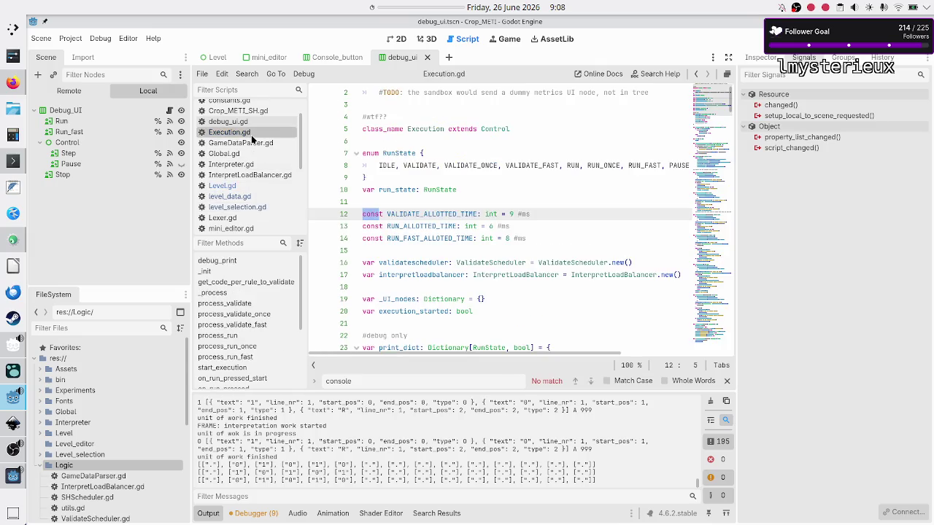
scroll(441, 219, down, 20)
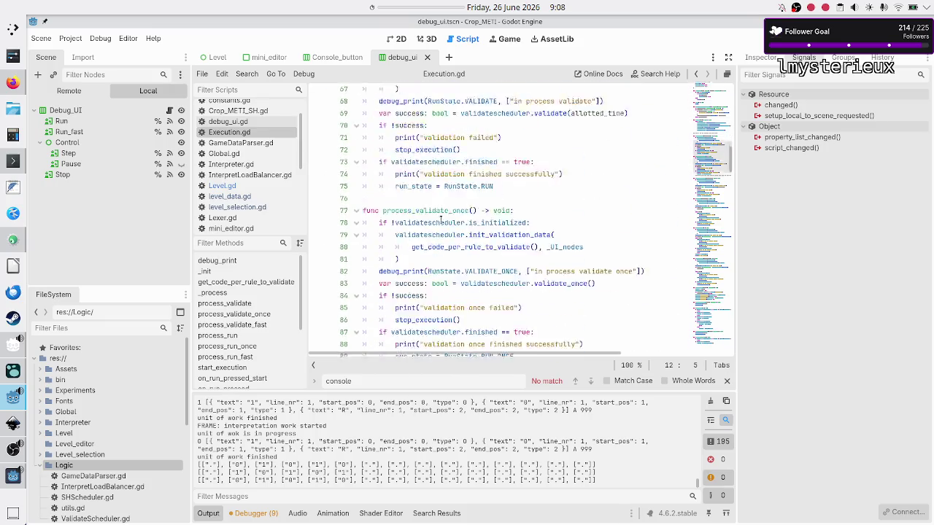
scroll(440, 219, down, 20)
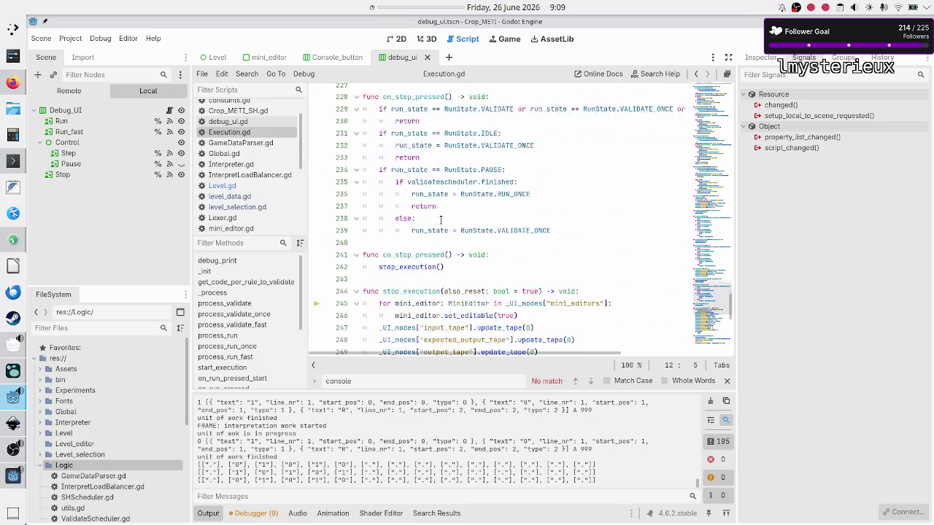
scroll(440, 218, up, 5)
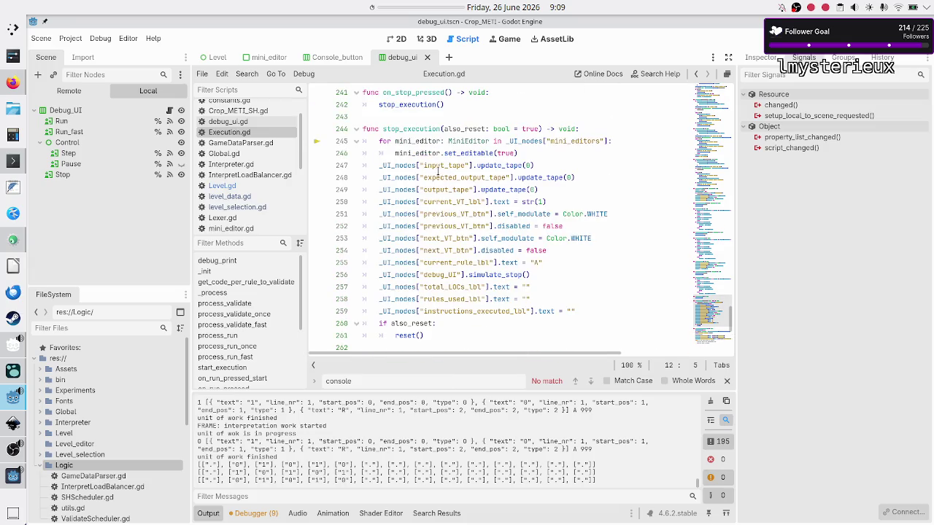
scroll(439, 190, down, 7)
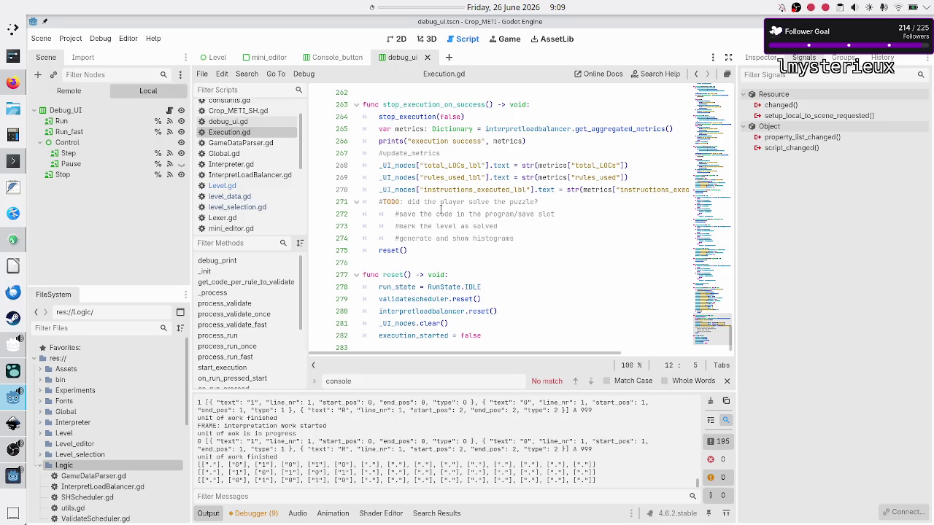
double_click(409, 323)
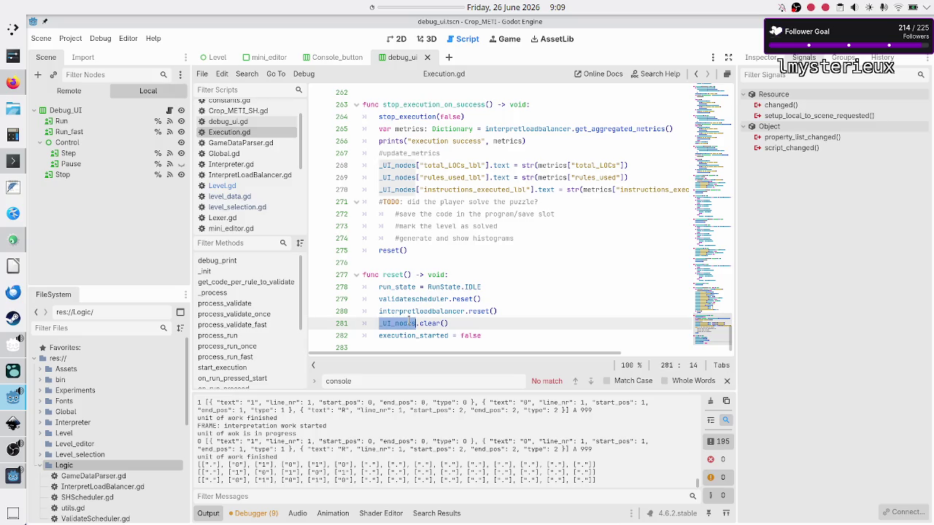
click(428, 254)
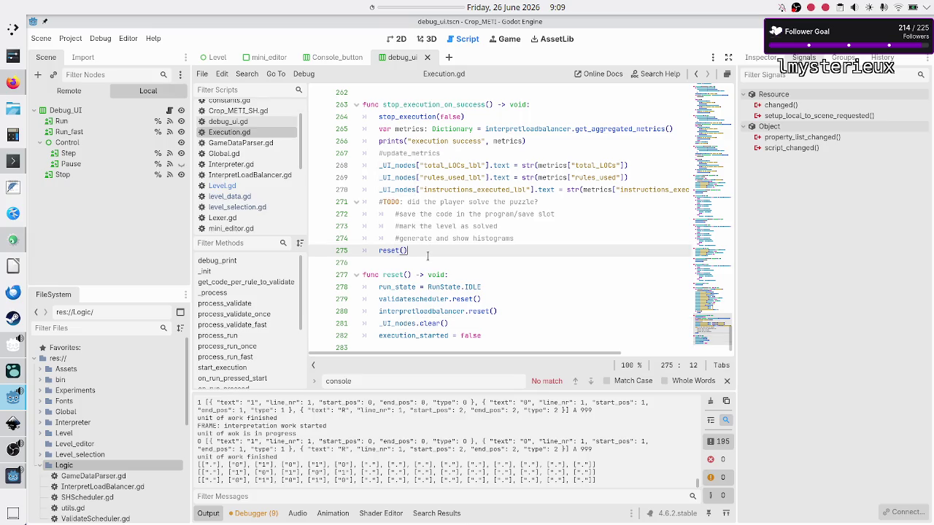
key(Down)
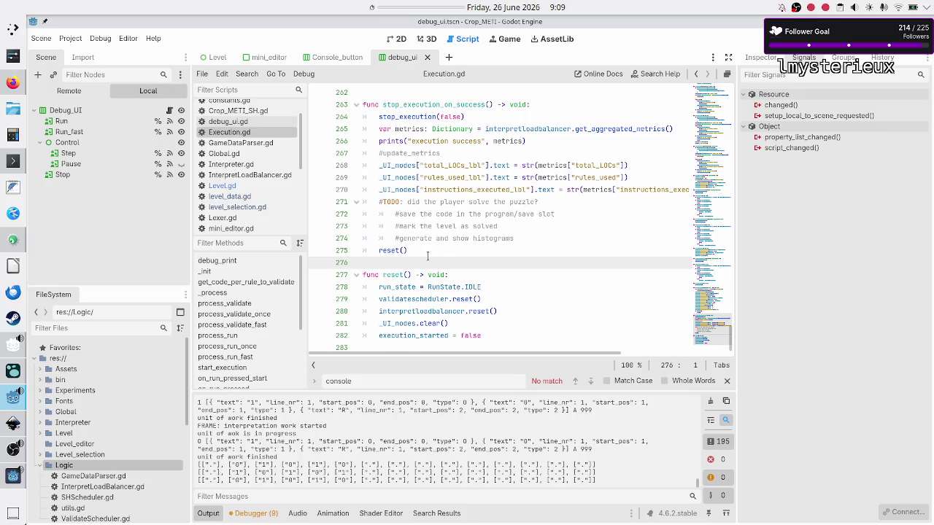
key(Down)
key(Down)
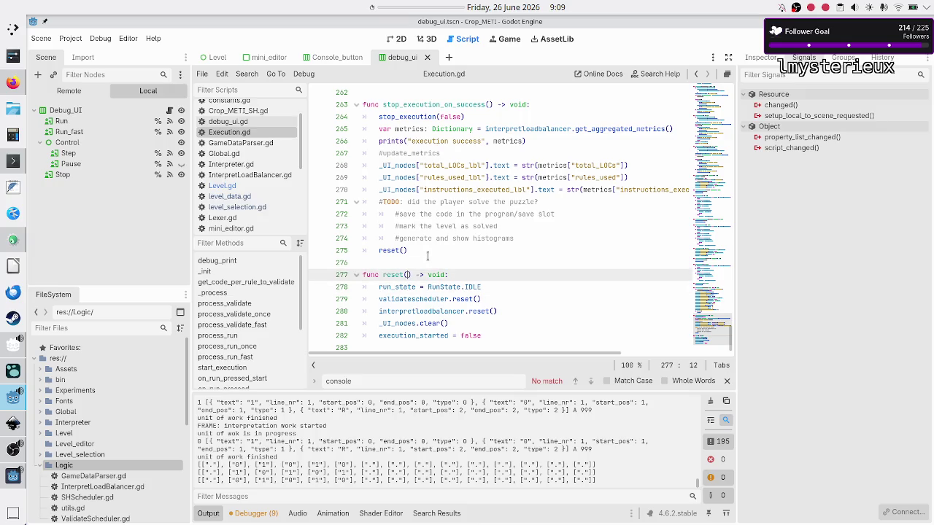
key(shift+End)
key(shift+Down)
key(shift+Up)
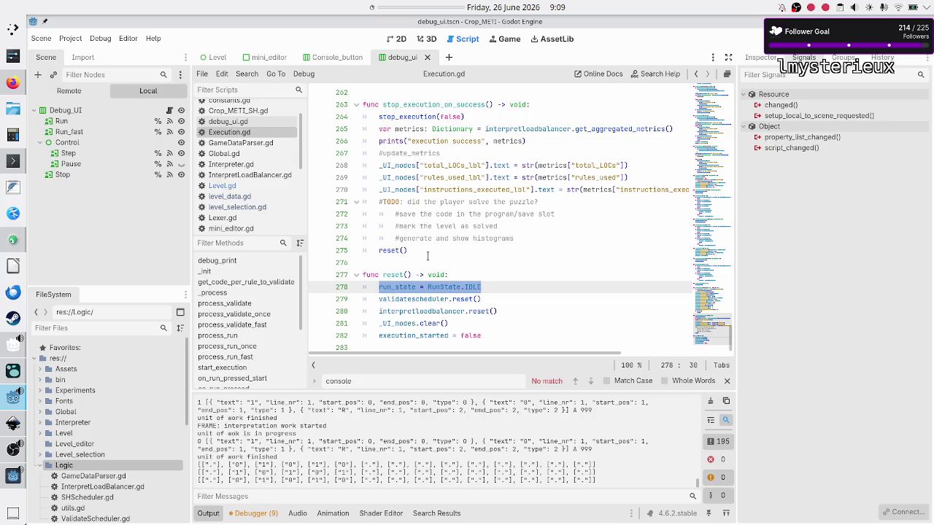
key(Up)
key(shift+Down)
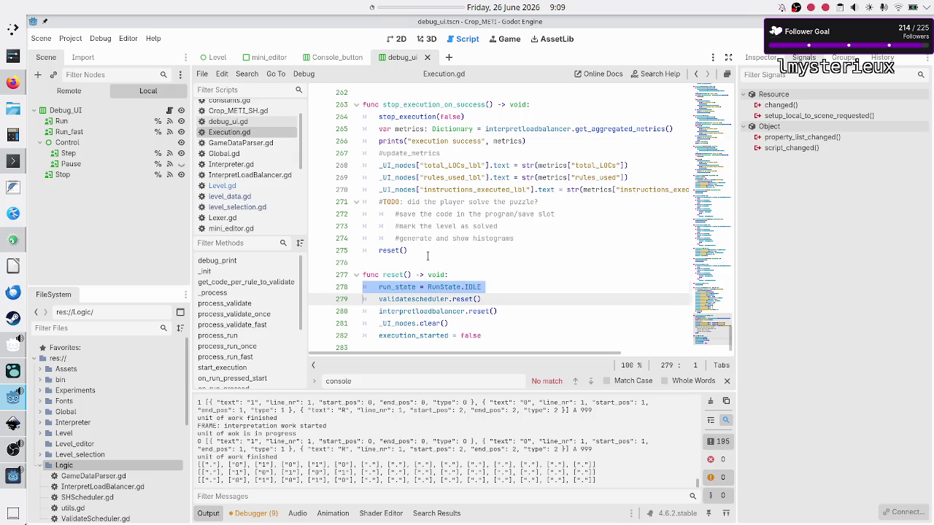
key(Down)
key(shift+Down)
key(shift+Down)
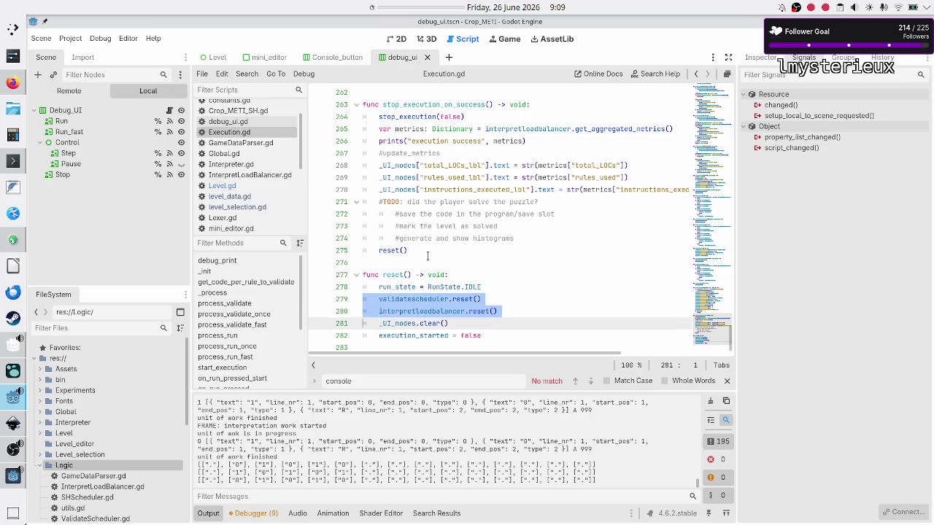
key(shift+Left)
key(Down)
key(Home)
key(Home)
key(shift+End)
key(Down)
key(Down)
key(Up)
key(Up)
key(Up)
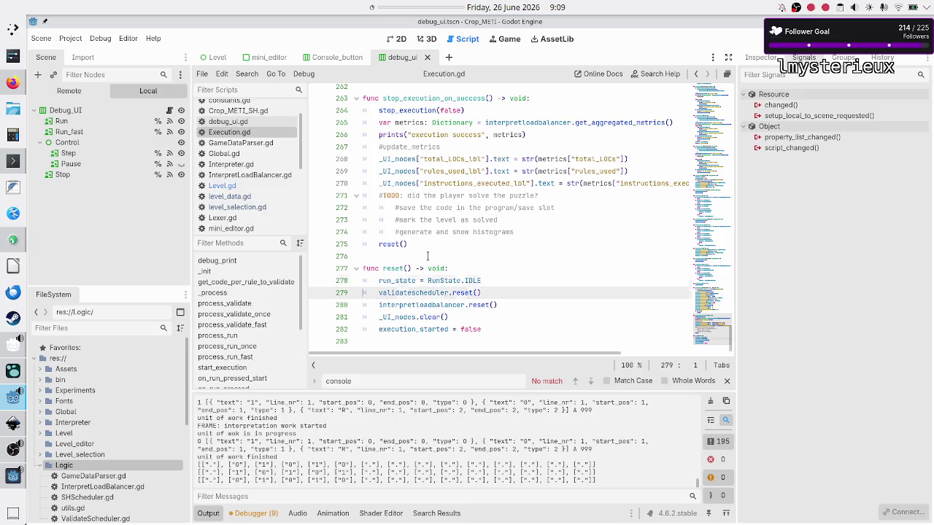
key(shift+End)
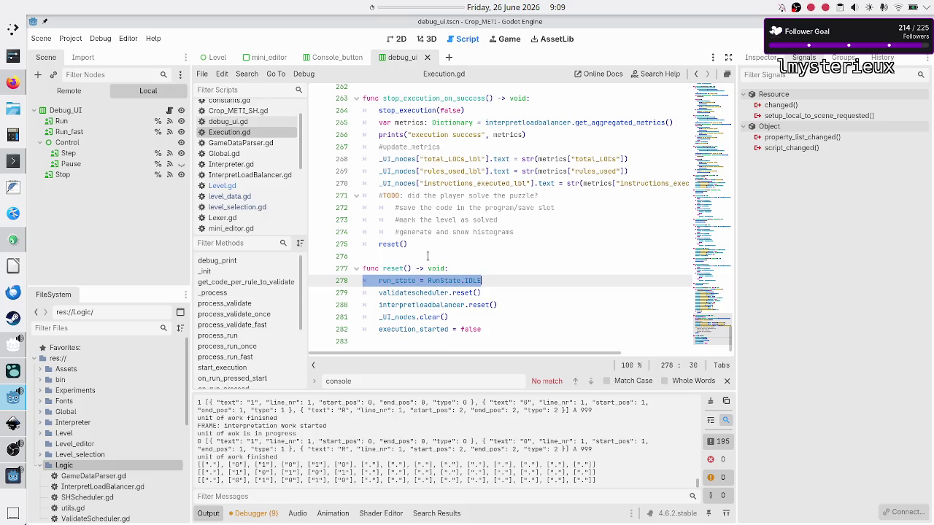
key(Right)
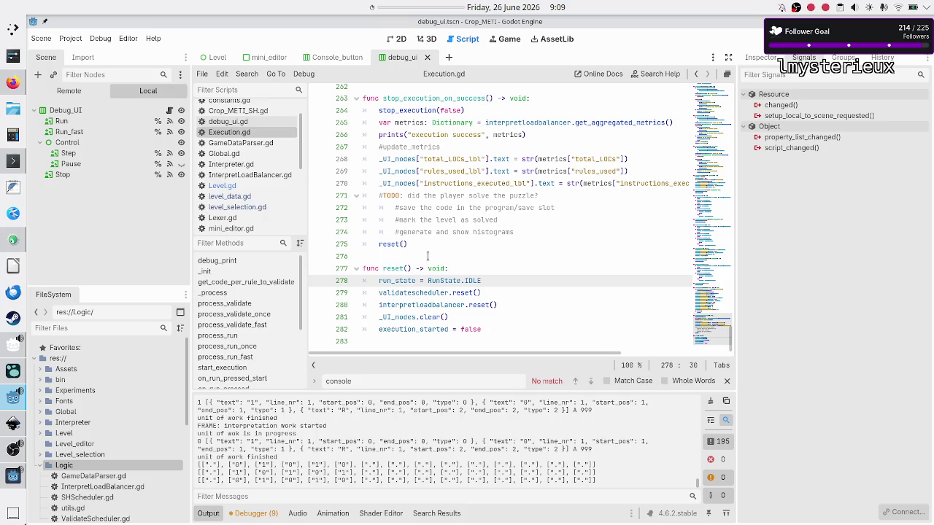
key(Down)
key(Down)
key(Down)
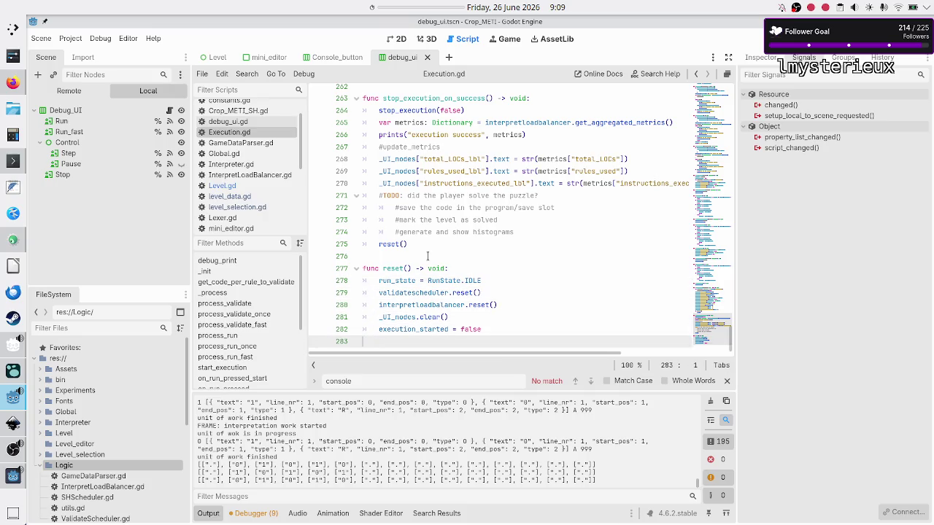
click(250, 187)
Step: Highlight the stop-execution call in Level.gd's _on_main_menu_pressed handler
scroll(471, 272, up, 10)
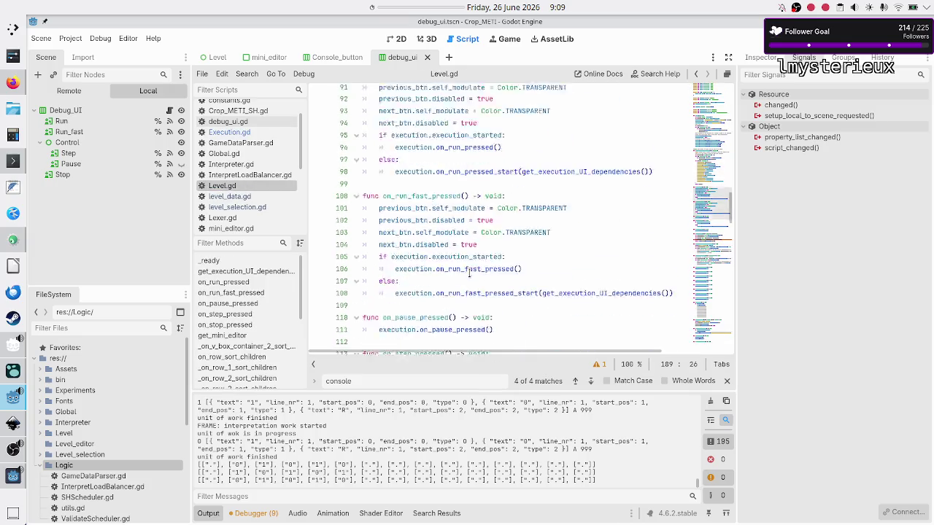
scroll(469, 272, down, 15)
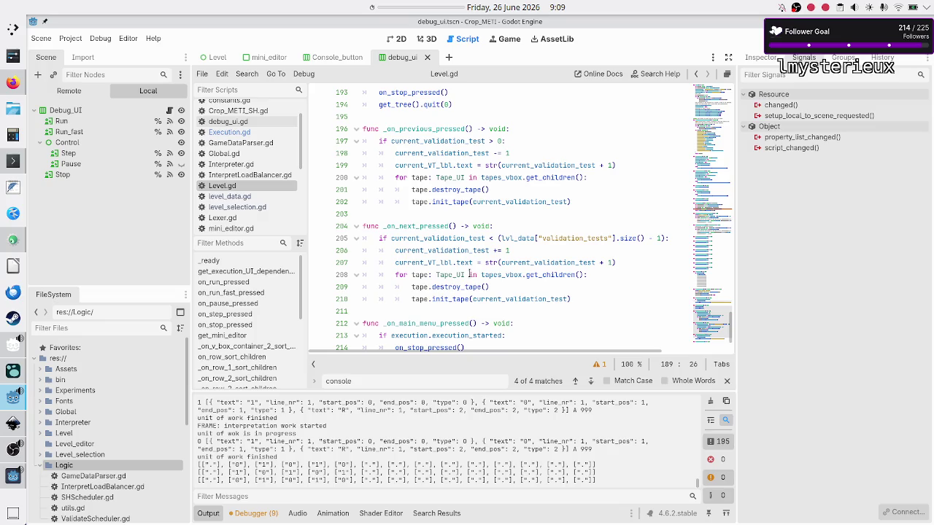
scroll(481, 210, down, 2)
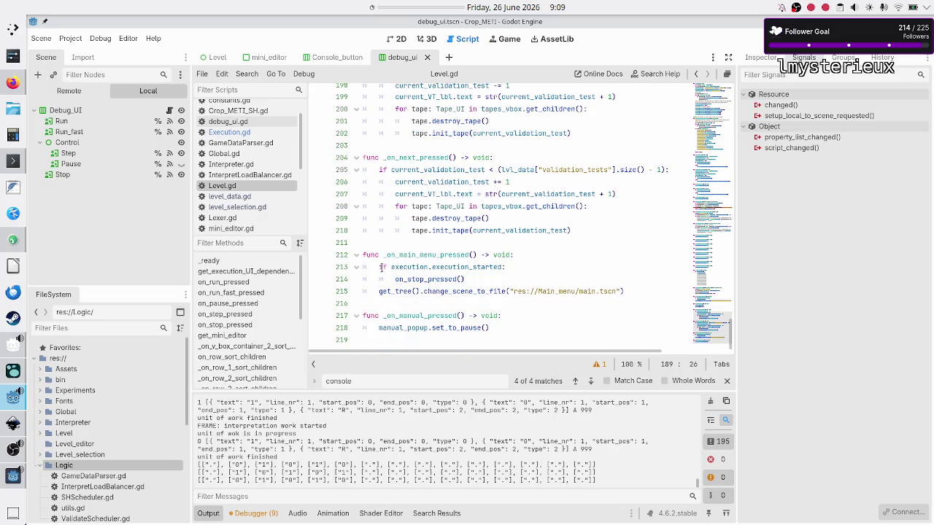
drag(380, 267, 476, 279)
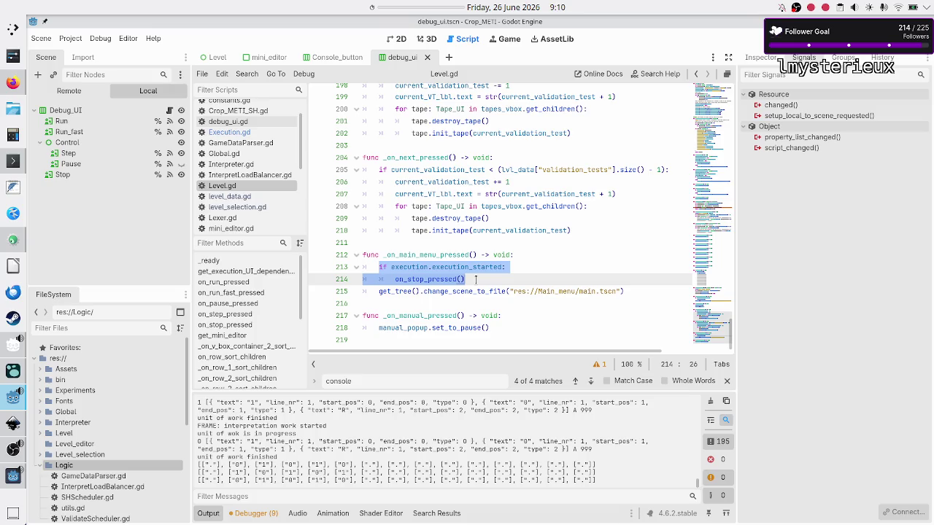
click(476, 279)
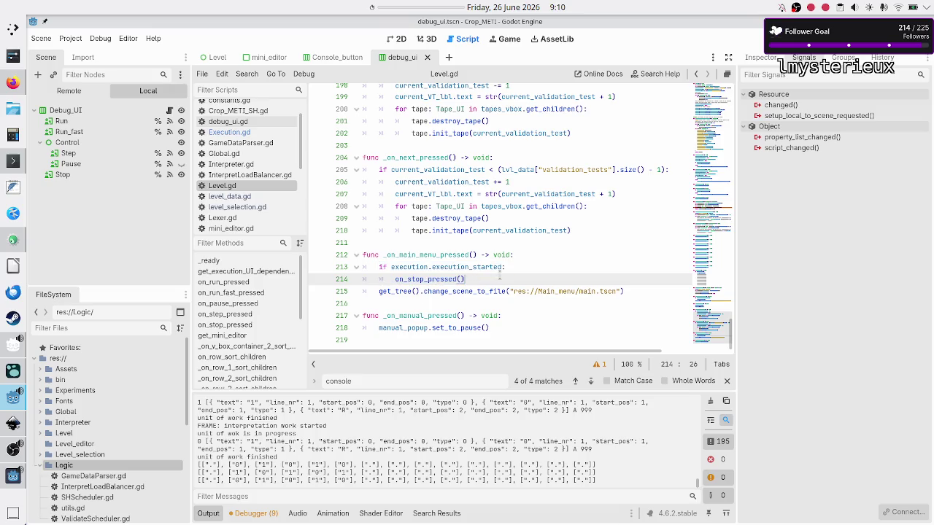
Step: Save the scene and scripts with Ctrl+S and bring the relaunched game window forward
key(Down)
key(Down)
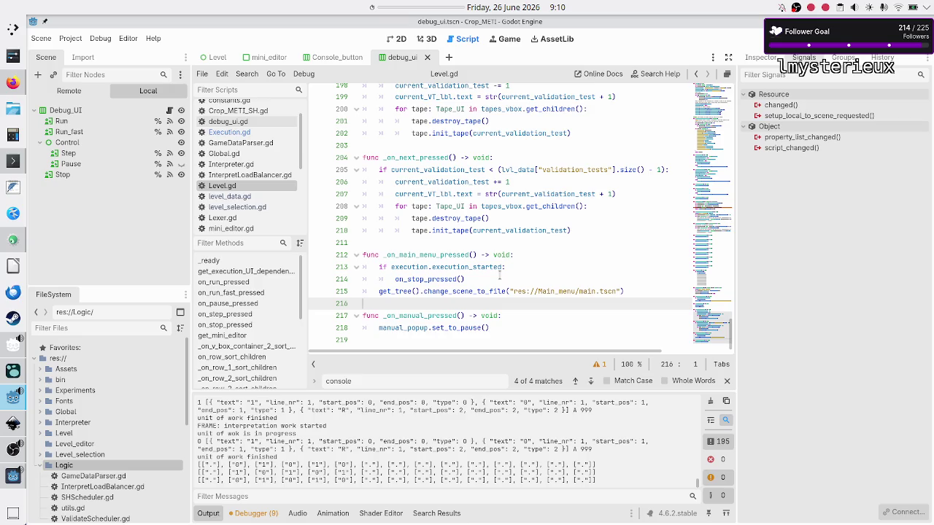
key(ctrl+s)
click(10, 483)
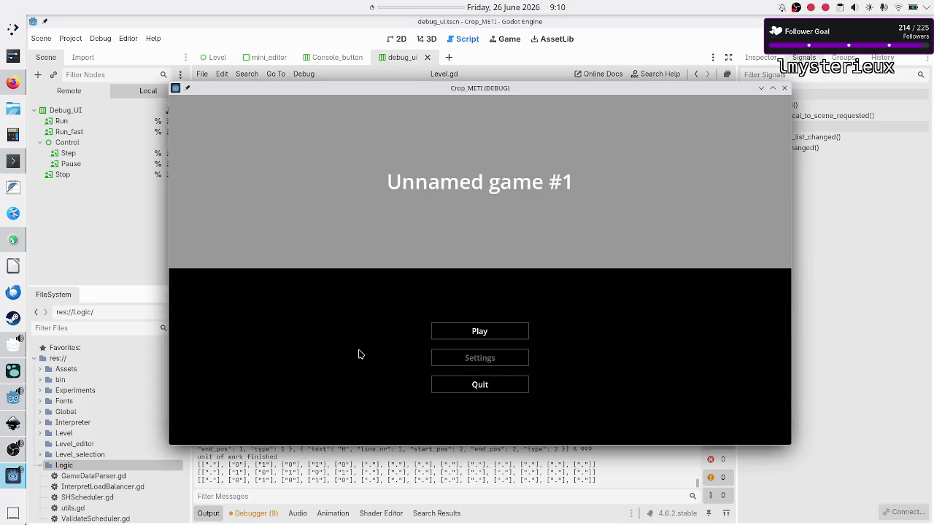
Step: In the running game, open Play > Binary manipulation > Flip bit
click(465, 333)
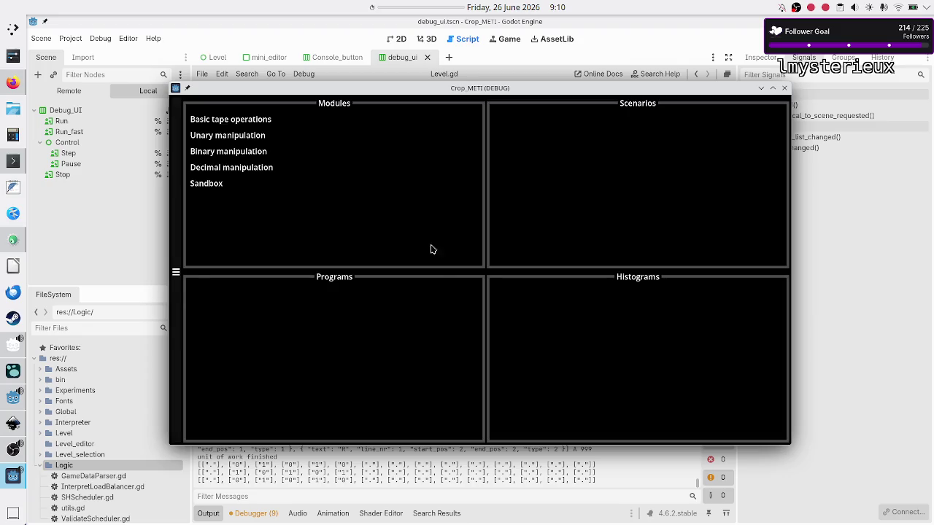
click(264, 151)
click(514, 128)
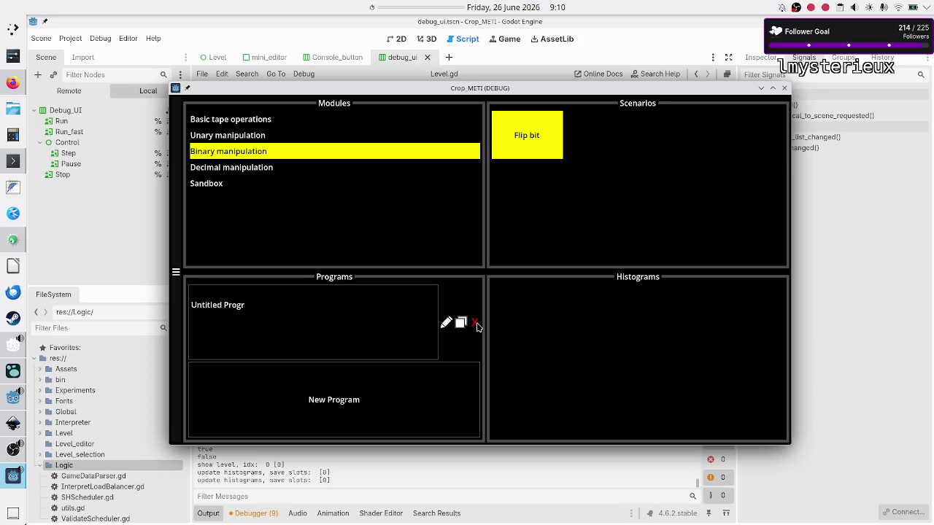
Step: Delete the old program slot, create Untitled Program 1, and switch to Logseq
click(475, 323)
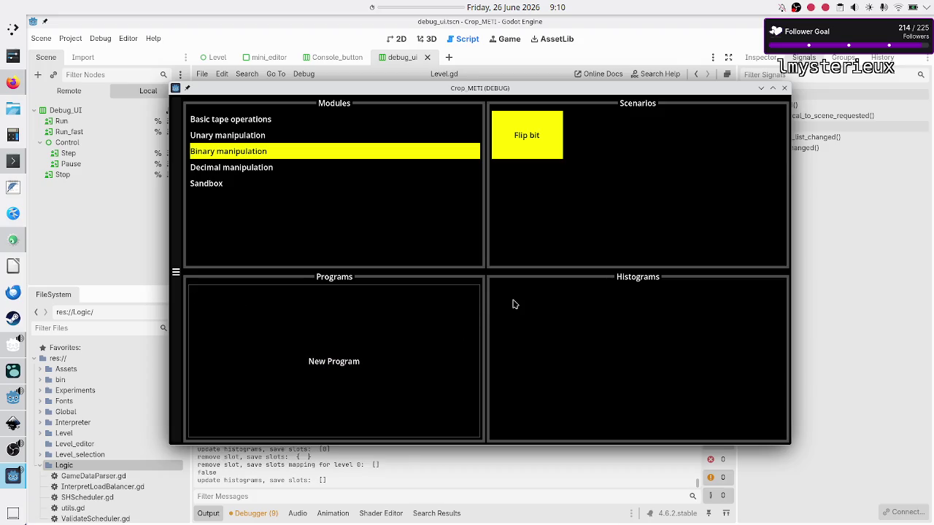
click(357, 362)
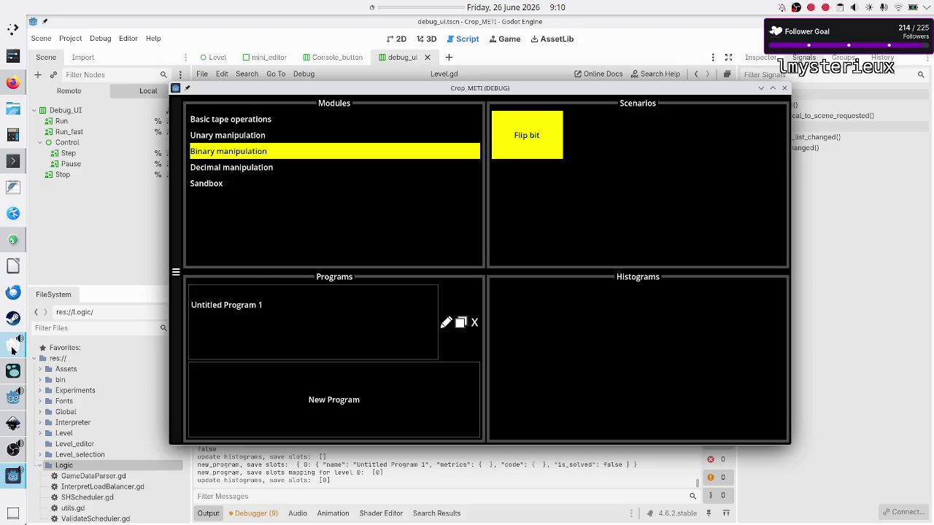
click(13, 373)
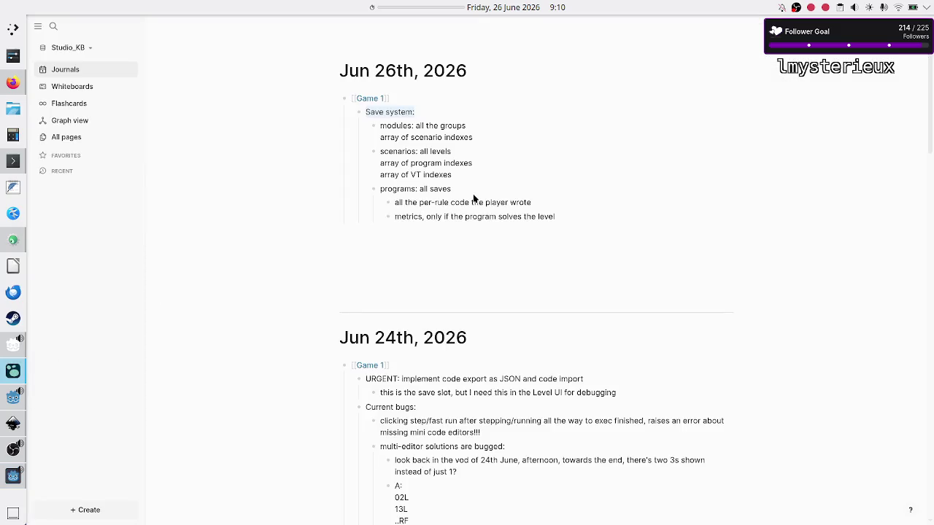
Step: Place the caret after the 'programs: all saves' note, then return to the Crop_METI game window
click(454, 190)
click(12, 476)
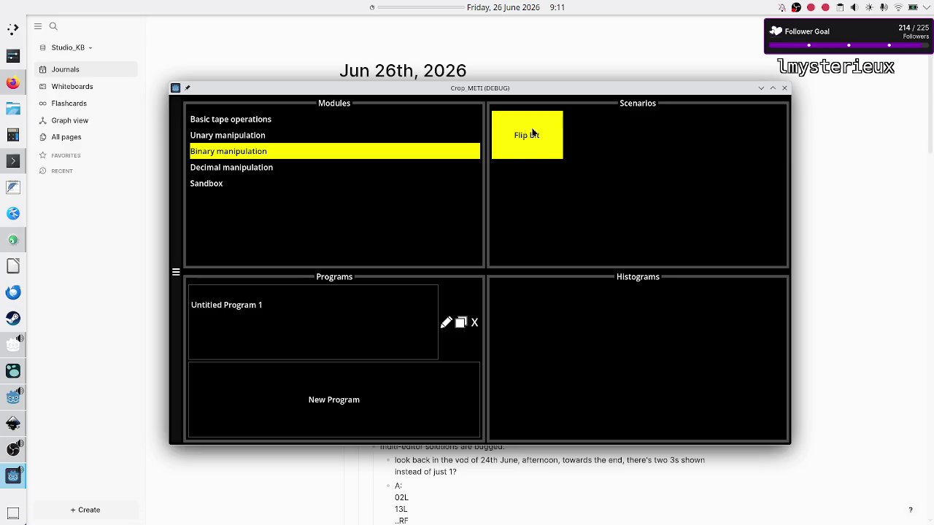
Step: Open Untitled Program 1 in the Flip bit level and click into Rule A
click(326, 325)
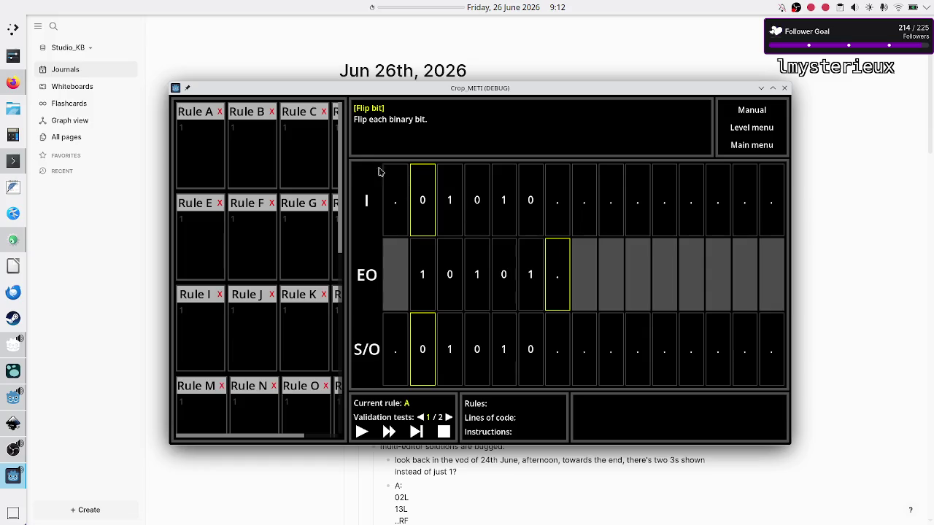
click(206, 132)
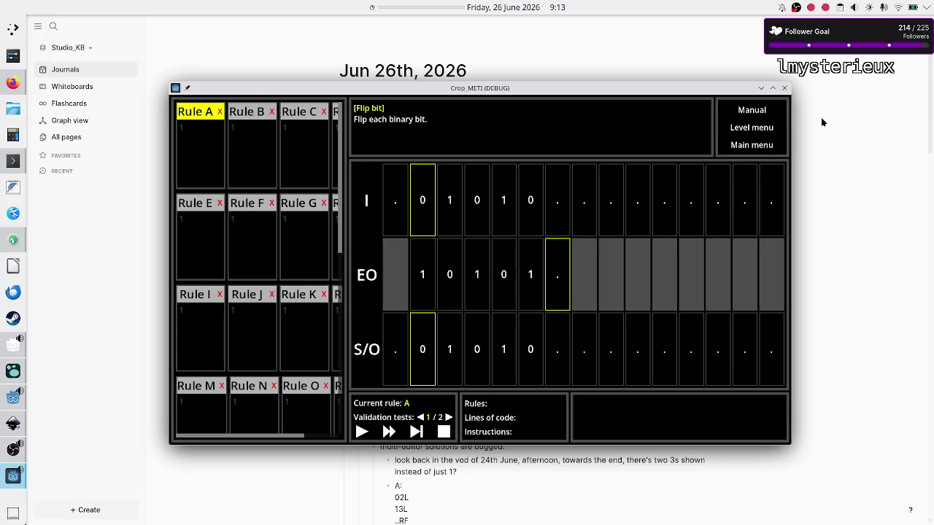
Step: Open and dismiss the clock's calendar popup, then close the Crop_METI debug window
click(529, 8)
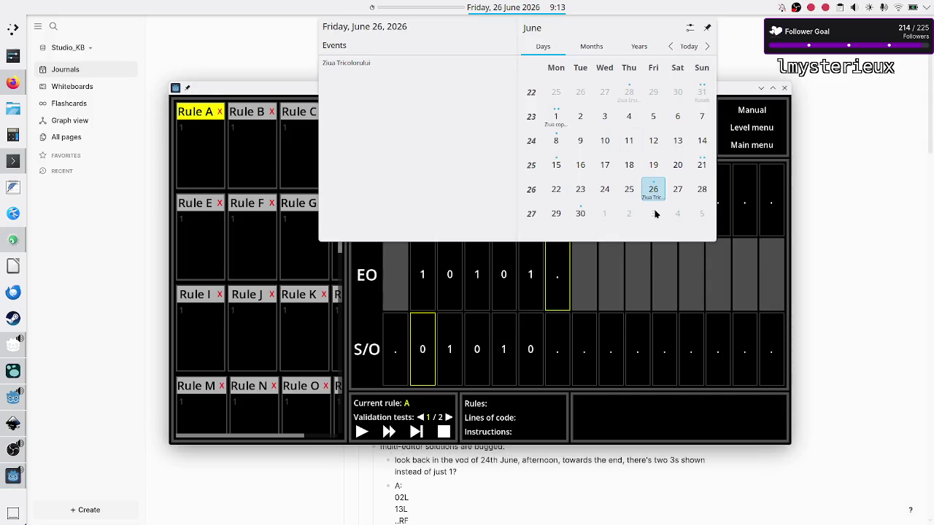
click(740, 88)
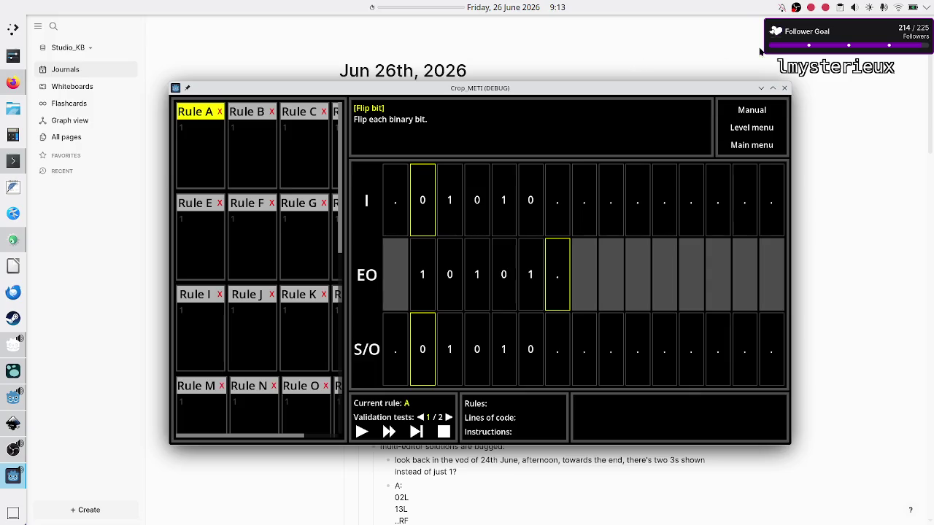
click(784, 88)
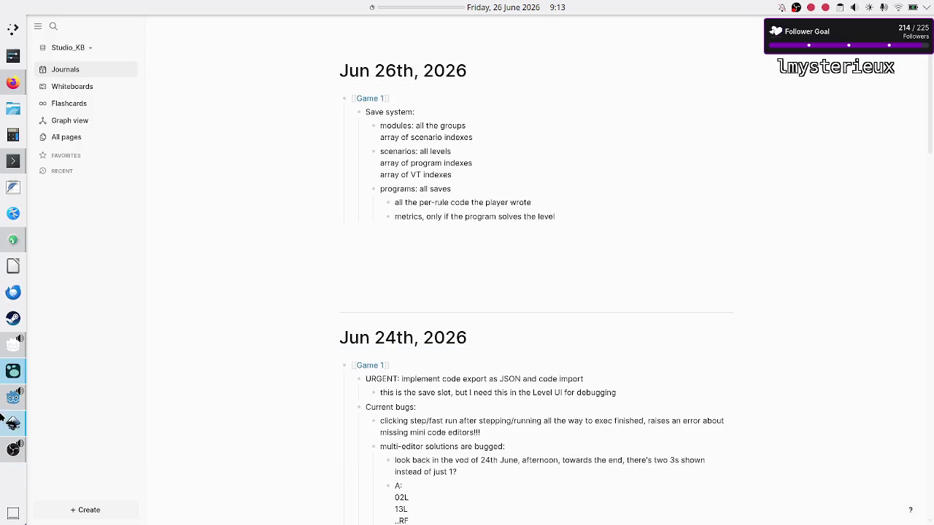
click(14, 396)
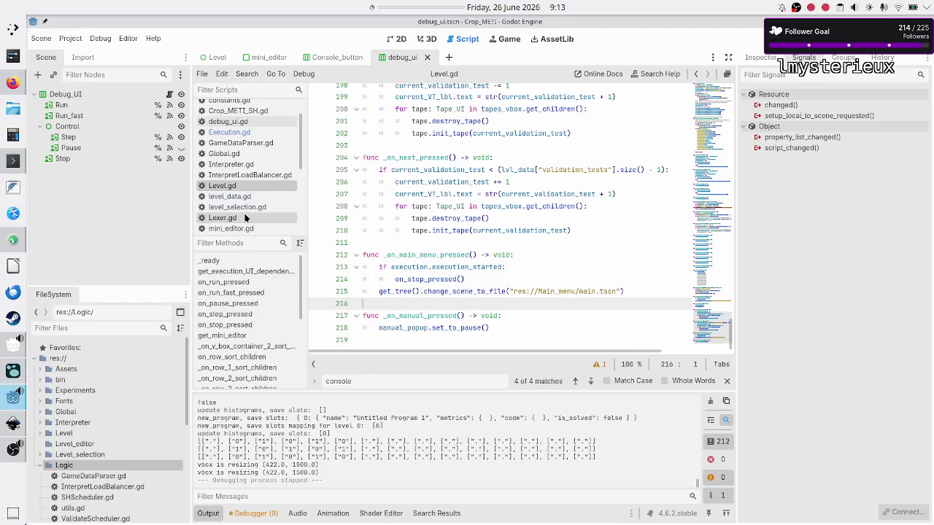
click(13, 371)
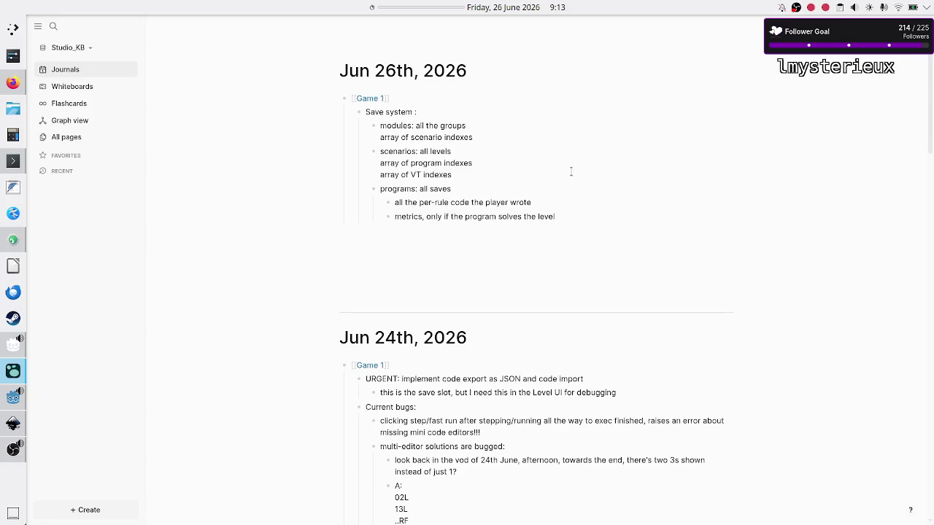
Step: Remove the stray space and nest a 'not saved to JSON' note under array of scenario indexes
key(BackSpace)
key(Down)
key(Down)
key(Return)
key(Tab)
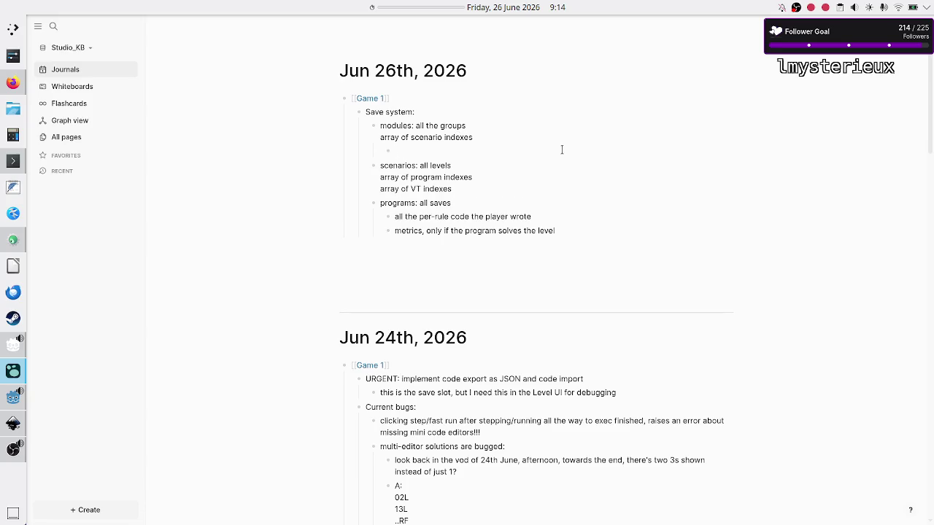
text(not saved to JSON,)
key(BackSpace)
key(BackSpace)
Step: Split array of VT indexes and array of scenario indexes into separate bullets, keeping the note nested
key(Return)
key(BackSpace)
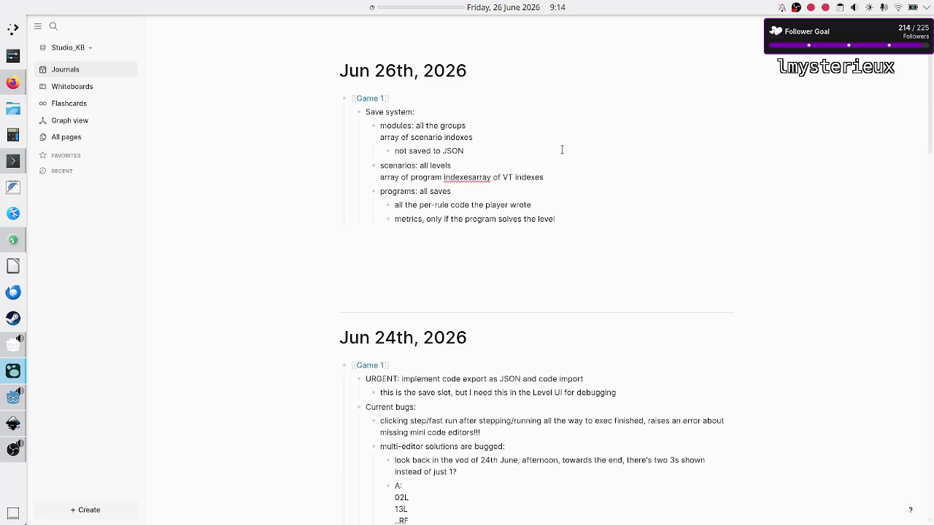
key(ctrl+z)
key(shift+Tab)
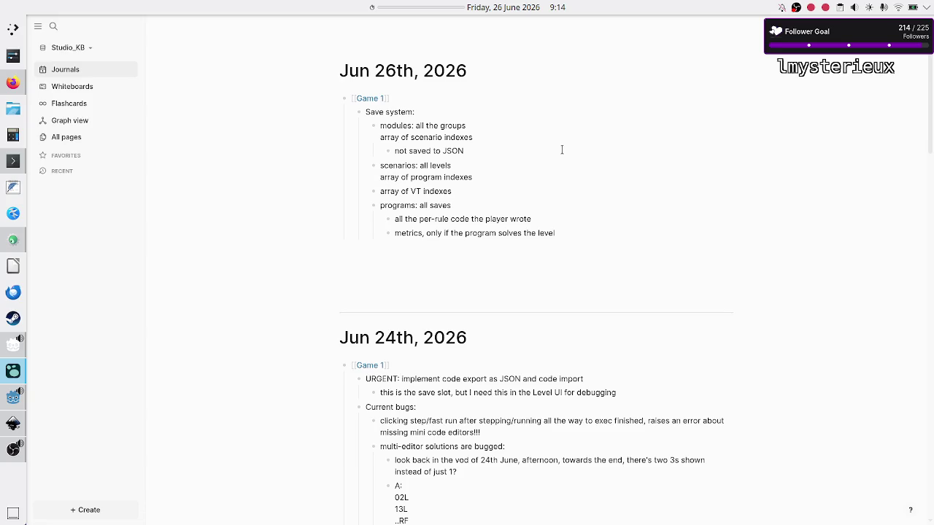
key(Up)
key(Up)
key(Up)
key(BackSpace)
key(Return)
key(Down)
key(Tab)
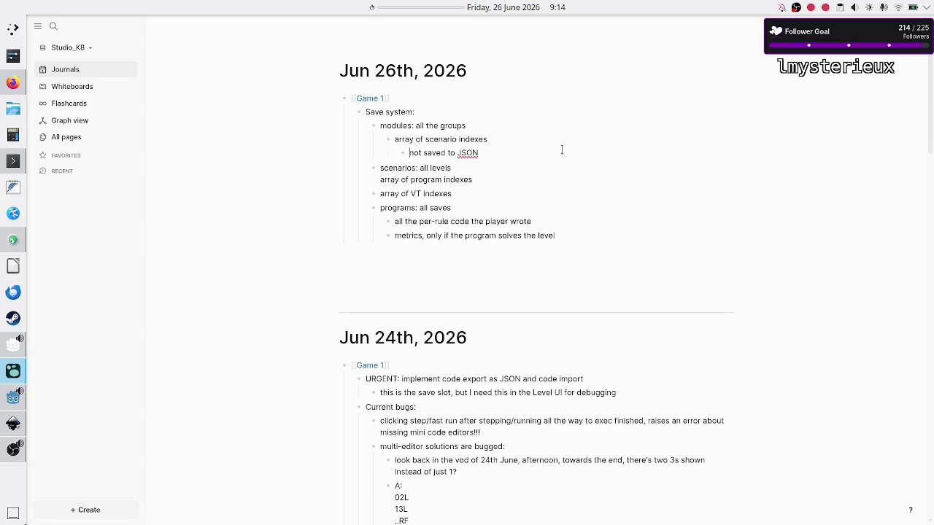
Step: Make array of program indexes and array of VT indexes separate bullets nested under scenarios
key(Down)
key(Down)
key(BackSpace)
key(Return)
key(Tab)
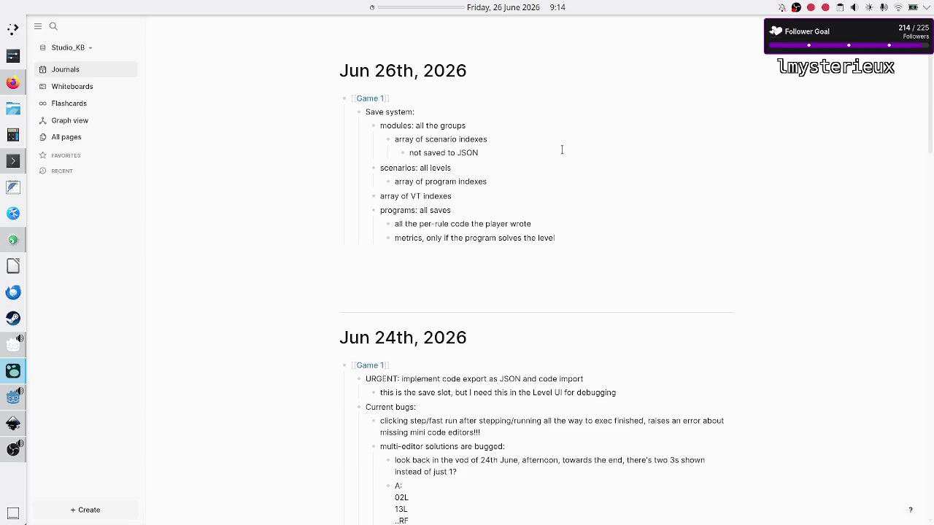
key(Tab)
Step: Change the line to 'array of program/save slot indexes' and add a 'saved to JSON' child
key(ctrl+Left)
text(/save slot)
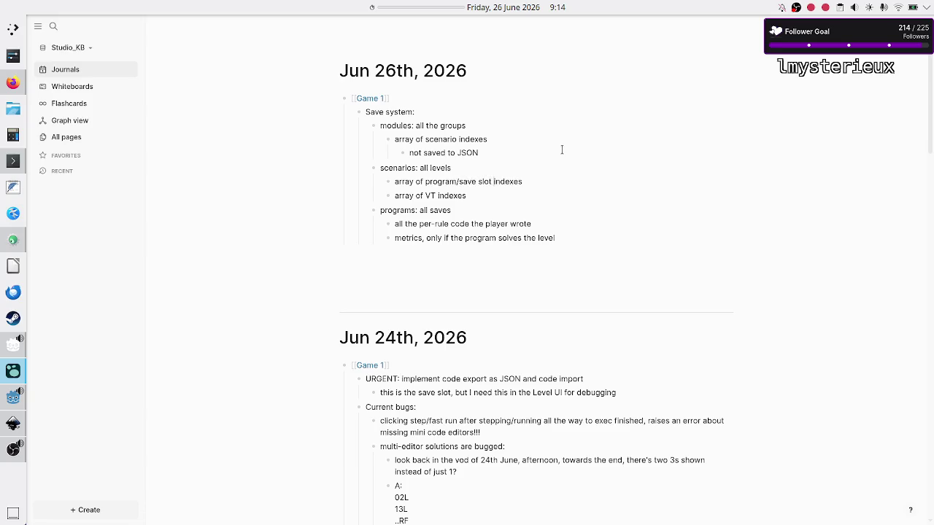
key(Return)
key(Tab)
text(saved to JSON)
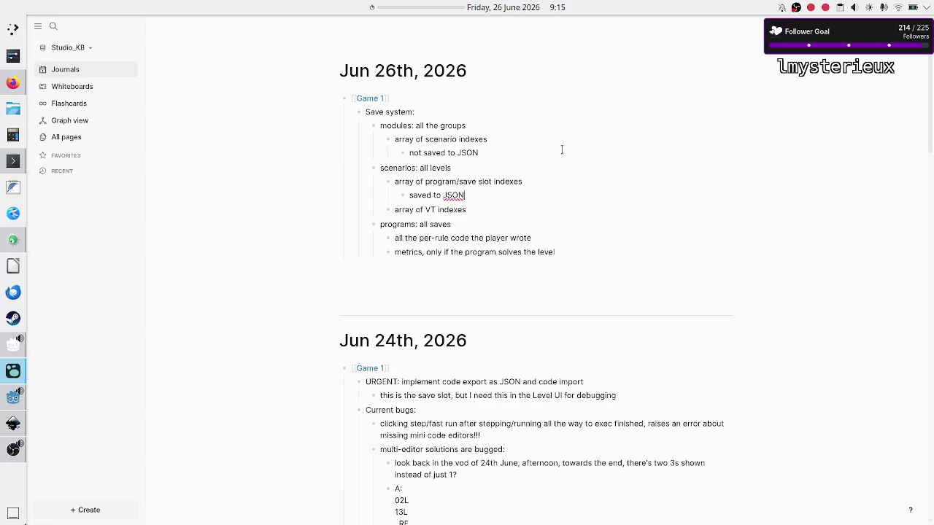
Step: Add a 'not saved to JSON' bullet below array of VT indexes
key(Escape)
key(Return)
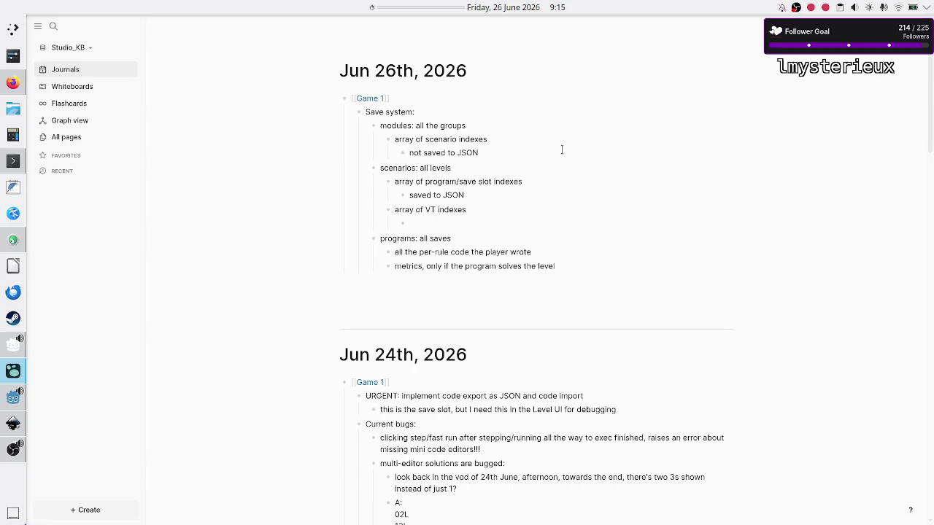
text(save)
key(BackSpace)
key(BackSpace)
key(BackSpace)
text(not)
text( saved to JSON)
Step: Delete the 'saved to JSON' note and its empty child bullet
key(Down)
key(Down)
key(Up)
key(Up)
key(Up)
key(Up)
key(Down)
key(Down)
key(Down)
key(Up)
key(Up)
key(Up)
key(Up)
key(BackSpace)
key(BackSpace)
key(BackSpace)
key(BackSpace)
key(BackSpace)
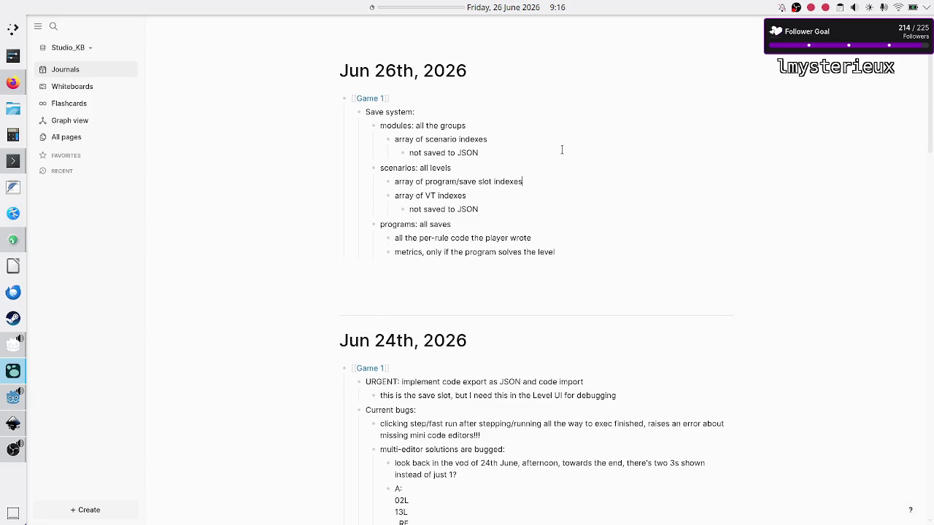
Step: Rewrite the notes under scenario and VT indexes as 'not stored to JSON'
key(BackSpace)
key(BackSpace)
key(BackSpace)
key(BackSpace)
key(BackSpace)
key(BackSpace)
click(562, 149)
key(BackSpace)
key(BackSpace)
key(BackSpace)
key(BackSpace)
key(BackSpace)
key(BackSpace)
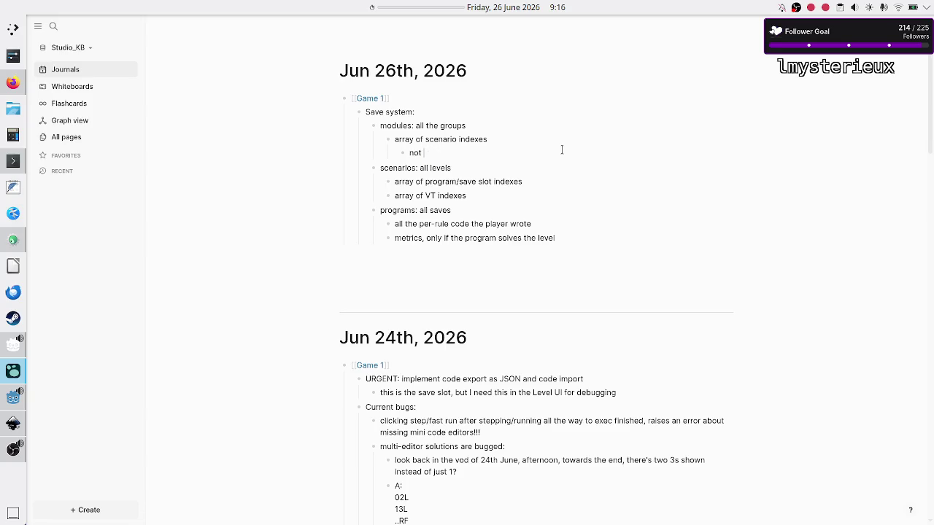
key(BackSpace)
key(BackSpace)
key(BackSpace)
text(not stored to JSON)
key(Return)
text(not stored to JSON)
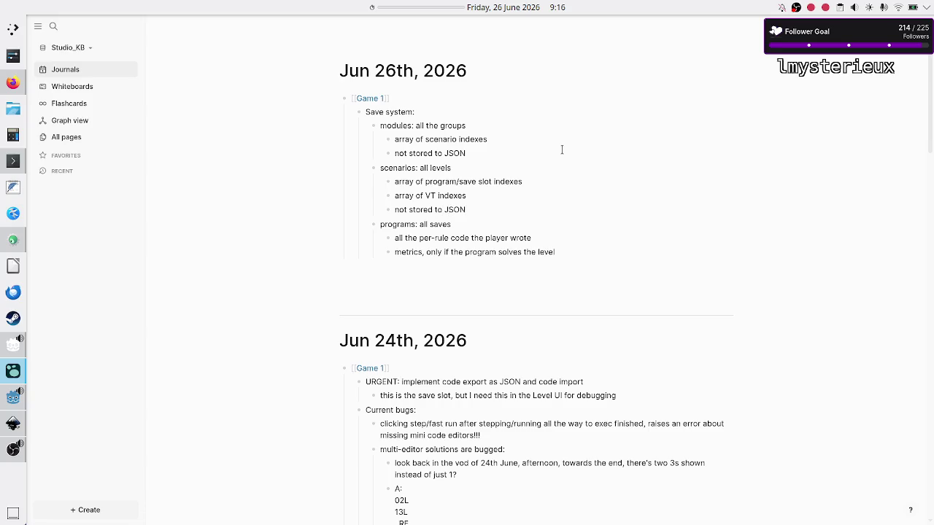
key(Left)
click(461, 228)
Step: Add a 'stored to JSON' child bullet under the metrics line
key(Return)
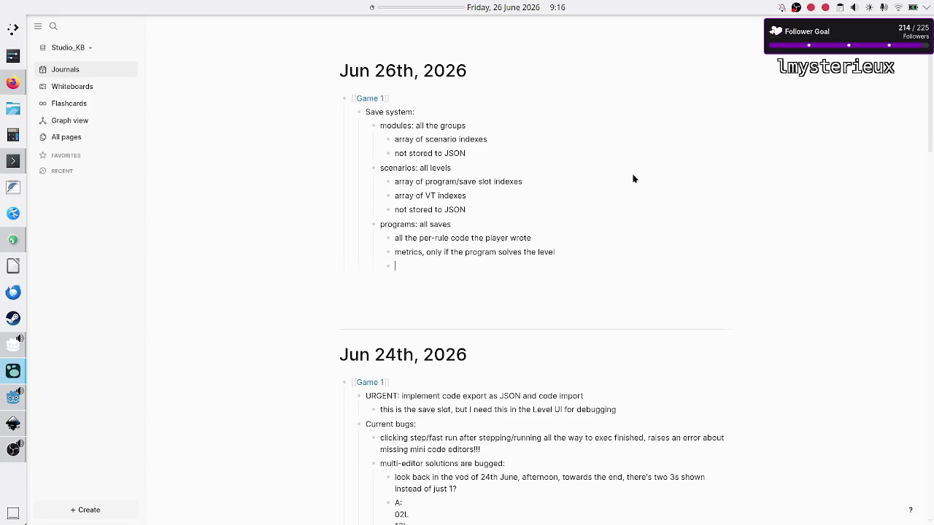
text(saved)
key(BackSpace)
key(BackSpace)
key(BackSpace)
key(BackSpace)
text(tored to JSON)
Step: Append the beta-version caveat about dev versus player levels needing JSON saves to the Save system line
key(Up)
text(, beta ver)
text(sion ()
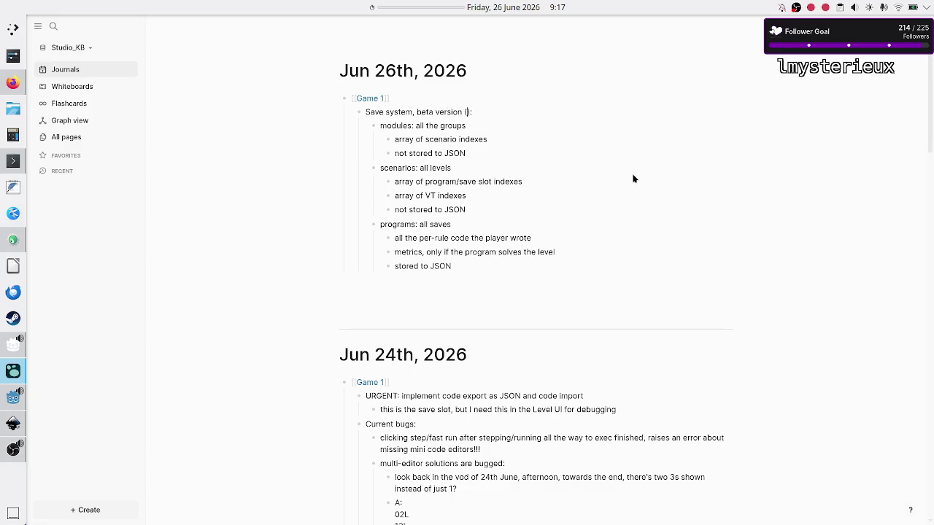
text(once )
text(I h)
text(ave a level)
text( editor, this )
text(no longer app)
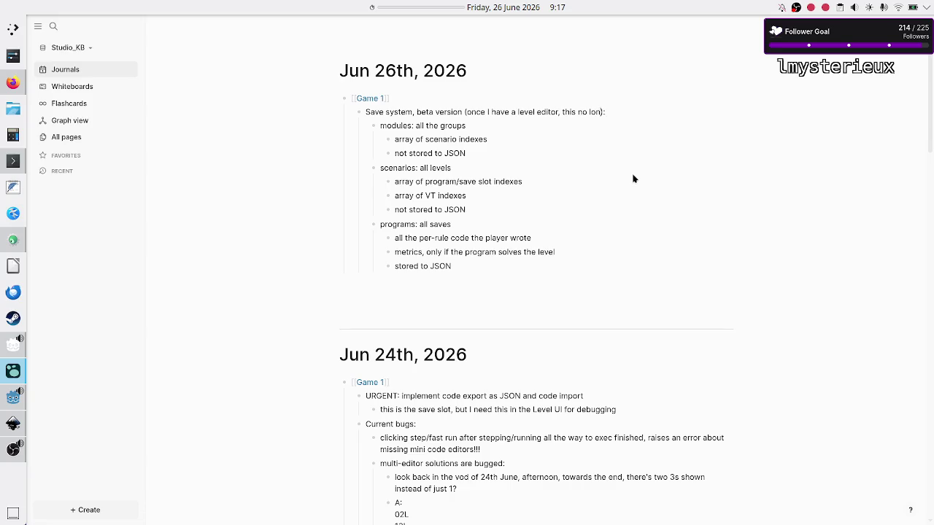
text(lies because )
text(of distr)
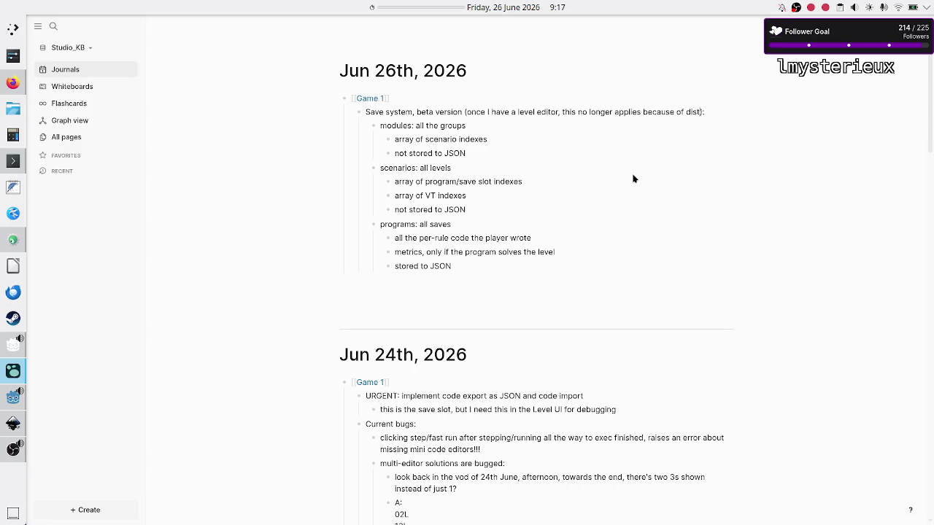
key(BackSpace)
text(inction be)
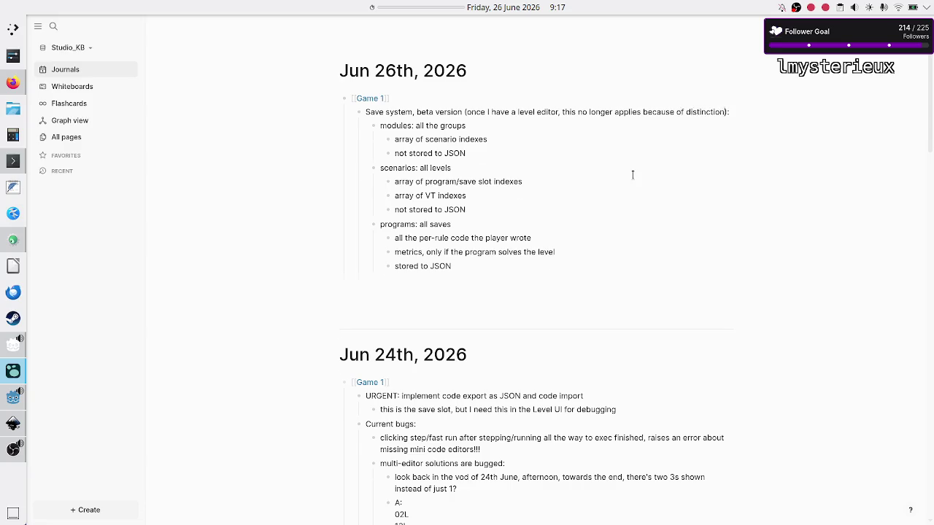
text(tween )
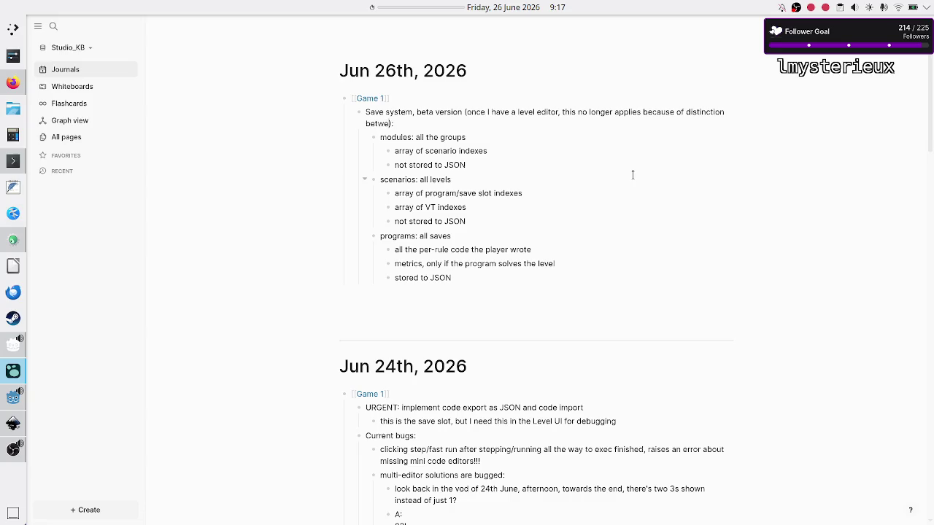
text(dev level and pl)
text(ayer)
text( level, which )
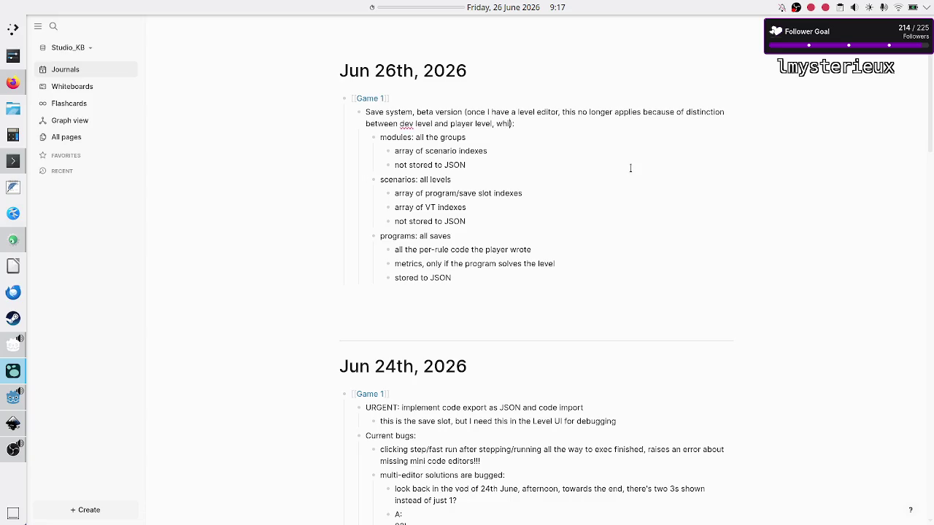
text(the latter has t)
text(o be saved to J)
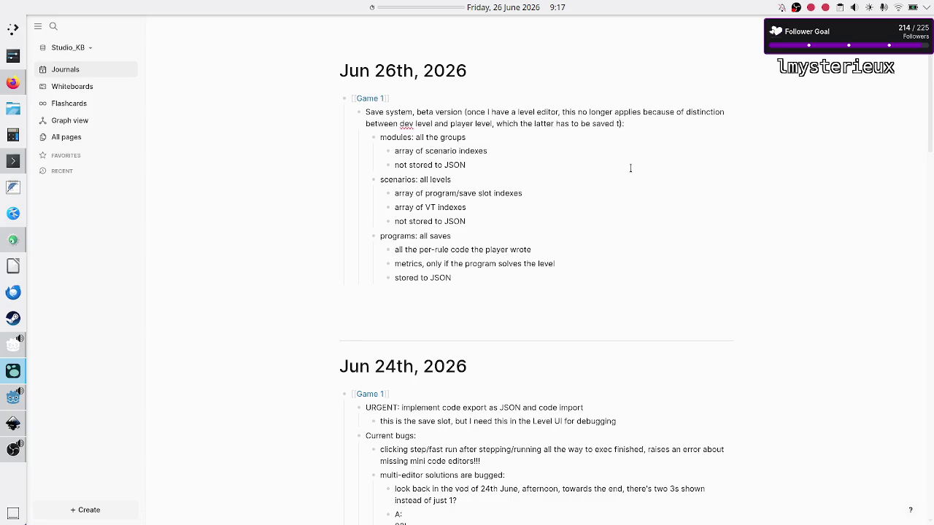
text(SON w/ all )
text(the complicatio)
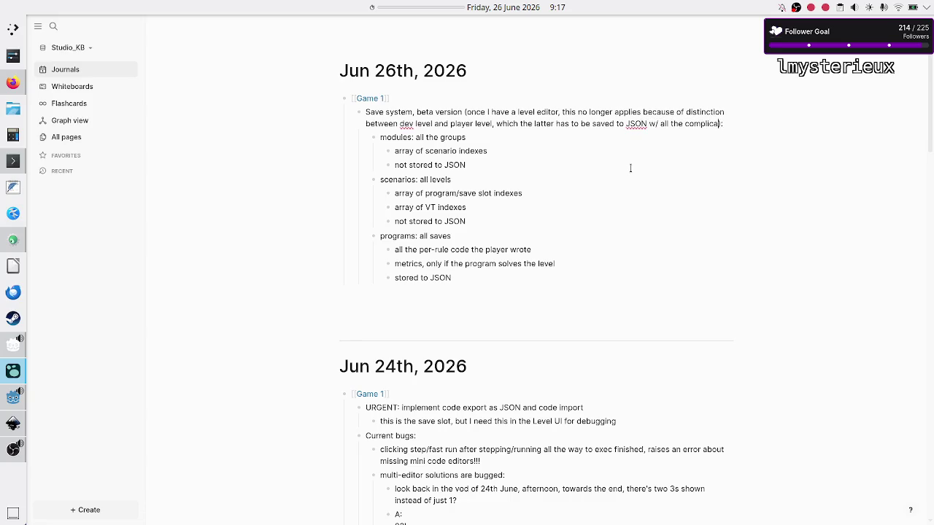
text(ns)
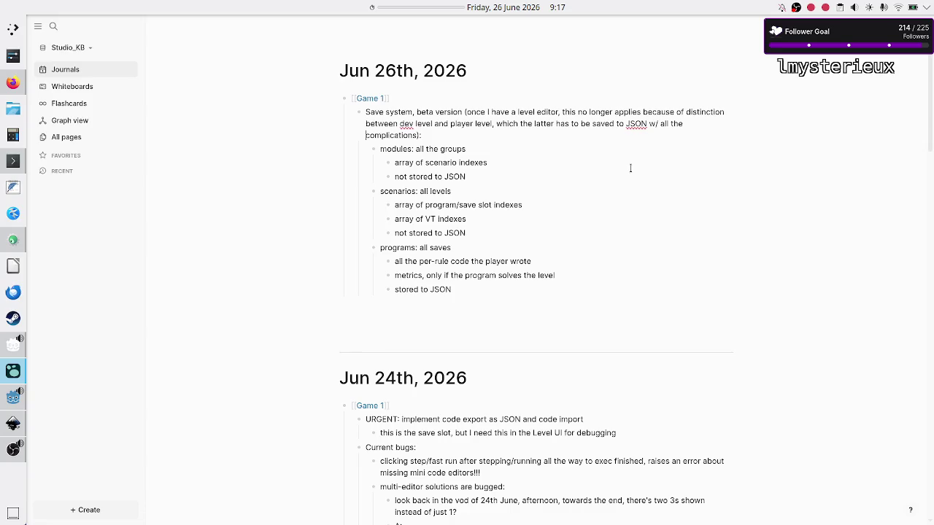
text(associated)
key(BackSpace)
drag(461, 290, 377, 248)
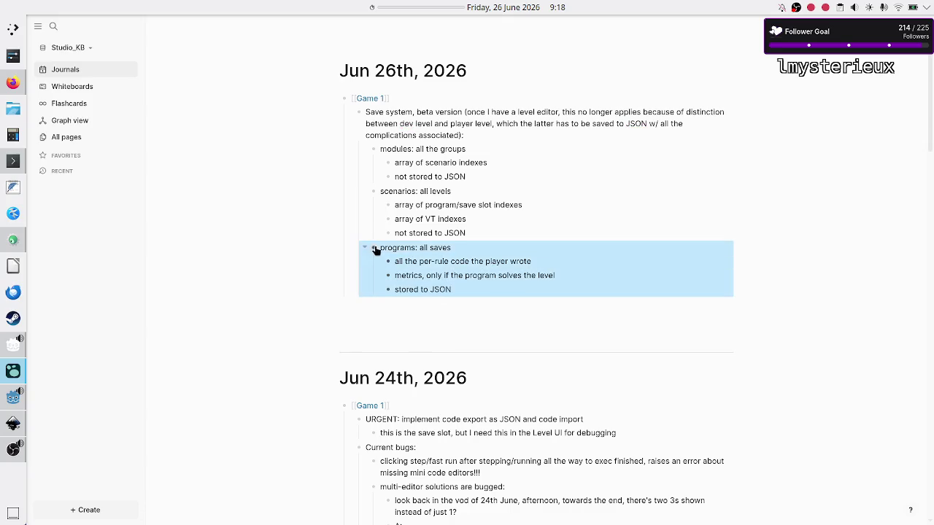
click(15, 403)
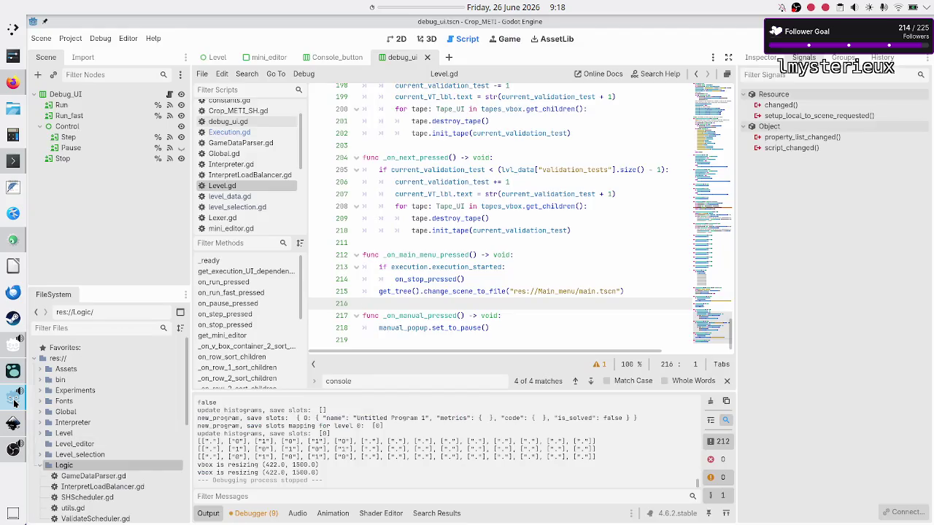
Step: Open level_data.gd and select the SAVE_SLOTS dictionary to inspect its commented Program 1 slot
click(259, 197)
scroll(430, 234, down, 20)
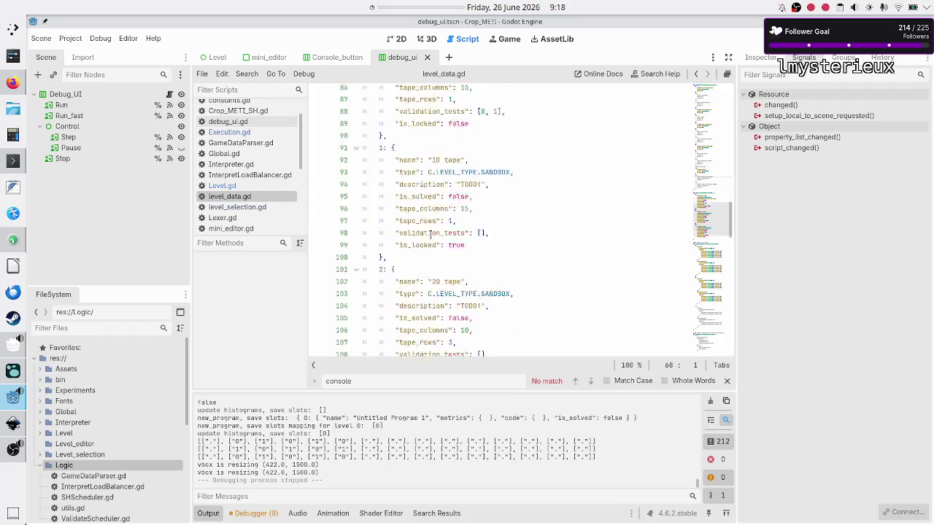
click(385, 142)
key(Down)
key(Down)
key(shift+Down)
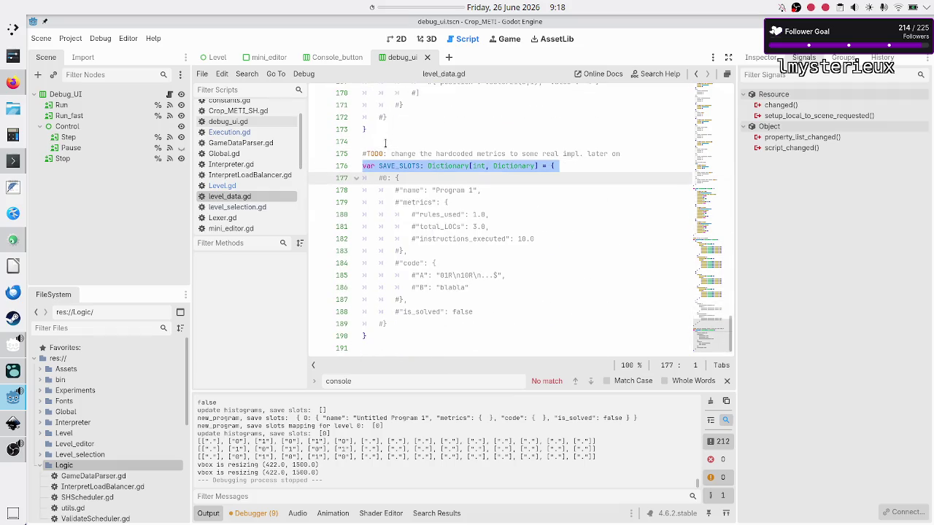
key(shift+Down)
key(shift+Down)
key(shift+Down)
key(shift+End)
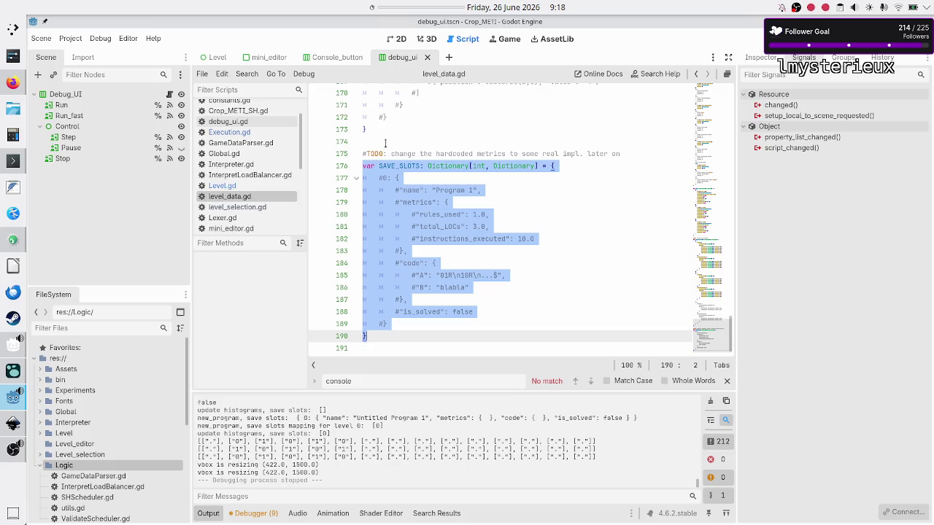
click(431, 202)
double_click(416, 191)
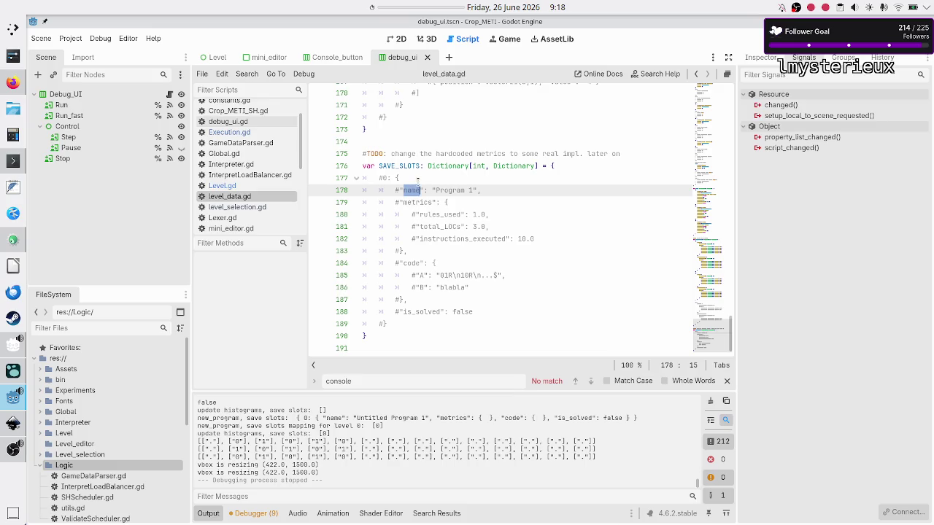
click(417, 178)
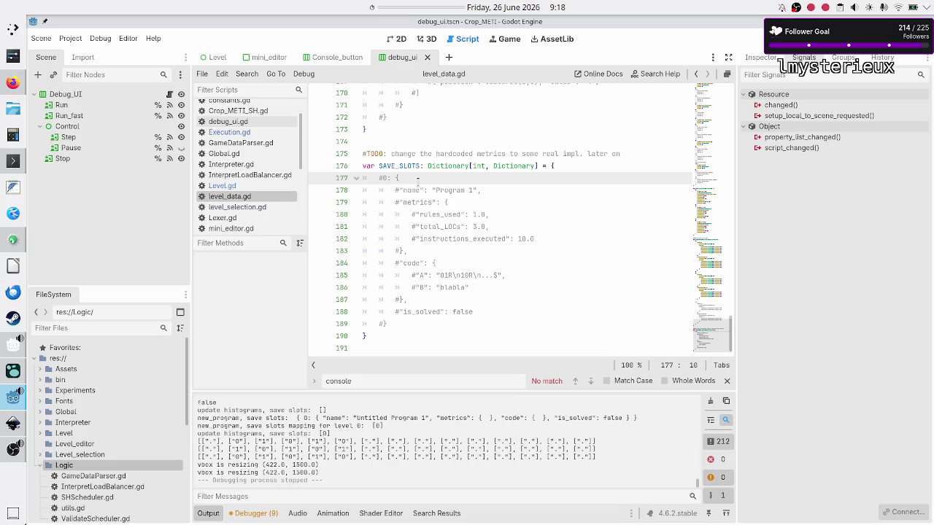
click(3, 401)
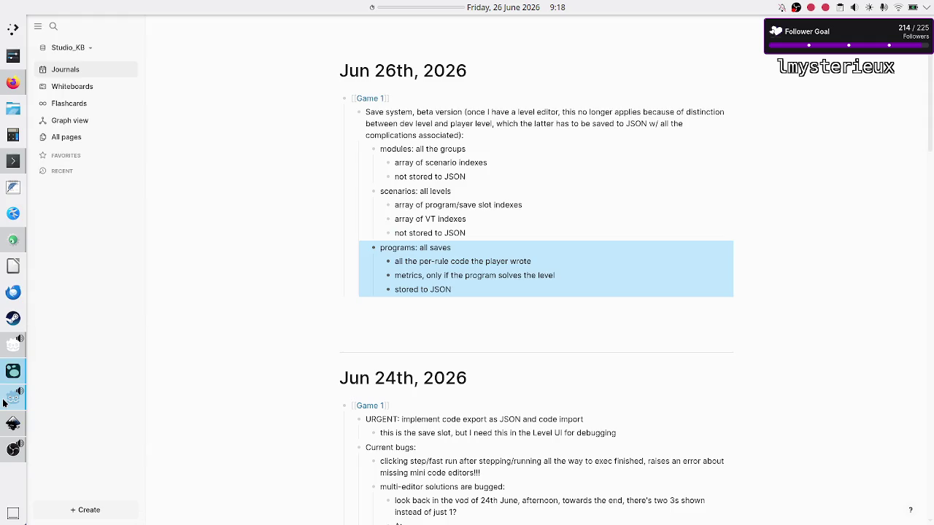
Step: Highlight 'indexes' in the Logseq scenarios note, then return to Godot below the name entry
double_click(493, 208)
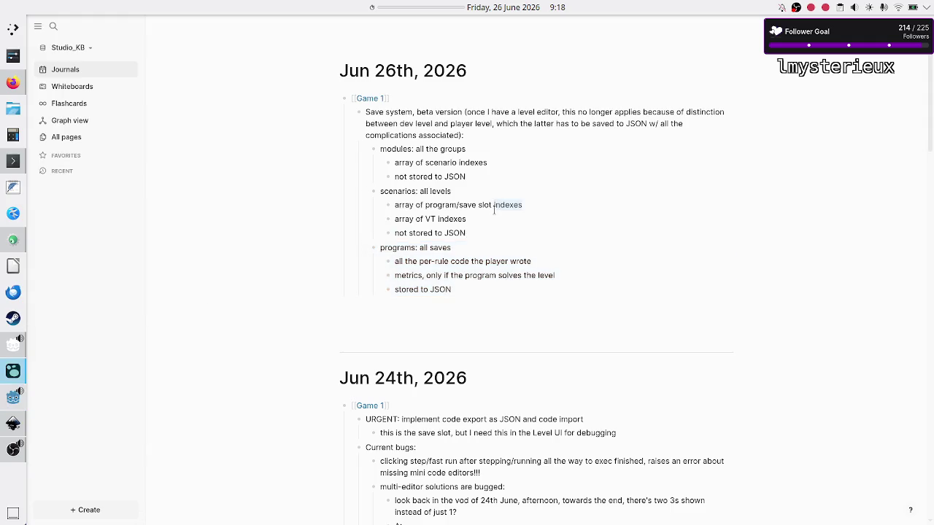
key(alt+Tab)
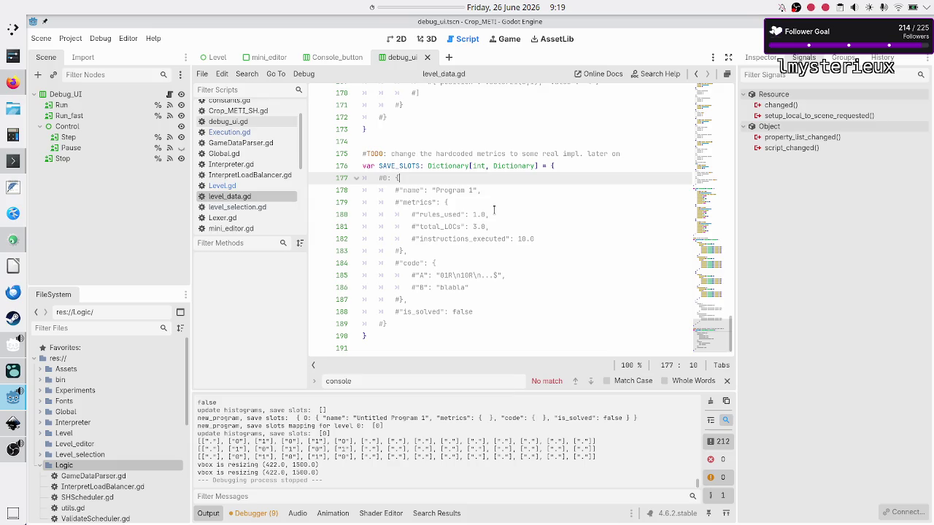
key(Down)
key(Down)
Step: Add a commented #"scenario": 0 line after the name entry in slot 0
key(Up)
key(End)
key(Return)
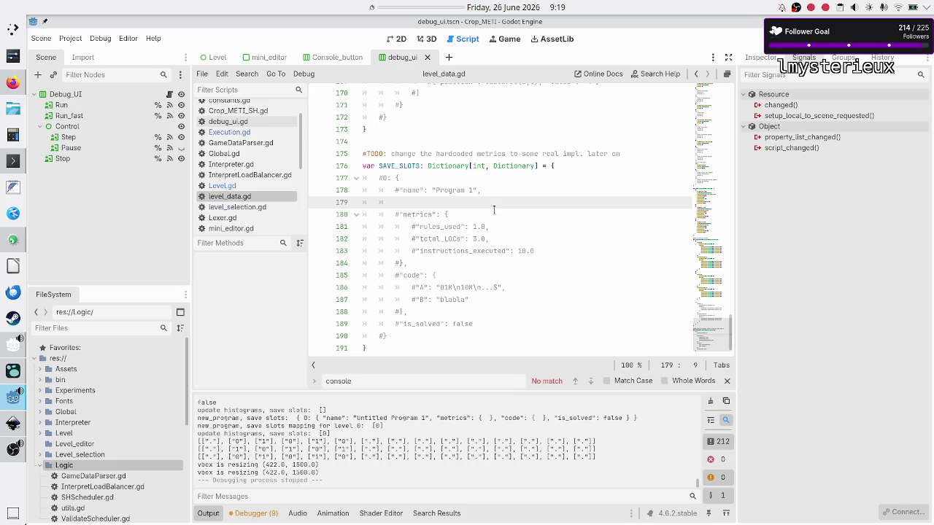
text("l)
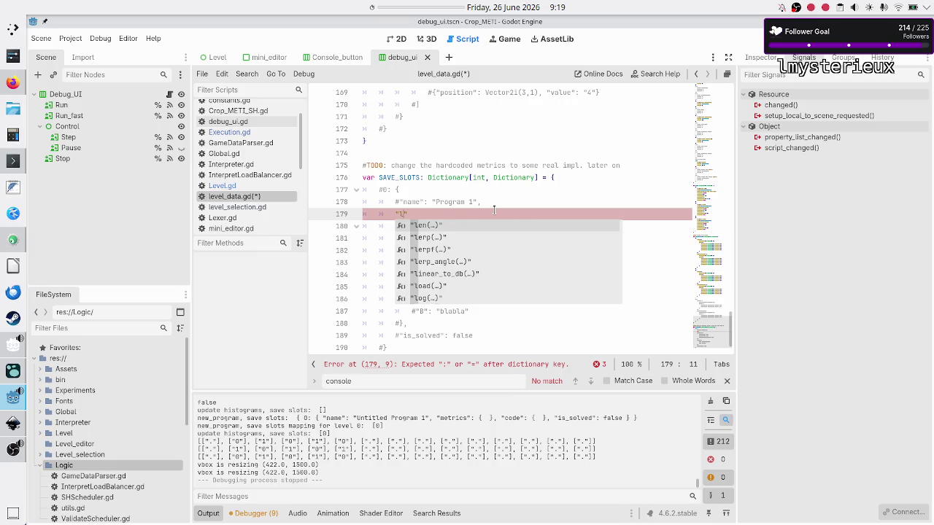
text(sce)
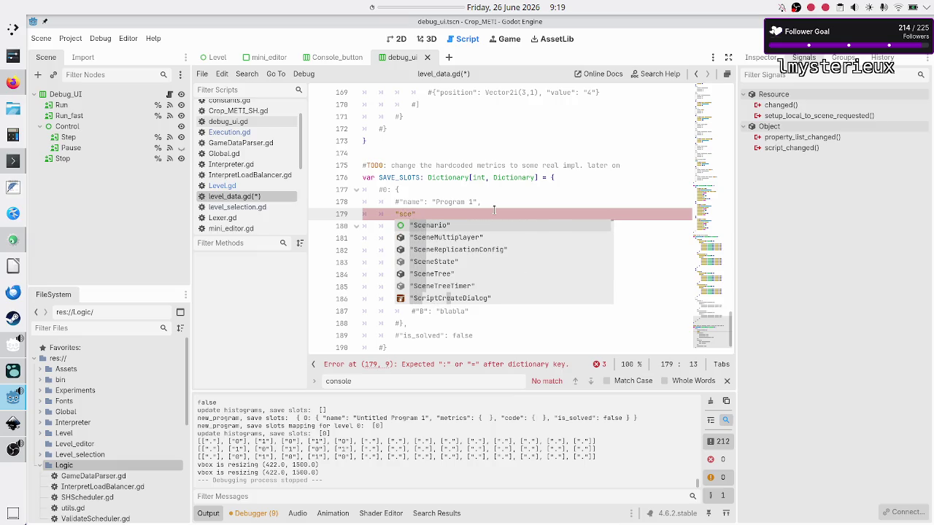
text(nario)
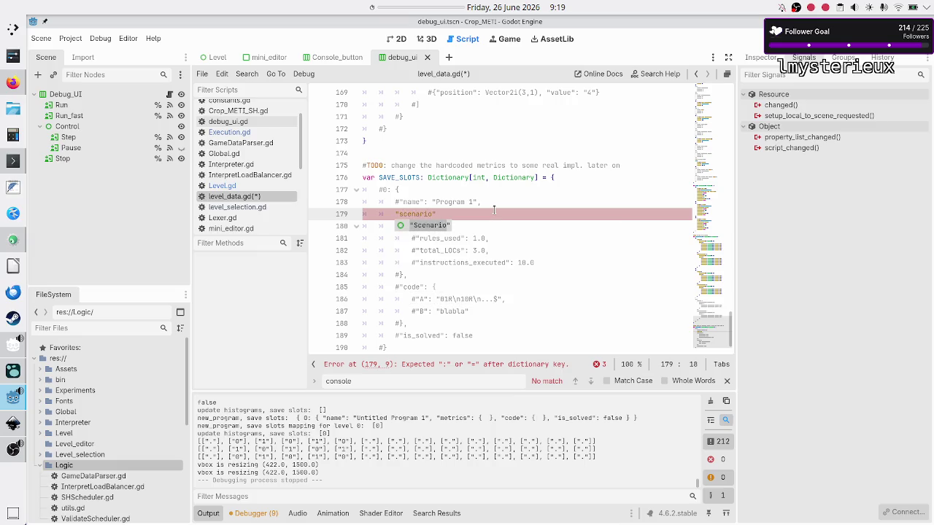
text(")
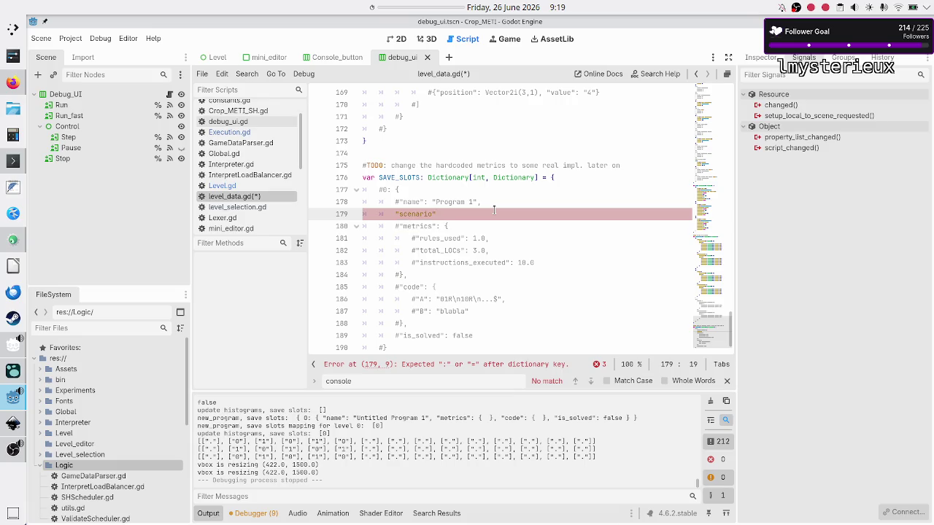
text(:)
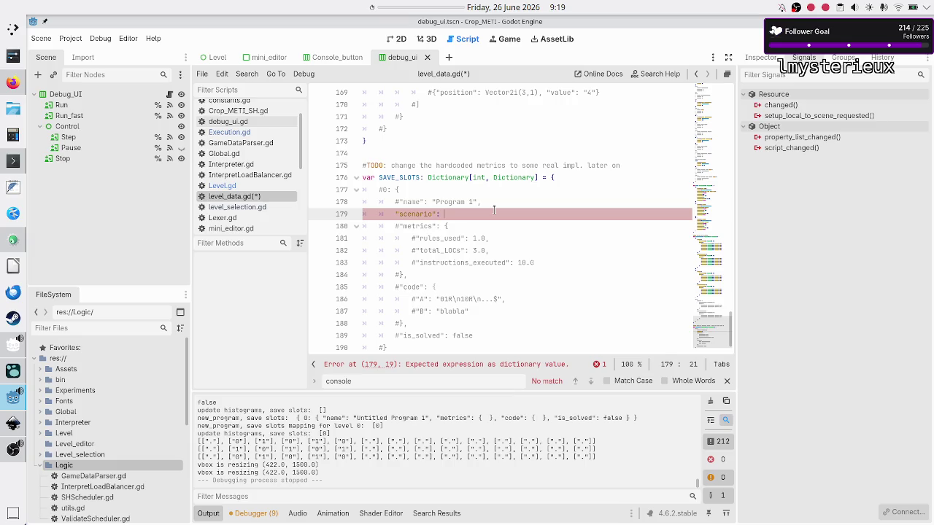
scroll(496, 146, up, 20)
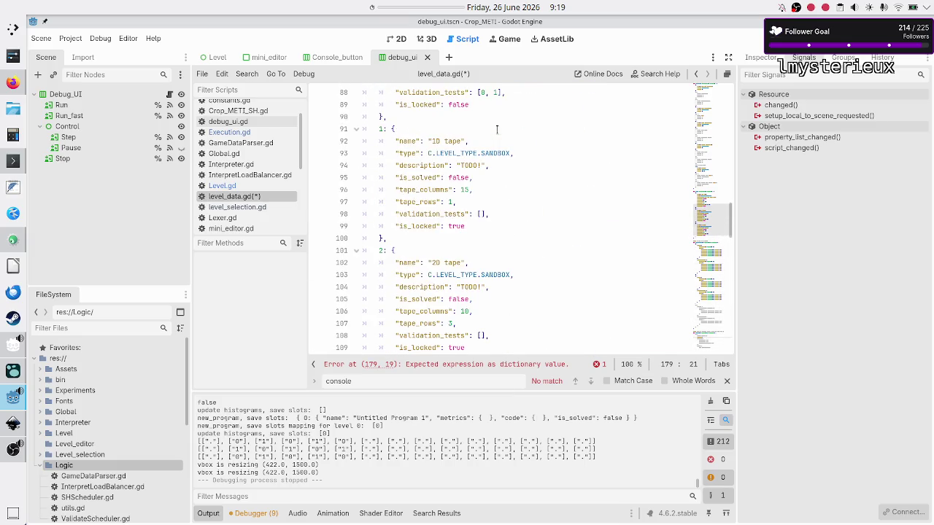
scroll(496, 129, up, 8)
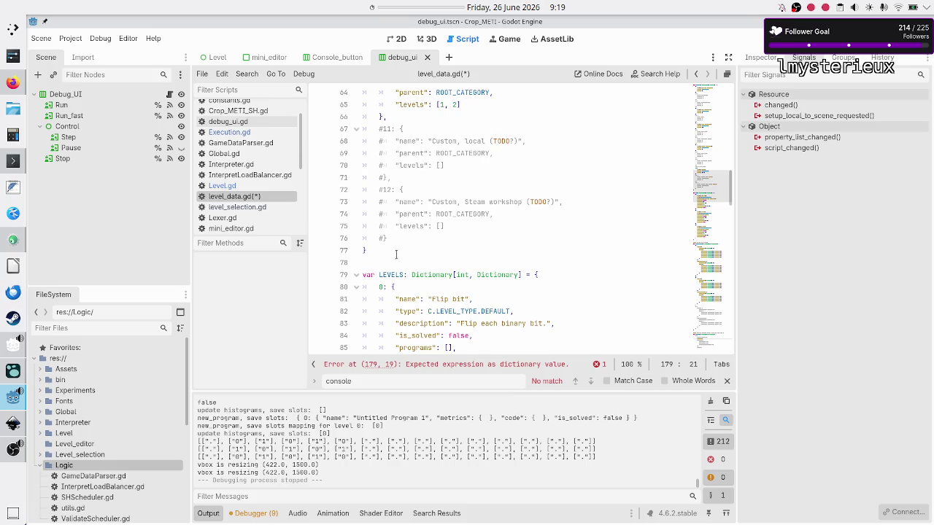
scroll(488, 288, down, 20)
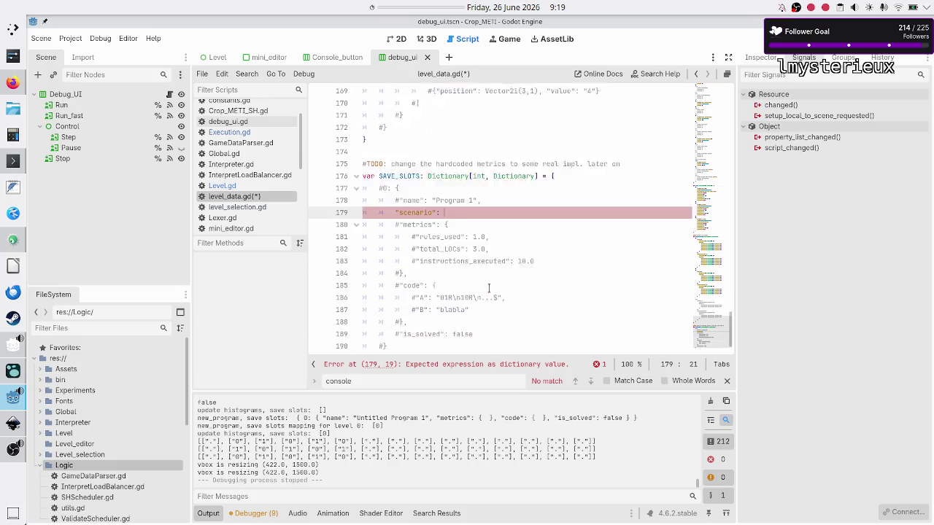
scroll(488, 288, down, 2)
text(0,)
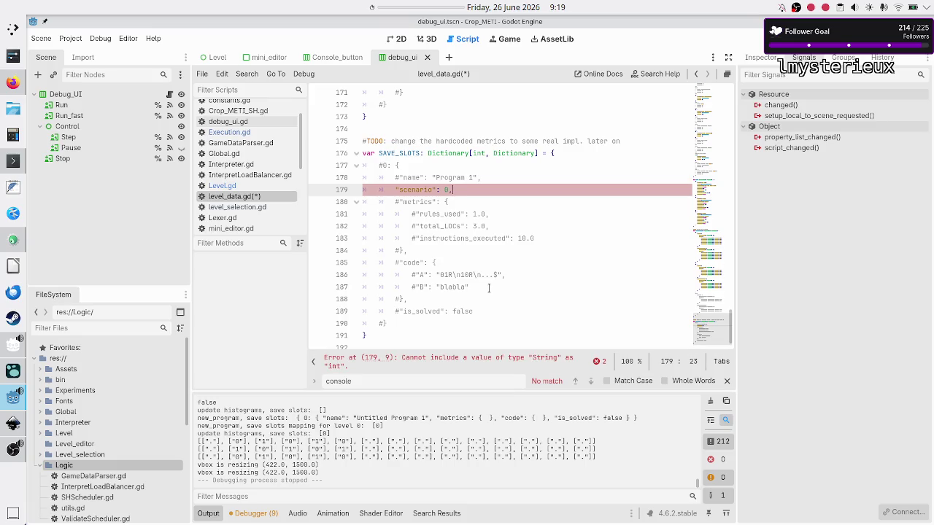
key(Home)
key(Left)
text(#)
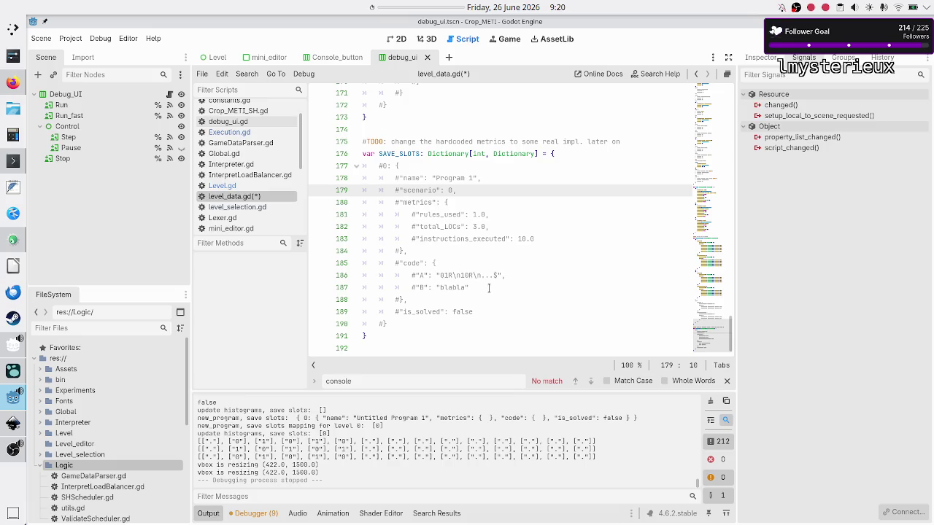
Step: Add a trailing comma after the scenario value and save level_data.gd
key(Up)
key(Up)
key(Home)
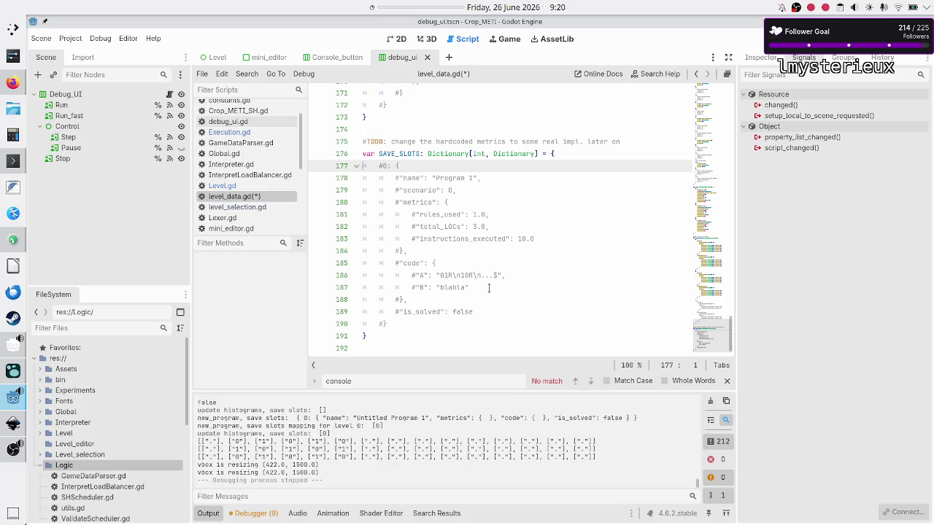
key(Up)
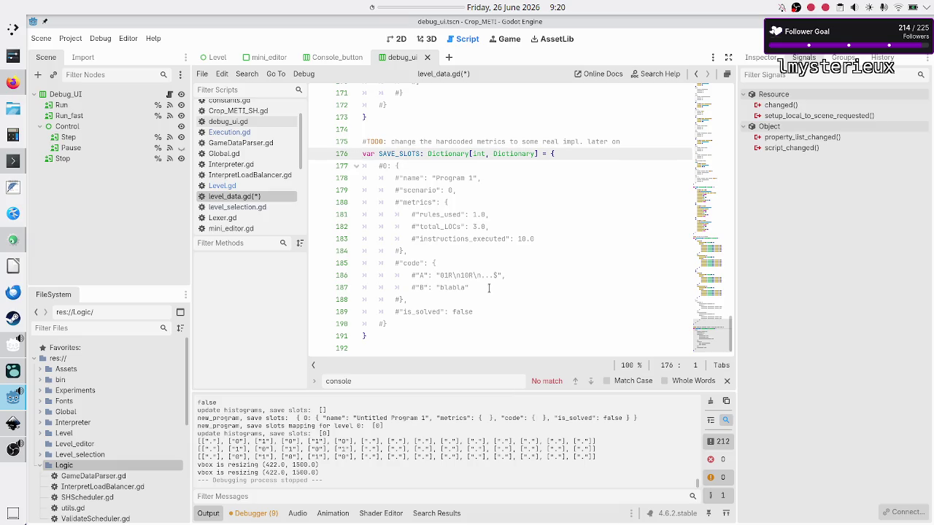
key(shift+Down)
key(shift+Down)
key(shift+Down)
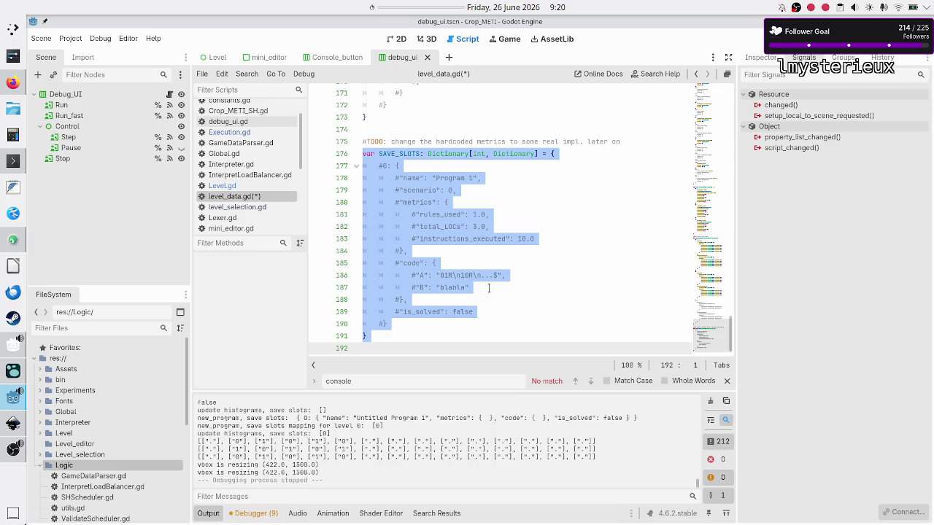
key(Up)
key(Up)
key(Up)
key(End)
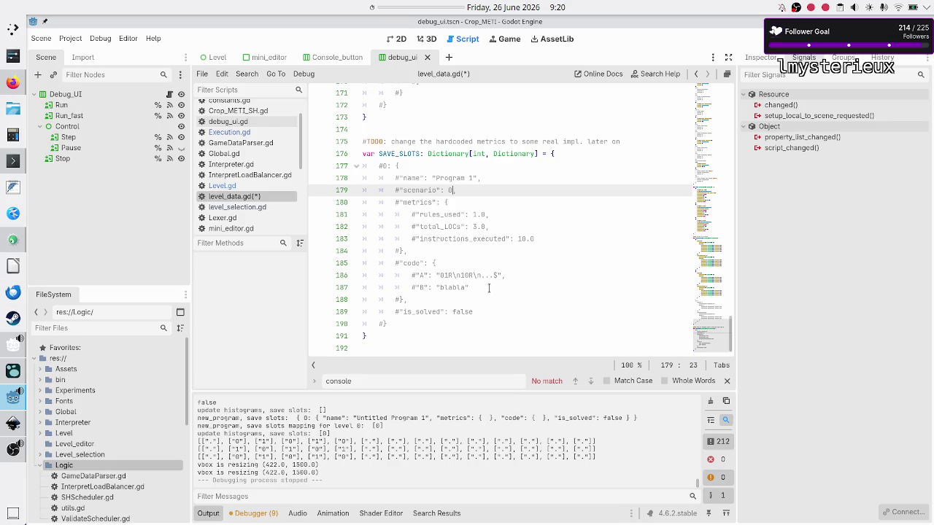
text(,)
key(Right)
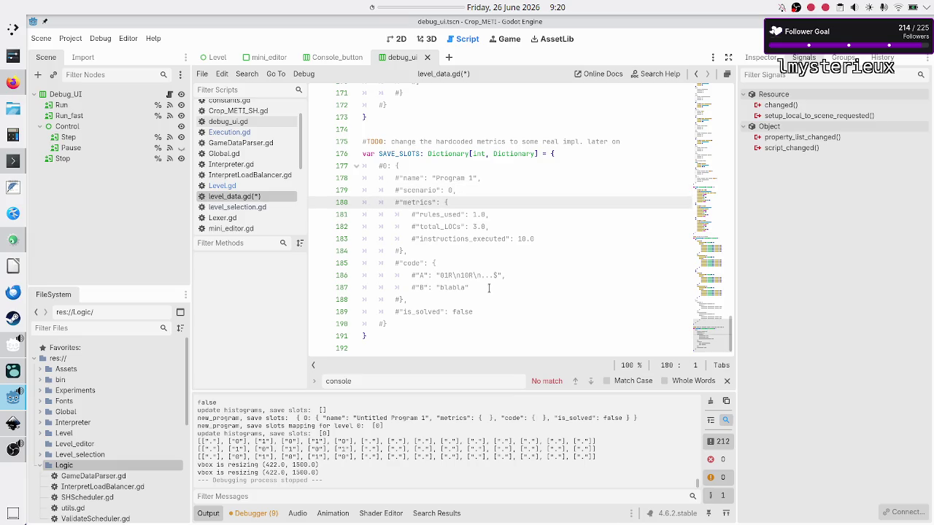
key(ctrl+s)
key(Up)
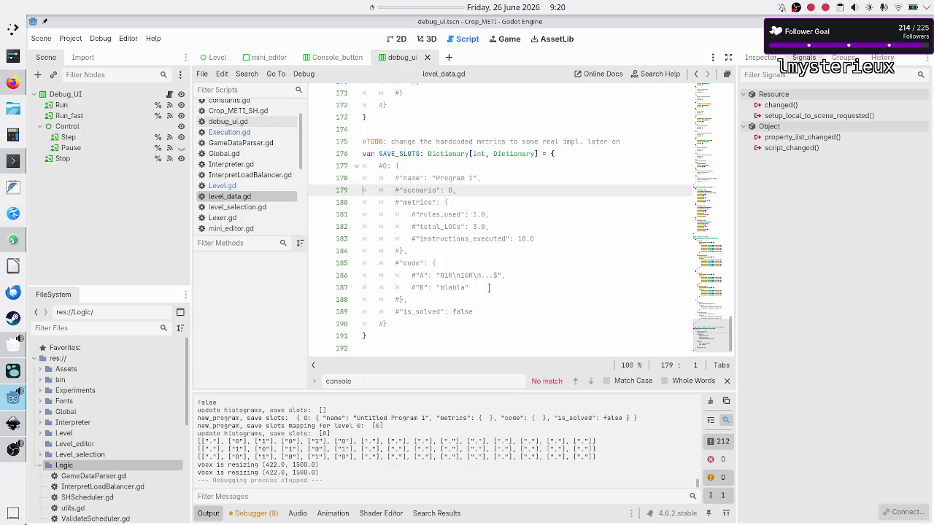
key(shift+End)
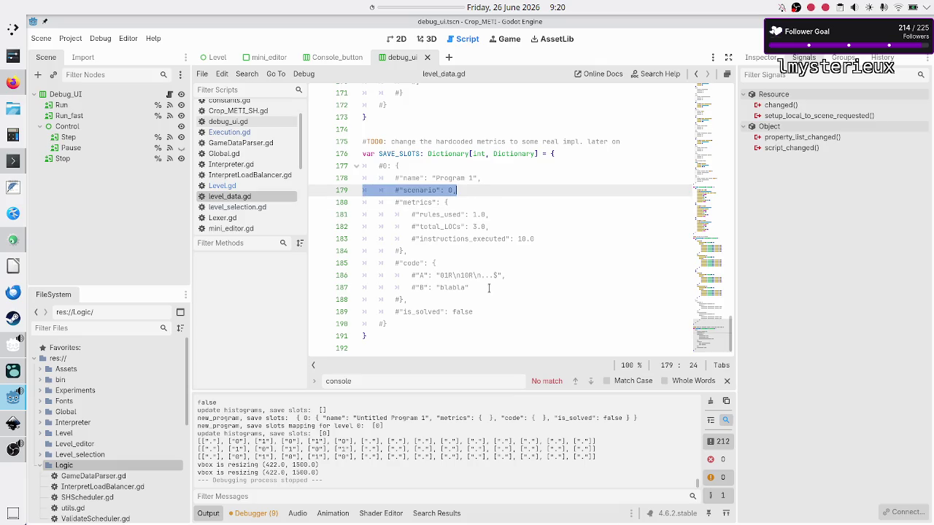
Step: Inspect the empty programs list in the Flip bit level definition
scroll(501, 251, up, 15)
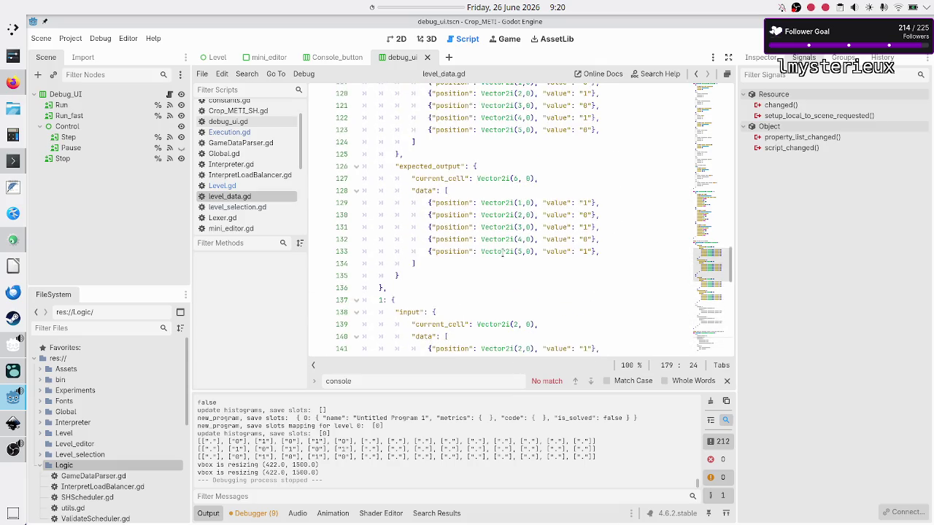
scroll(501, 252, up, 15)
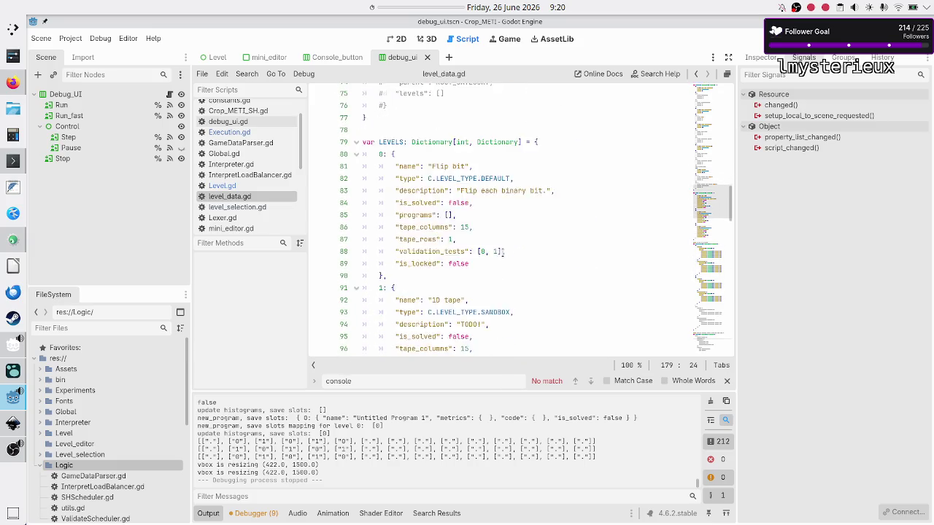
scroll(501, 252, down, 1)
click(512, 215)
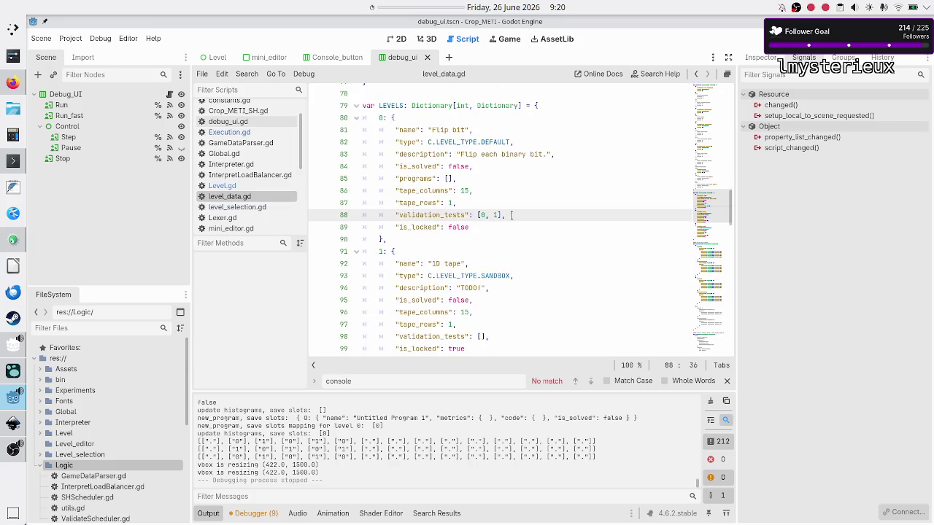
key(Up)
key(Up)
key(Up)
key(Left)
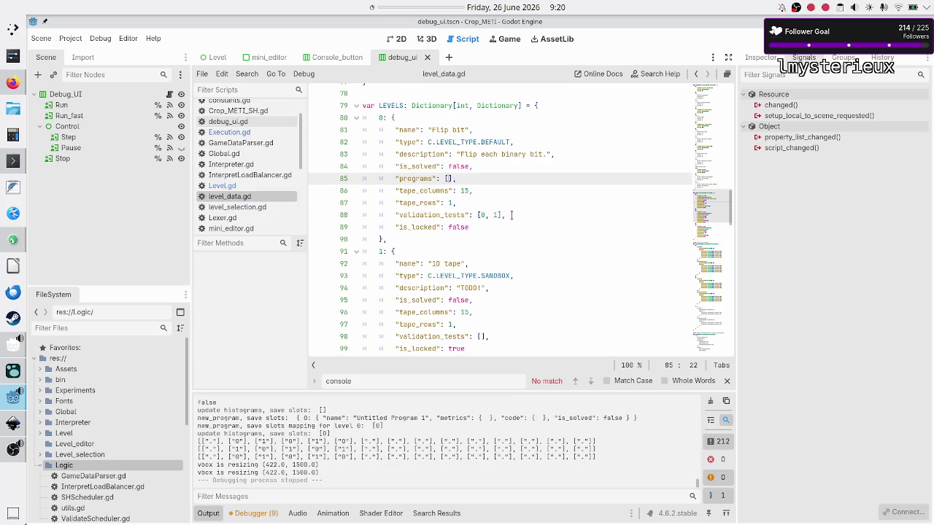
key(shift+Left)
key(shift+Left)
key(Right)
key(shift+Left)
key(shift+Left)
key(Right)
key(shift+Left)
key(shift+Left)
key(Right)
key(Right)
key(Right)
Step: Step through the SAVE_SLOTS metrics entries and save level_data.gd
key(Down)
key(Down)
key(Down)
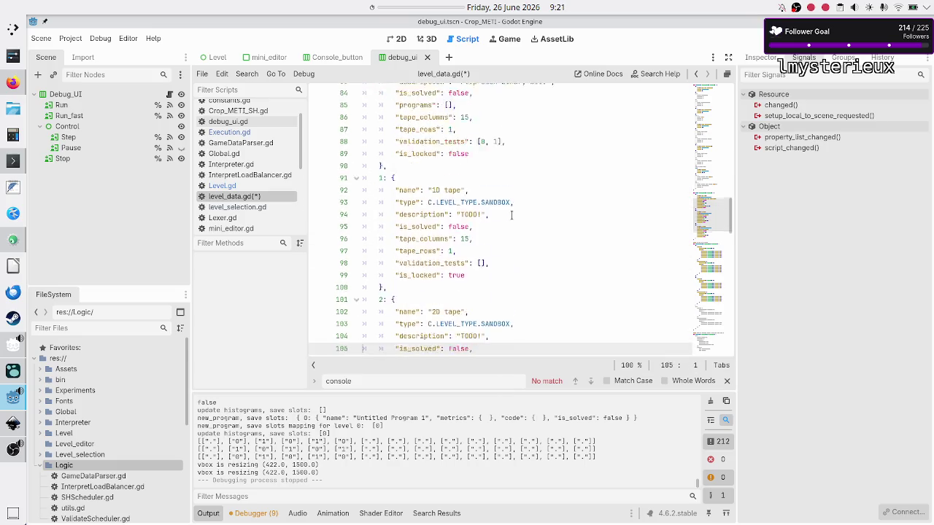
key(Down)
key(Down)
key(Down)
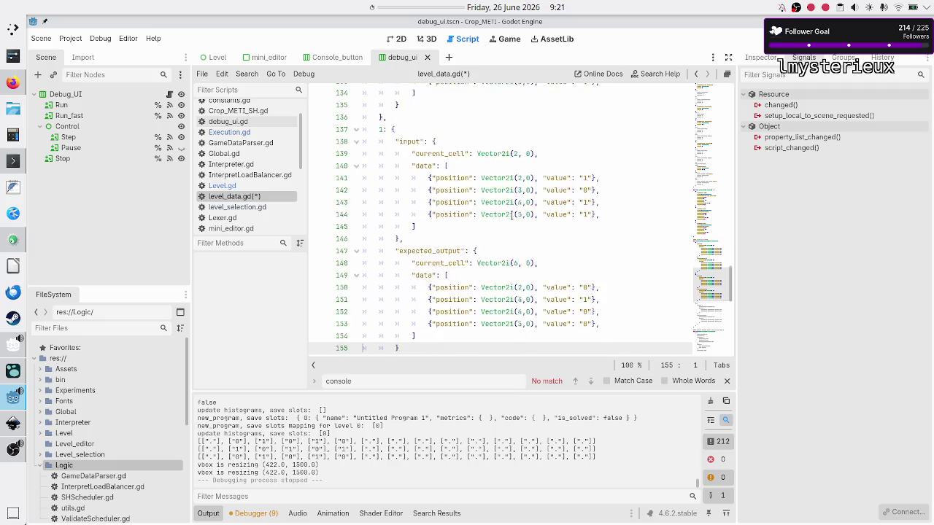
key(Down)
key(Down)
key(Down)
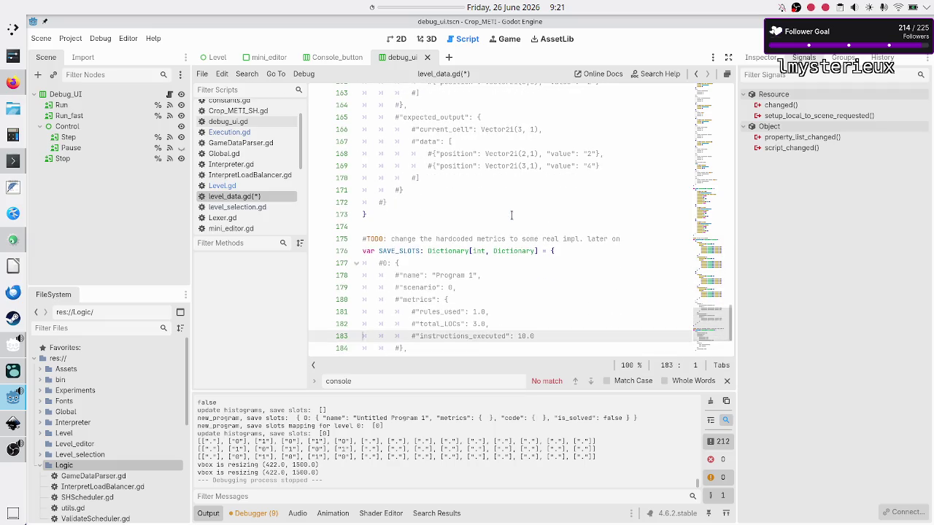
key(Up)
key(Up)
key(Down)
key(Down)
key(Down)
key(Down)
key(Down)
key(Up)
key(Up)
key(Up)
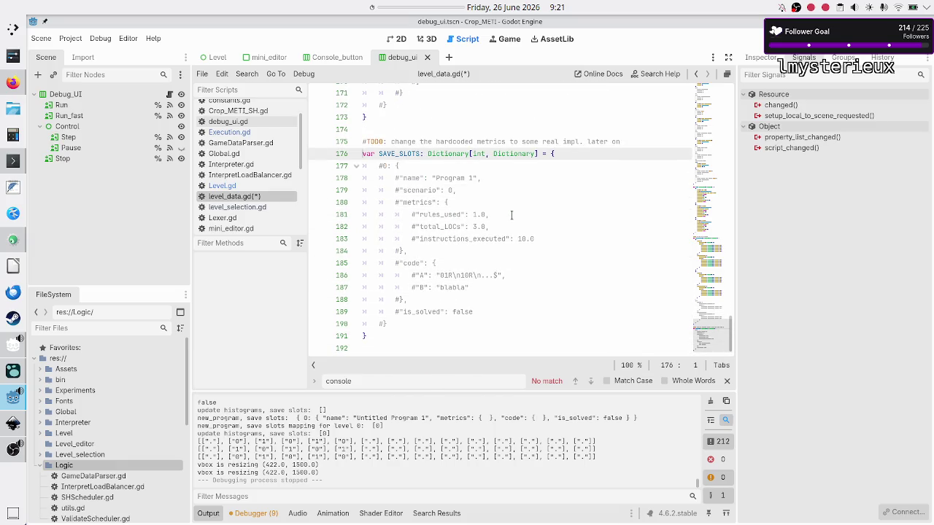
key(shift+Down)
key(shift+Down)
key(shift+Down)
key(shift+End)
key(Down)
key(ctrl+s)
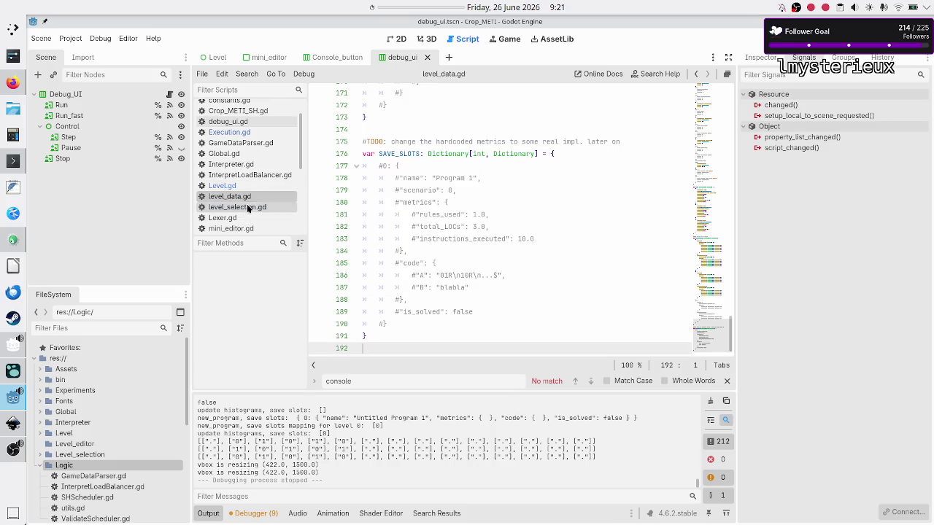
double_click(100, 476)
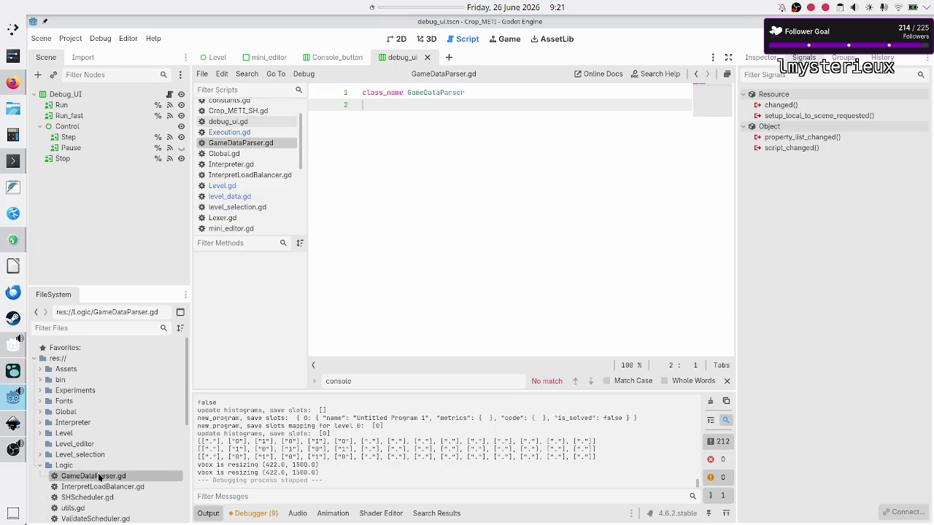
Step: Type 'func store_save_slot()' below the class name, then return to SAVE_SLOTS in level_data.gd
click(458, 180)
text(func save)
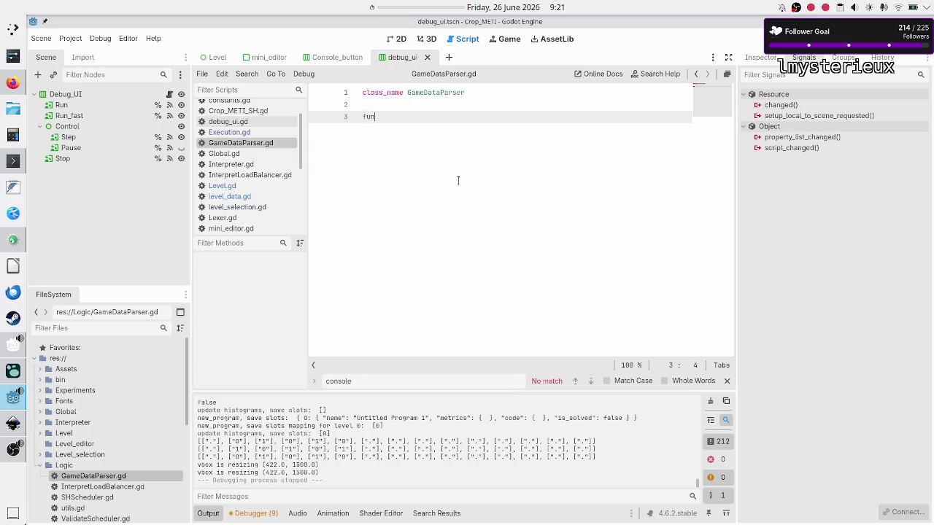
key(BackSpace)
key(BackSpace)
key(BackSpace)
text(store_save_)
text(slot()
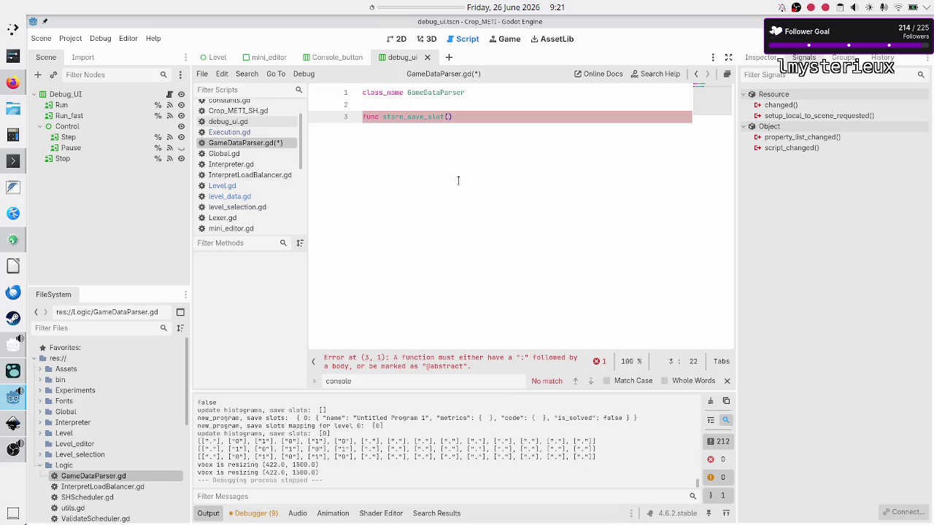
click(245, 197)
click(413, 165)
key(Up)
Step: Add notes under SAVE_SLOTS: 'each level can have up to 5 solutions, wip code' and '50 levels, max 250 entries…'
triple_click(414, 166)
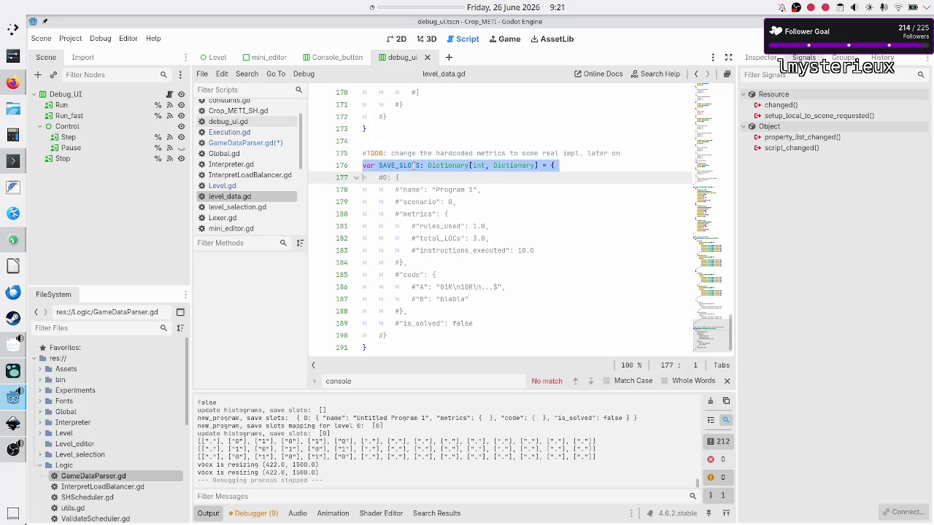
key(shift+Down)
key(shift+Down)
key(shift+Down)
key(Down)
text(each level can have up to 5 solu)
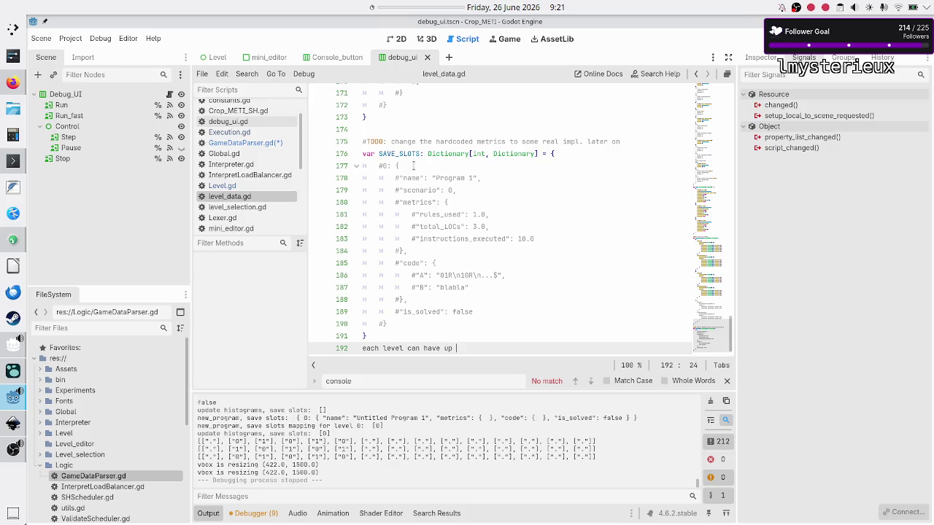
text(tions)
text(, wip code)
key(Return)
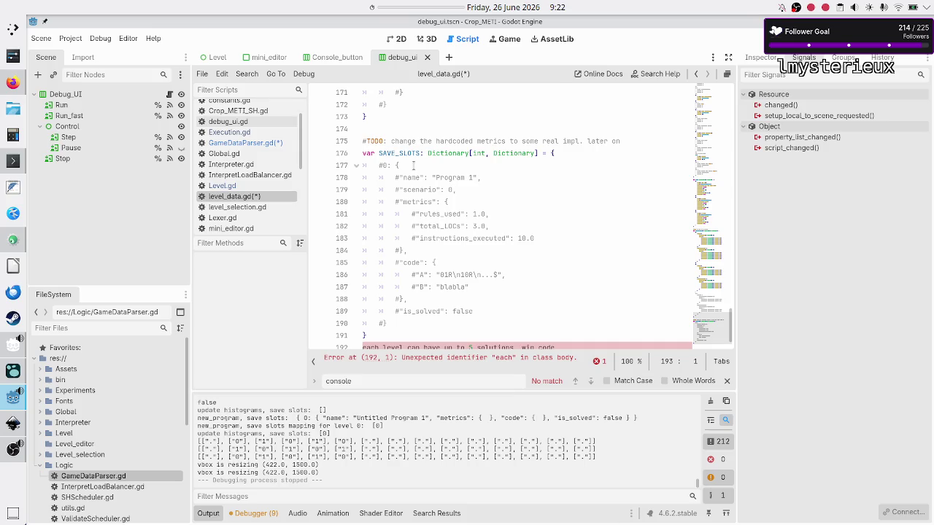
scroll(413, 164, down, 1)
text(50 )
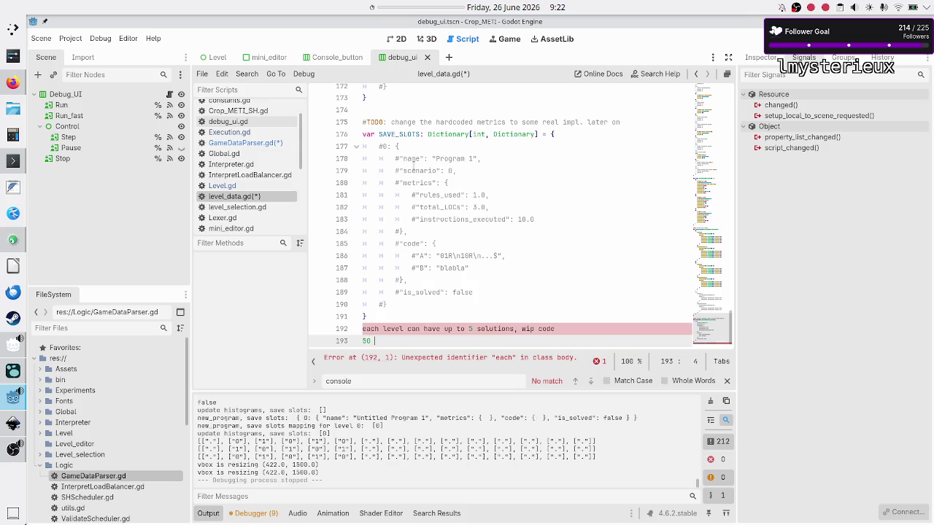
text(levels, max 2)
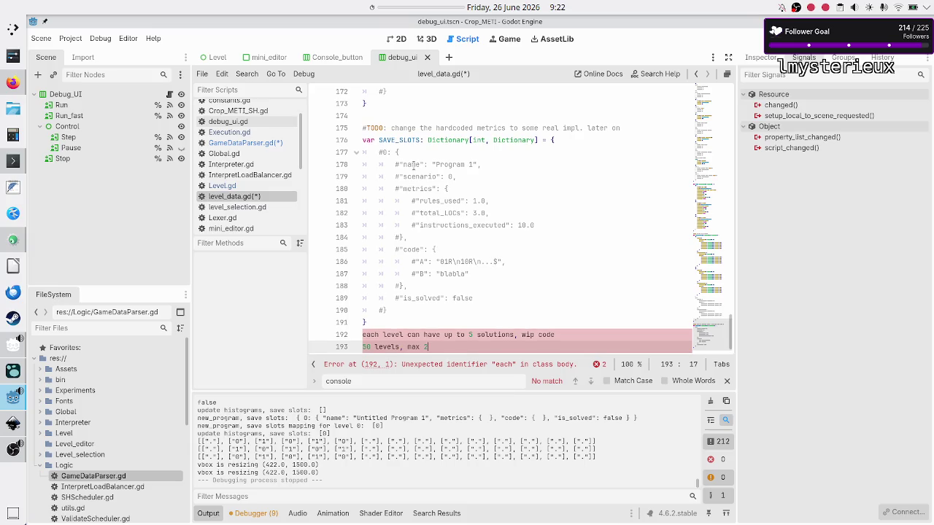
text(50)
text( entries in the sa)
text(ve slot dict)
text(/JSON)
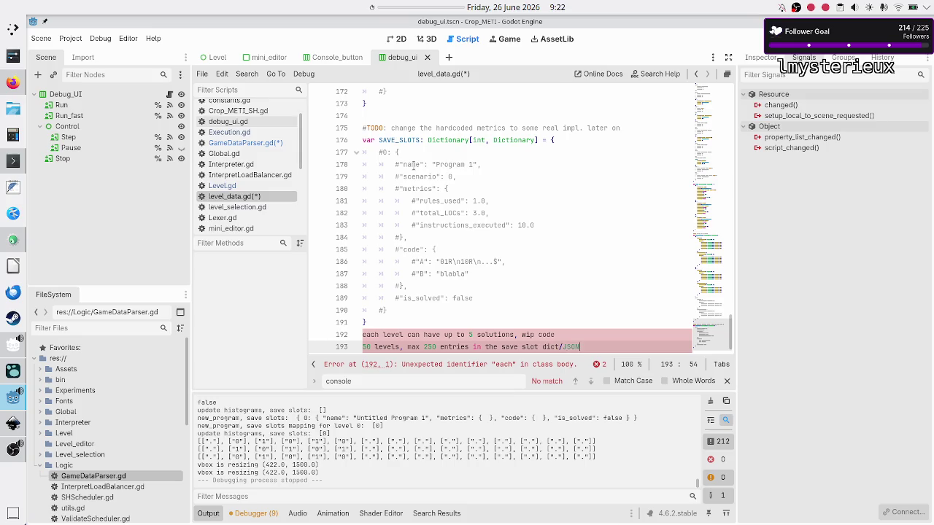
Step: Add a note that the whole save-slot file is rewritten every time one entry changes or is removed/added
key(Return)
key(Return)
key(Return)
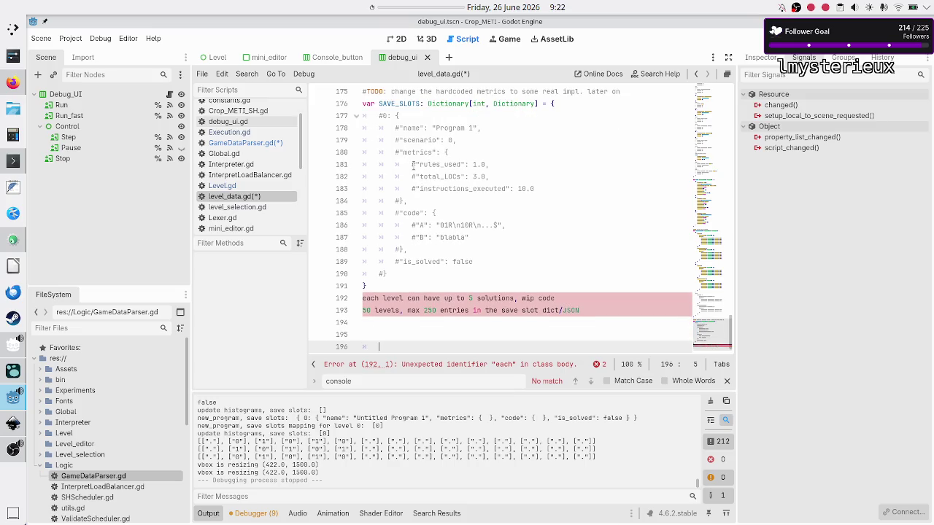
text(saves the whole th)
text(in)
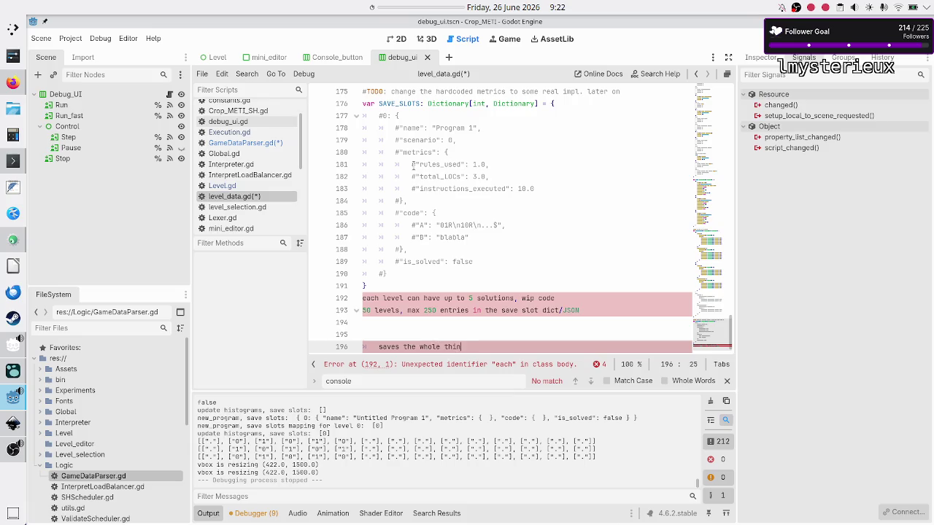
text(g every time, even th)
text(ough only )
text(one )
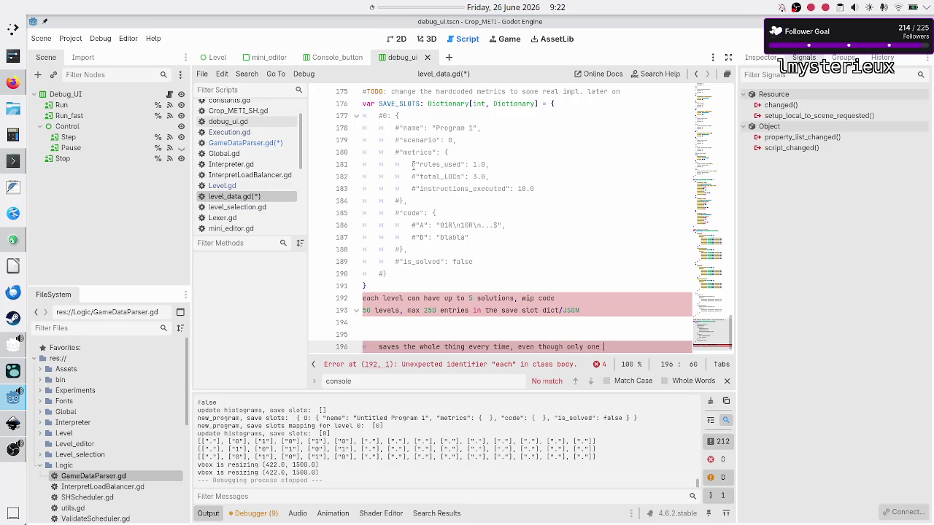
text(entry was changed)
text(/rm)
key(Return)
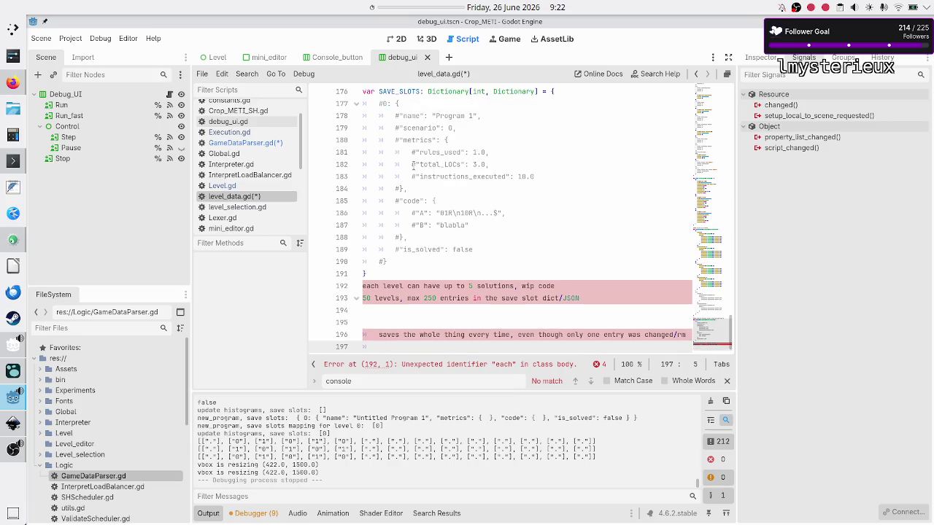
key(BackSpace)
key(BackSpace)
text(/added)
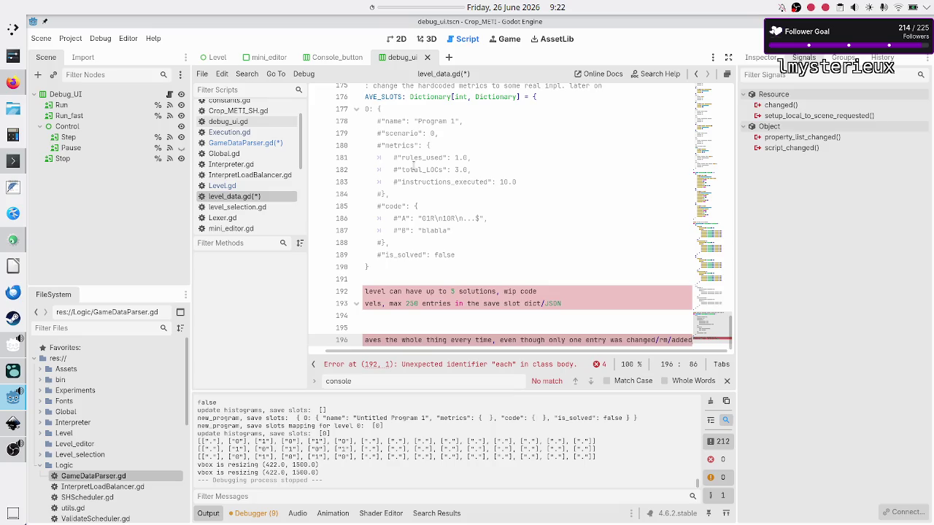
Step: Tidy the notes by removing the blank line and the indent before the saves note
key(Up)
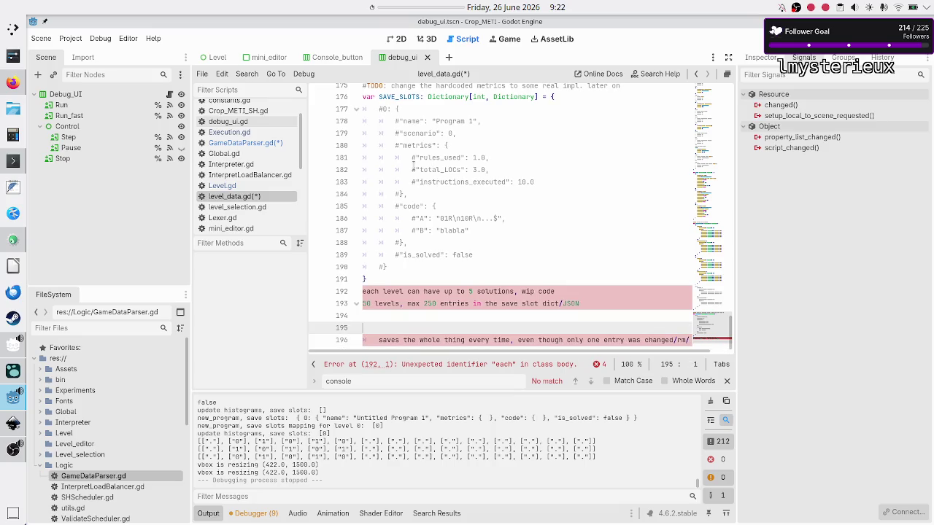
key(Up)
key(Up)
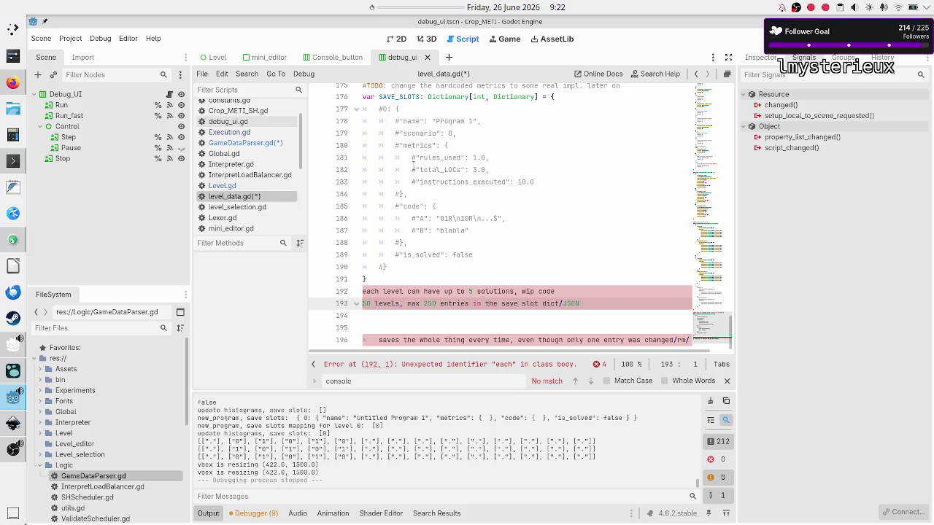
click(381, 109)
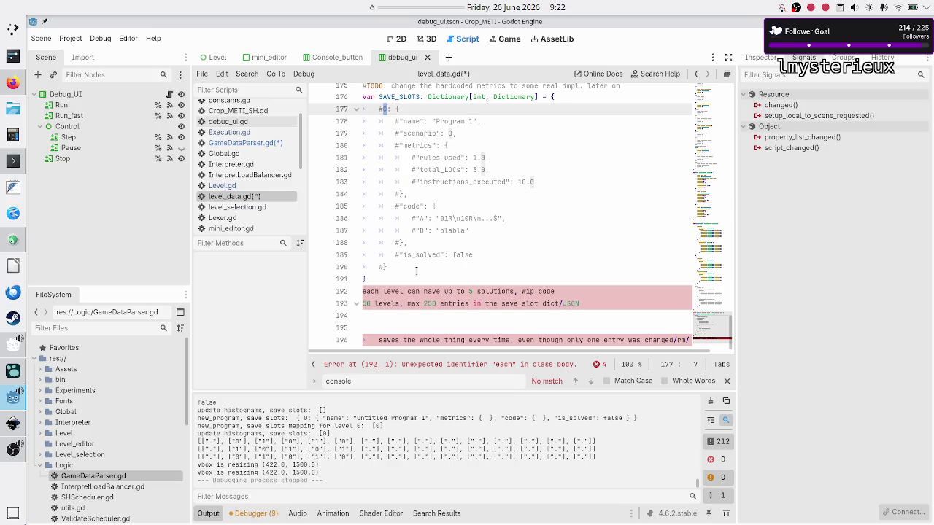
click(417, 327)
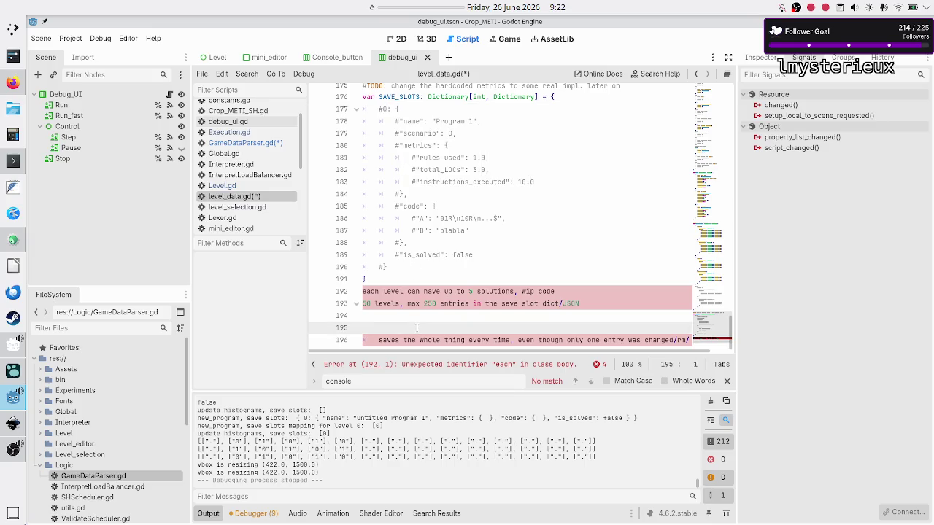
key(Delete)
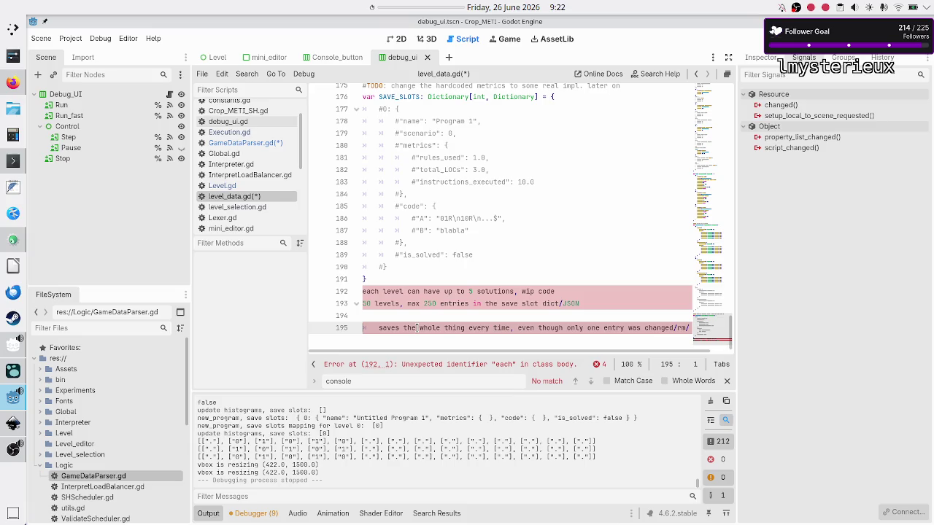
click(523, 274)
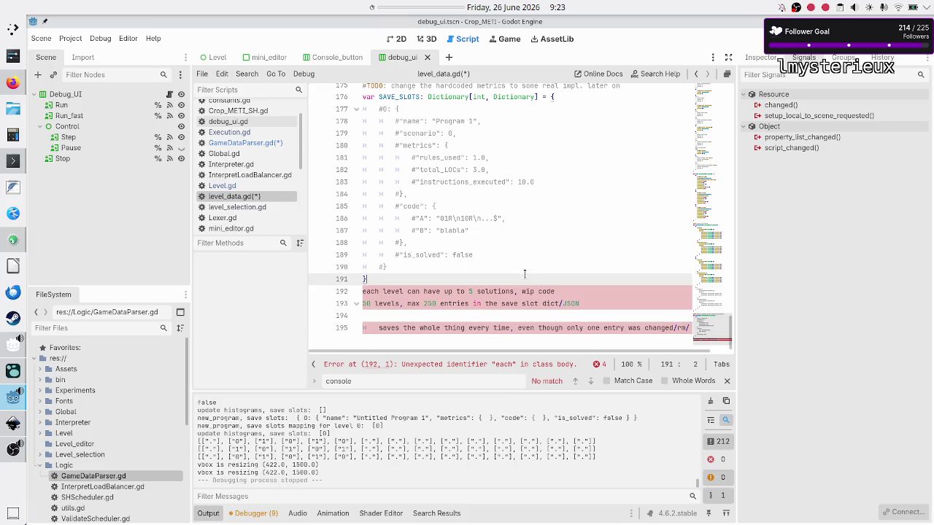
key(Down)
key(Down)
key(Down)
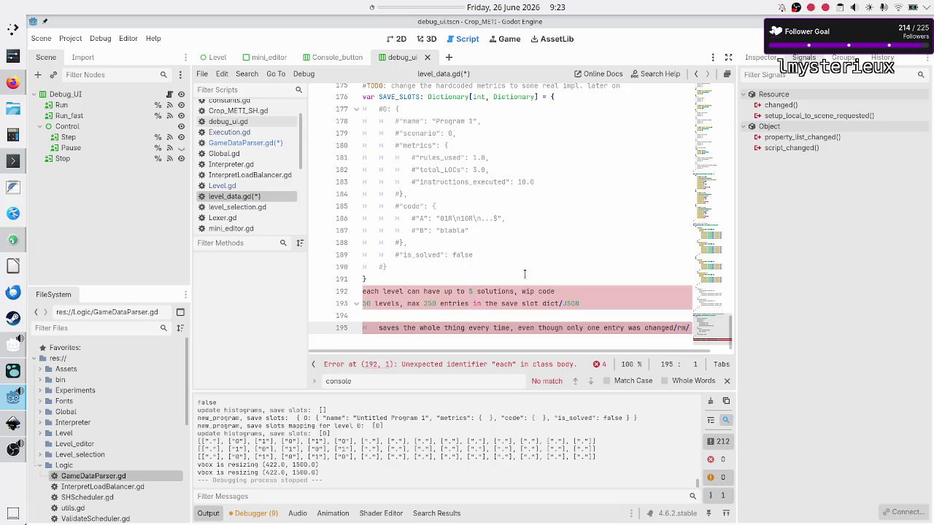
key(BackSpace)
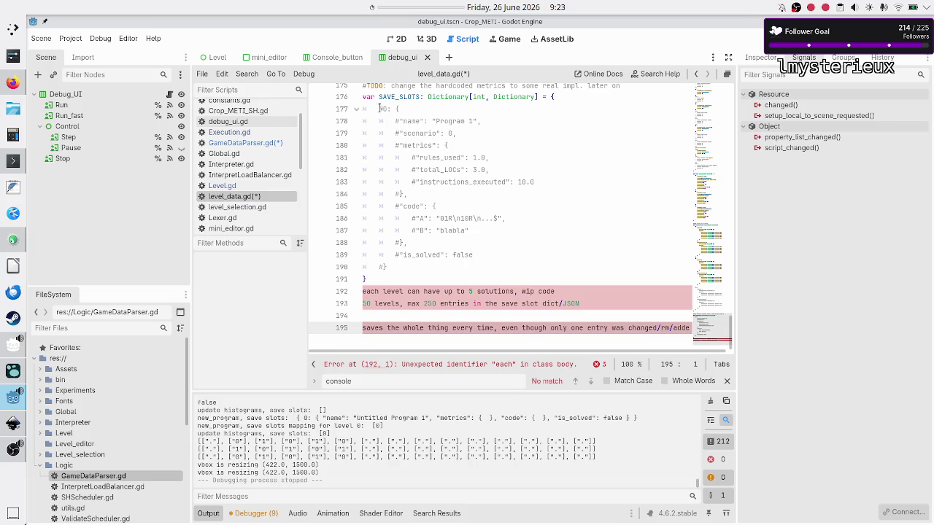
Step: Review the SAVE_SLOTS dictionary against the 250-entry limit note
drag(363, 96, 385, 281)
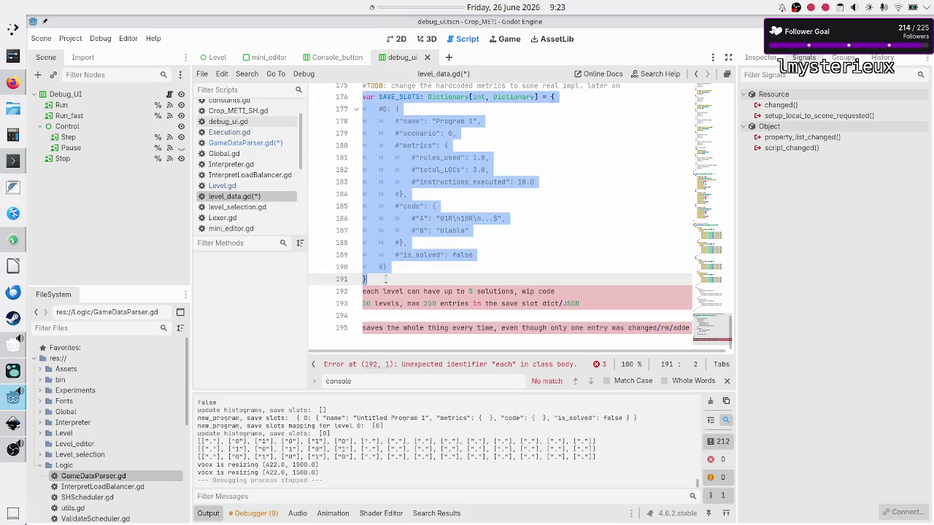
click(385, 278)
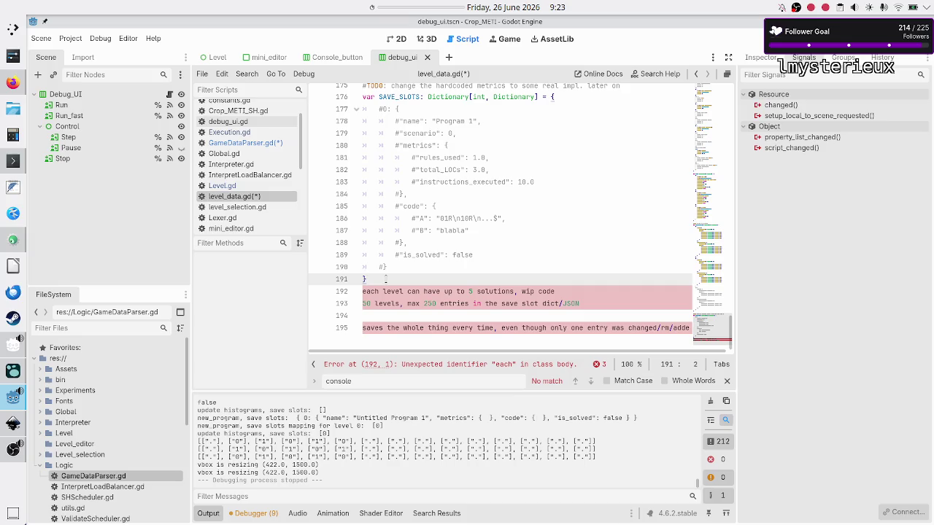
double_click(429, 304)
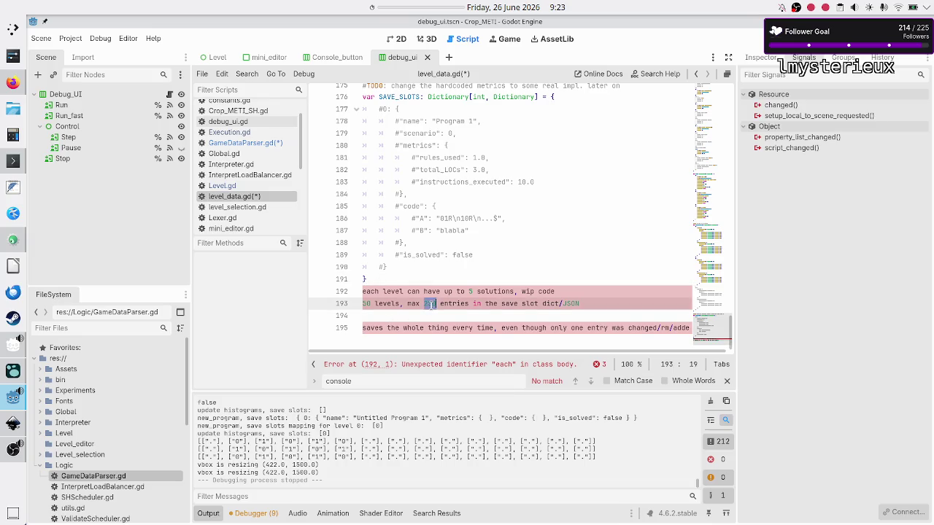
click(420, 107)
key(Down)
key(shift+Down)
key(shift+Down)
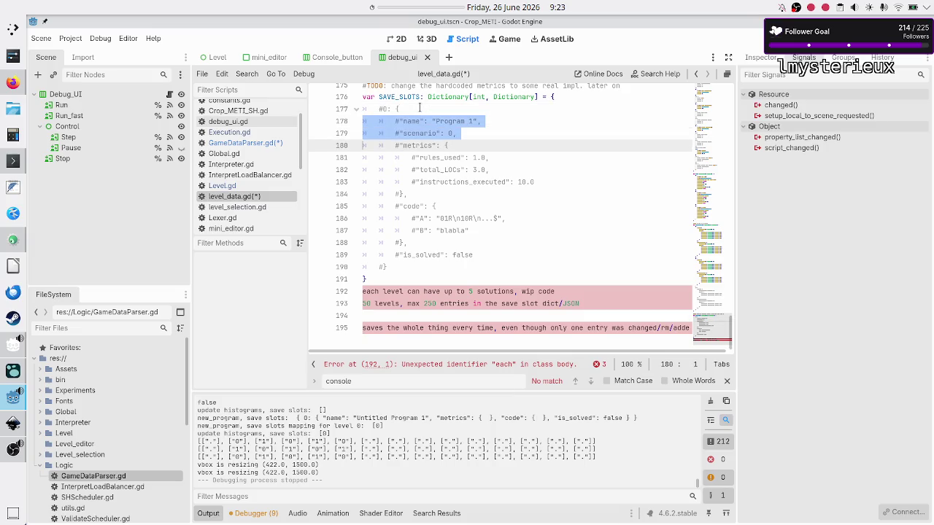
key(shift+Down)
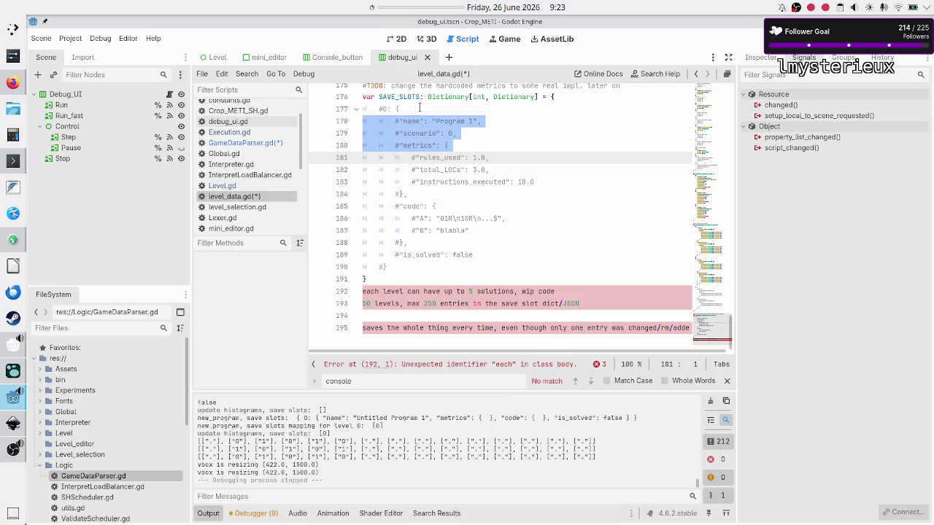
Step: Select the commented sample save-slot entry, lines 177–185, from the slot key through metrics
click(419, 108)
key(shift+Down)
key(shift+Down)
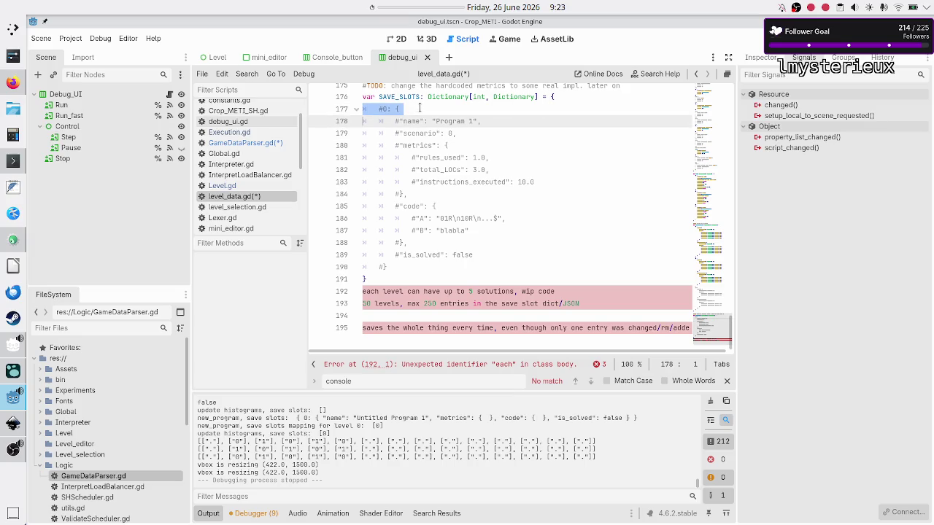
key(shift+Down)
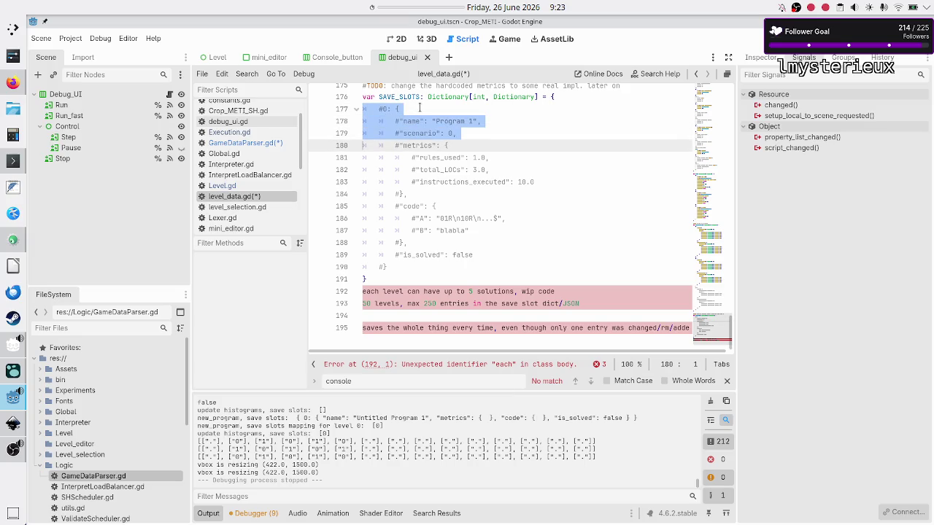
key(shift+Down)
key(shift+Down)
key(shift+Down)
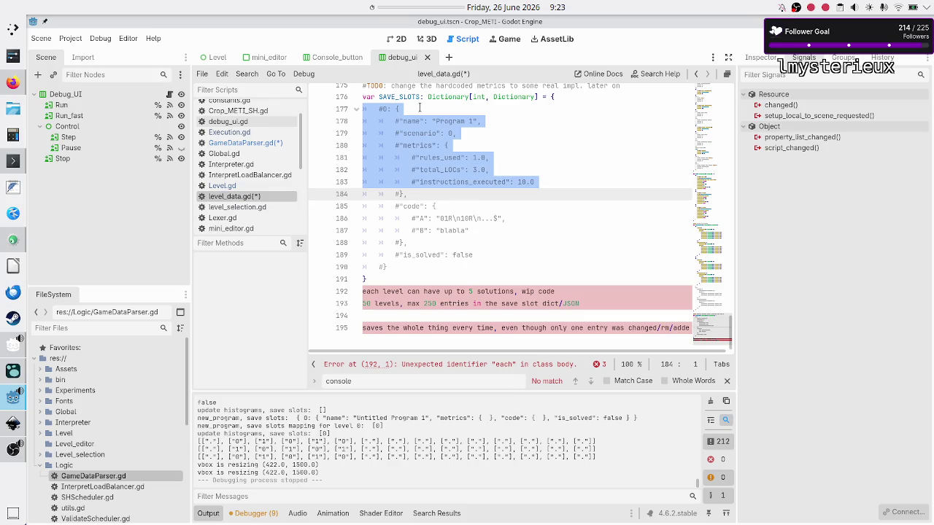
key(shift+Down)
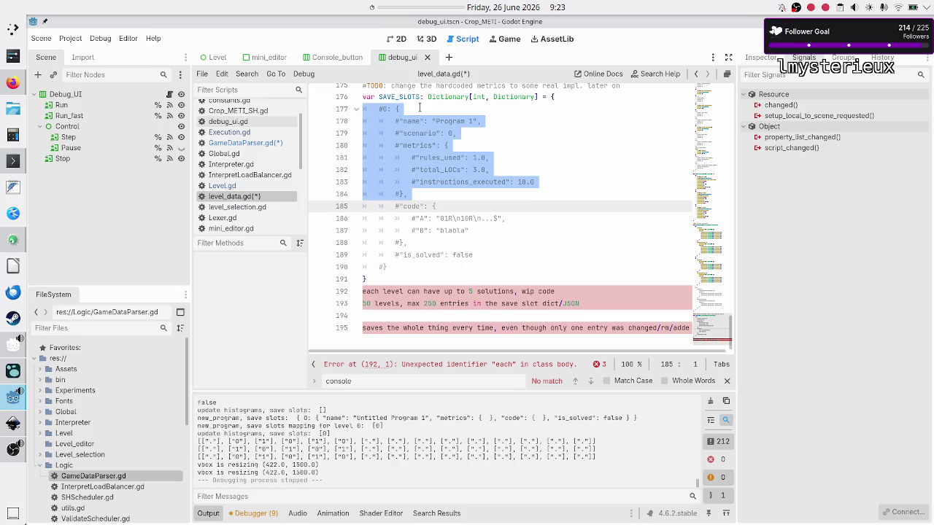
key(shift+Down)
key(shift+Down)
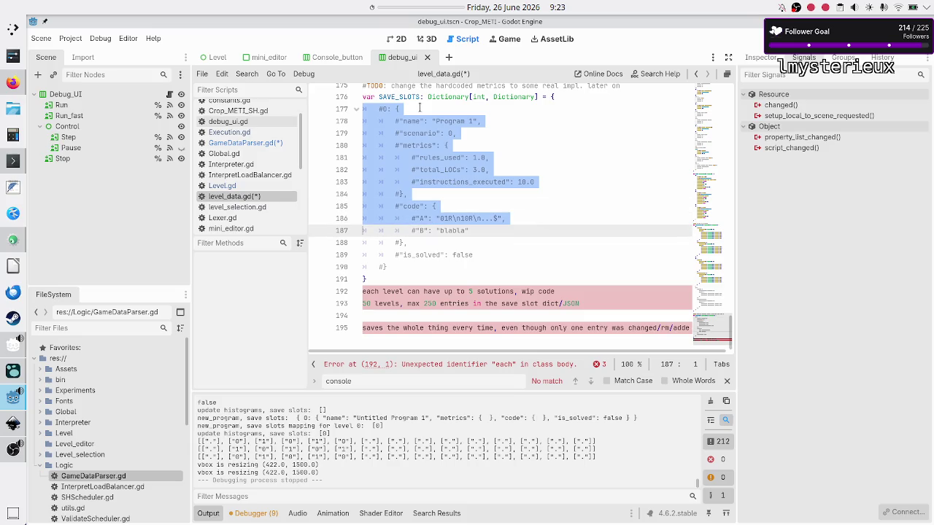
key(shift+Up)
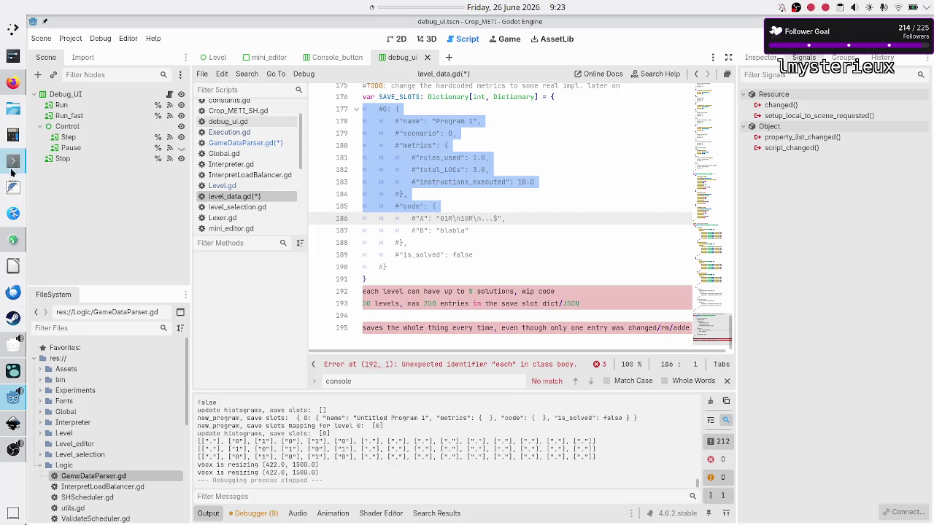
click(12, 135)
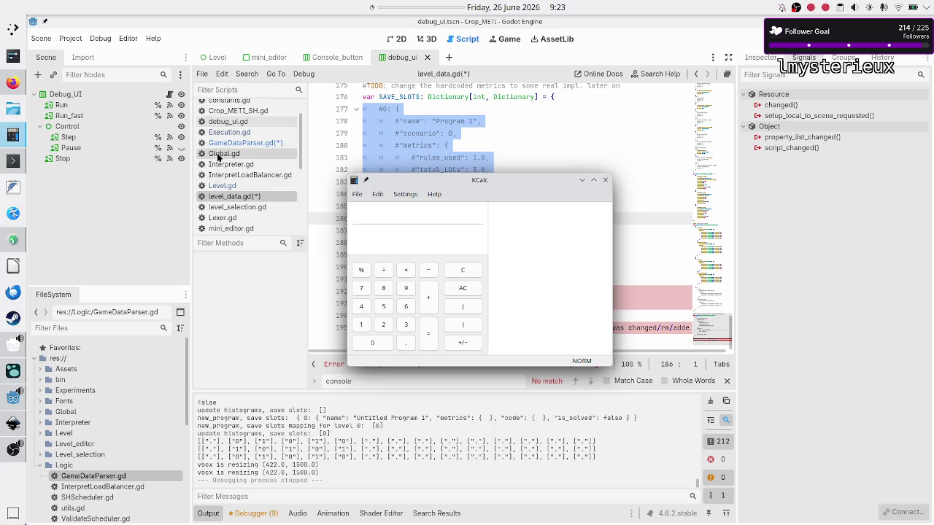
Step: In KCalc, compute 12+62 = 74, then 74*250 = 18500 for the save-slot data size
mouse_move(522, 180)
mouse_down()
mouse_move(219, 204)
mouse_move(214, 218)
mouse_up()
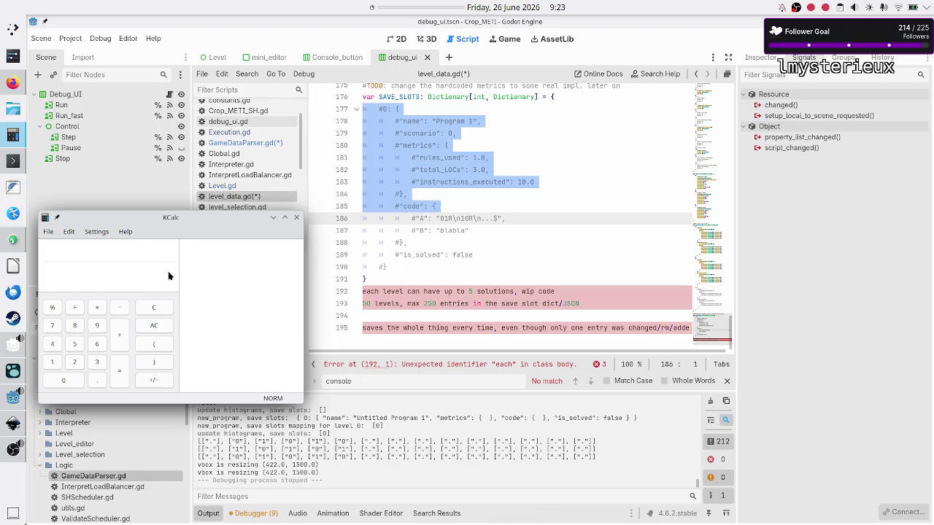
text(2)
text(+)
text(0)
text(62)
key(BackSpace)
key(Return)
double_click(157, 252)
text(*250)
key(Return)
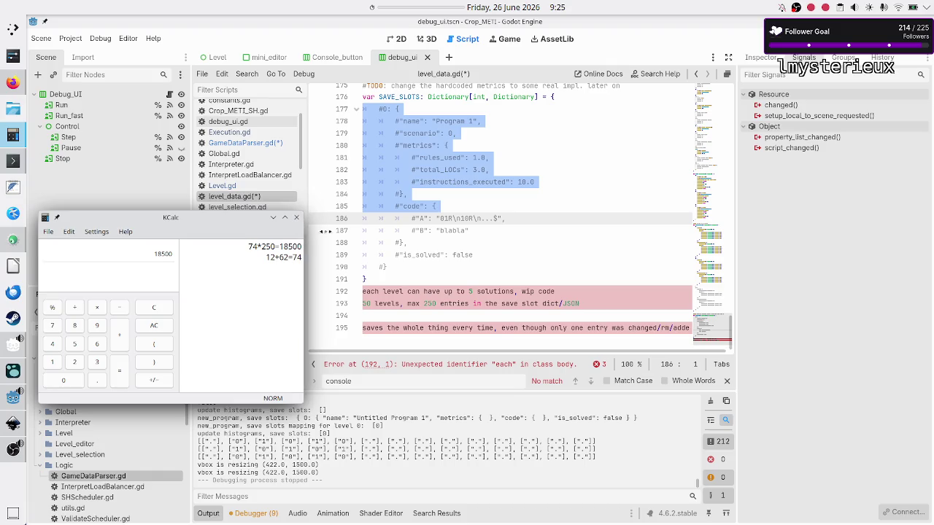
click(465, 312)
Step: Delete the planning note lines 192–195 from level_data.gd and save with Ctrl+S
scroll(464, 312, up, 1)
key(Down)
key(shift+End)
key(Up)
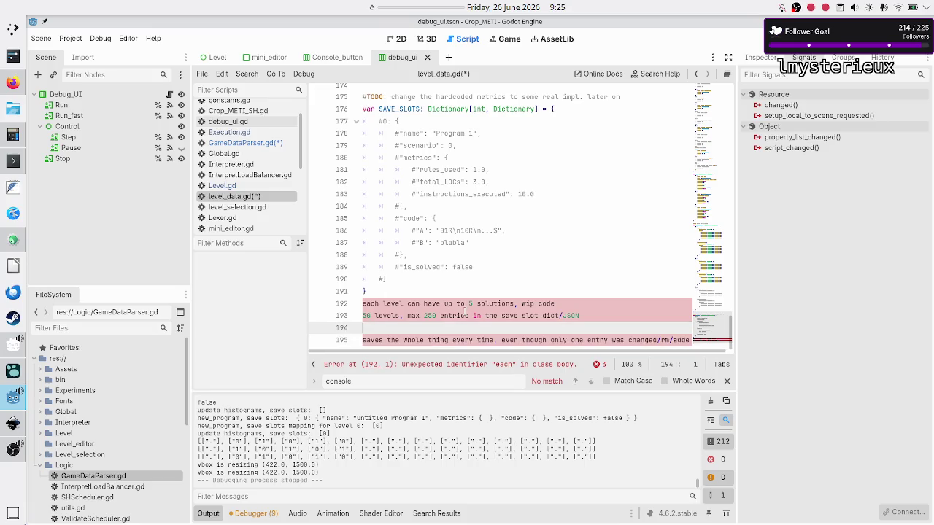
key(Up)
key(Up)
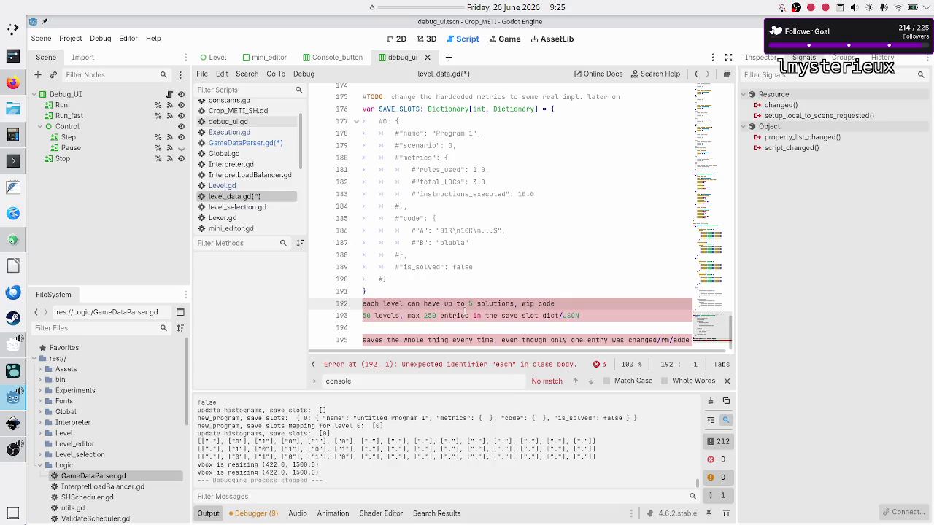
key(shift+Down)
key(shift+Down)
key(shift+Down)
key(shift+End)
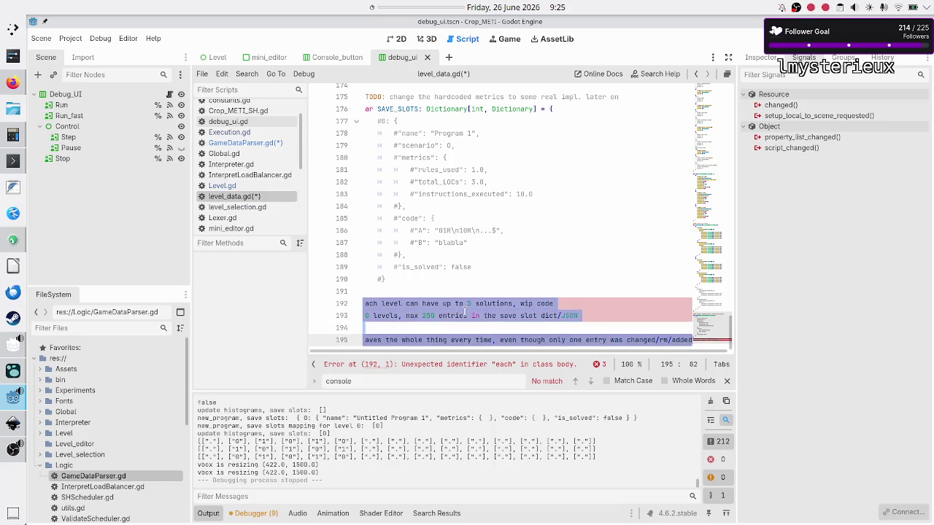
key(BackSpace)
key(ctrl+s)
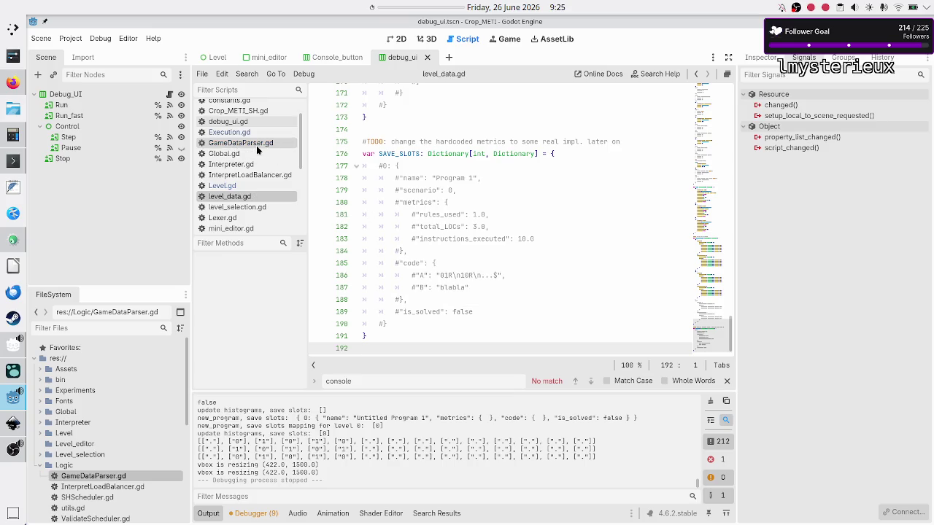
Step: In GameDataParser.gd, declare store_save_slot() with the return type '-> bool:' and start its body
click(256, 144)
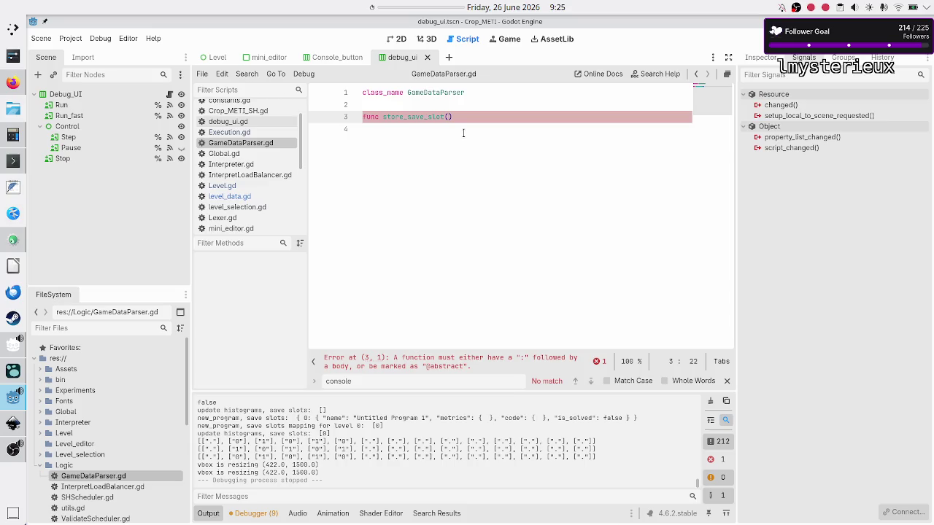
key(Right)
text(-> )
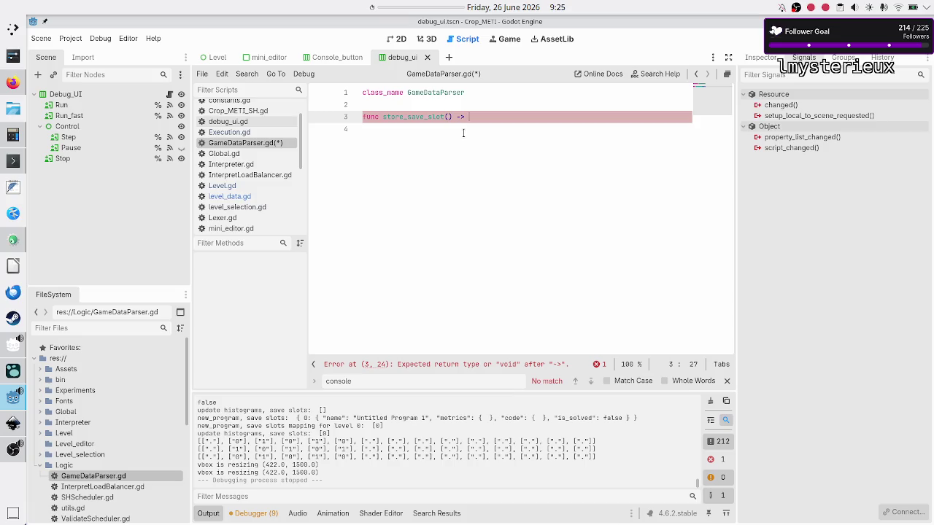
text(bool:)
key(Return)
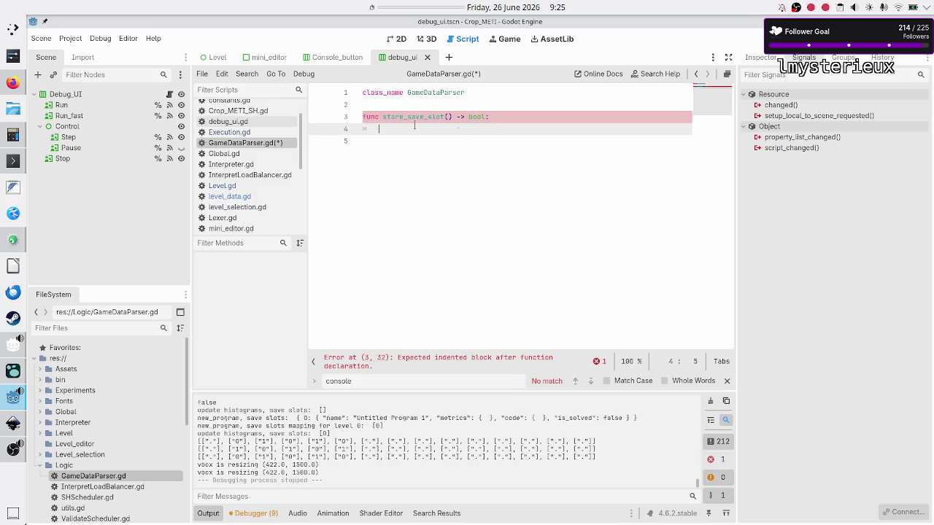
Step: In Konsole, select save_program's code from the 'var JSON_file' File.new() line through 'return true'
click(12, 165)
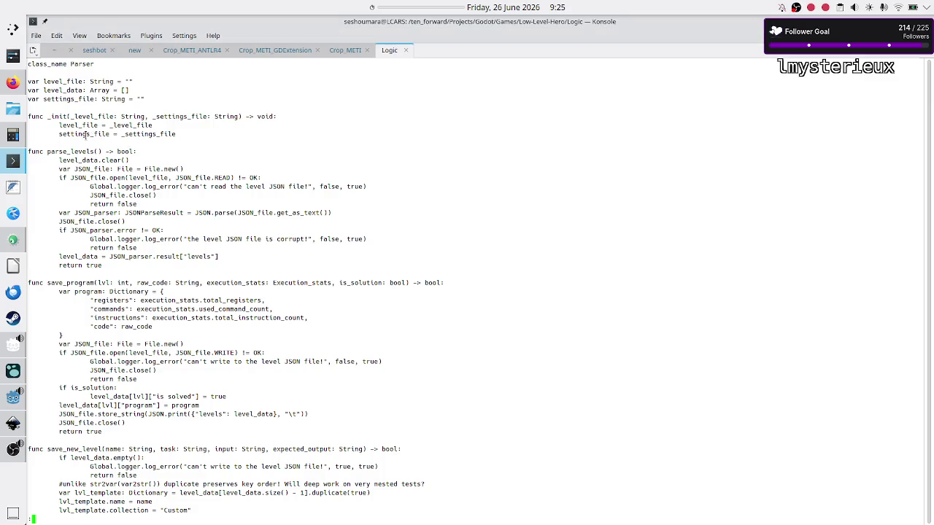
scroll(82, 288, down, 1)
scroll(82, 288, down, 8)
scroll(82, 286, down, 10)
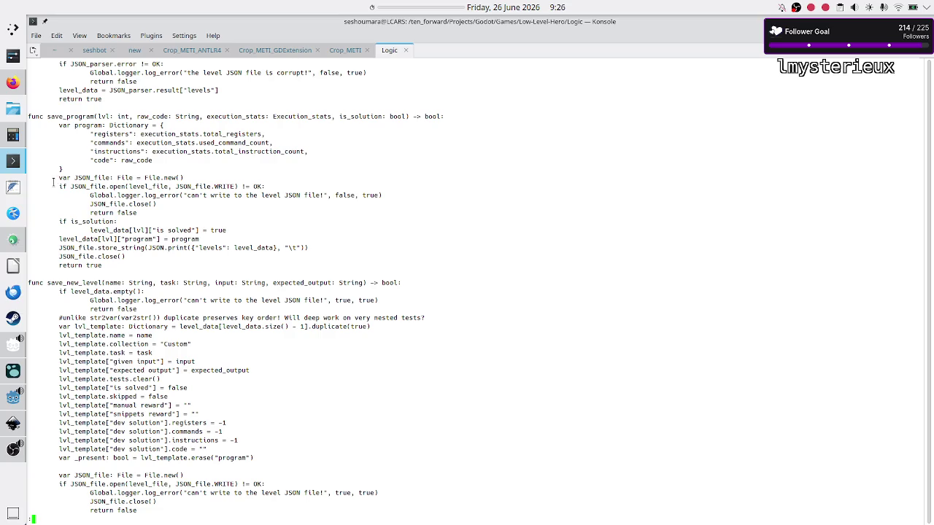
drag(55, 178, 186, 177)
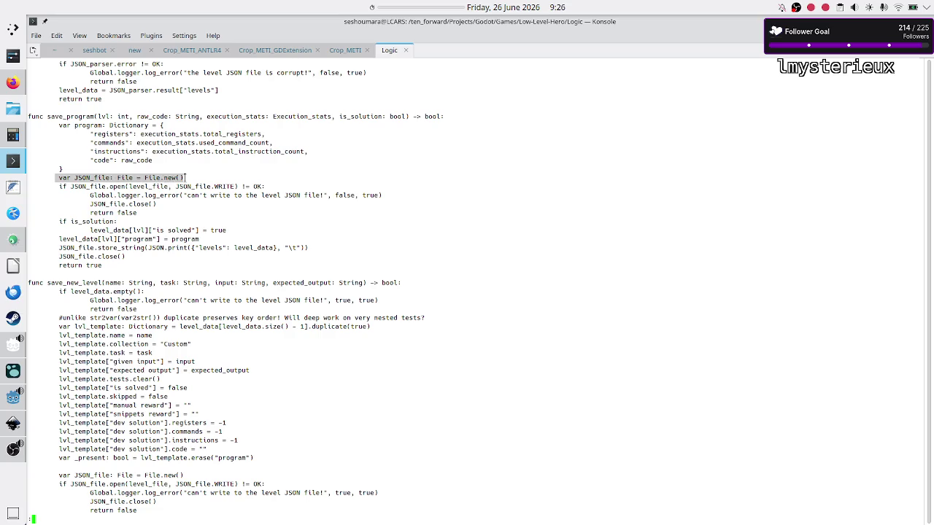
click(186, 177)
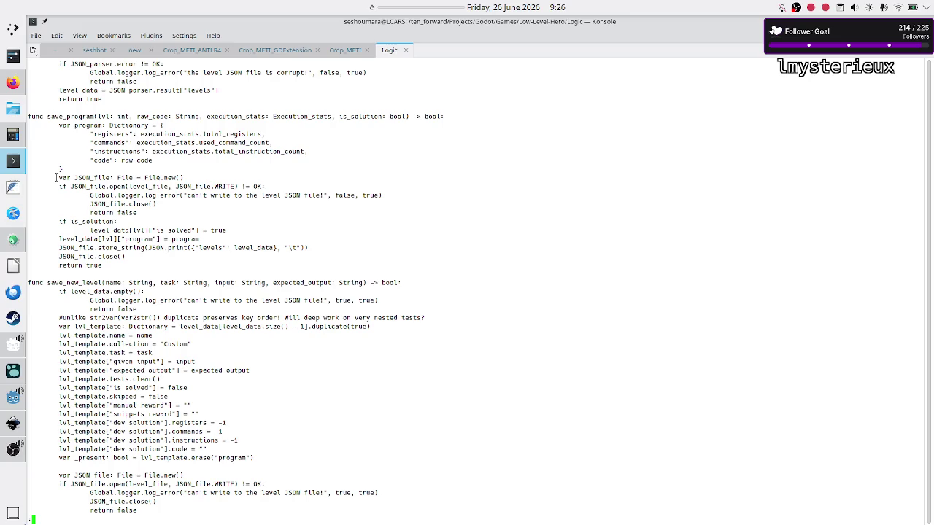
mouse_move(57, 177)
mouse_down()
mouse_move(232, 186)
mouse_move(216, 215)
mouse_up()
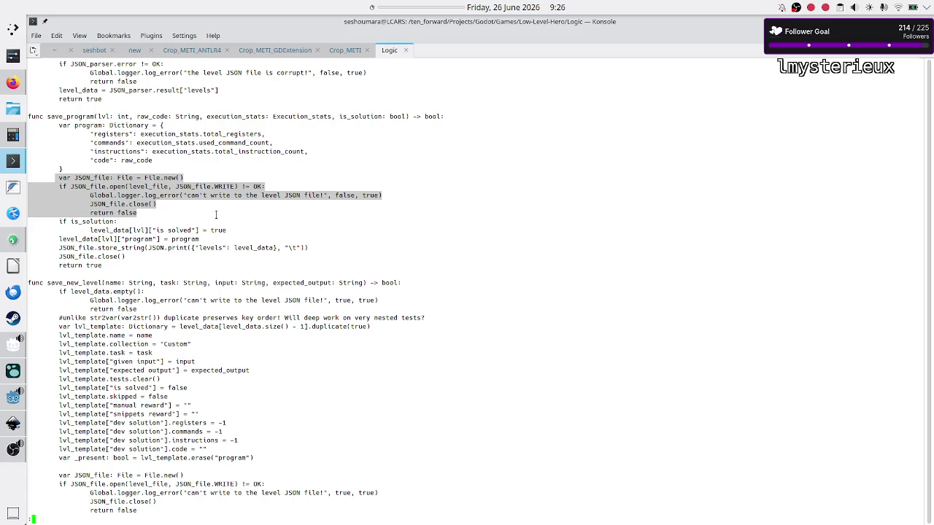
drag(216, 215, 219, 231)
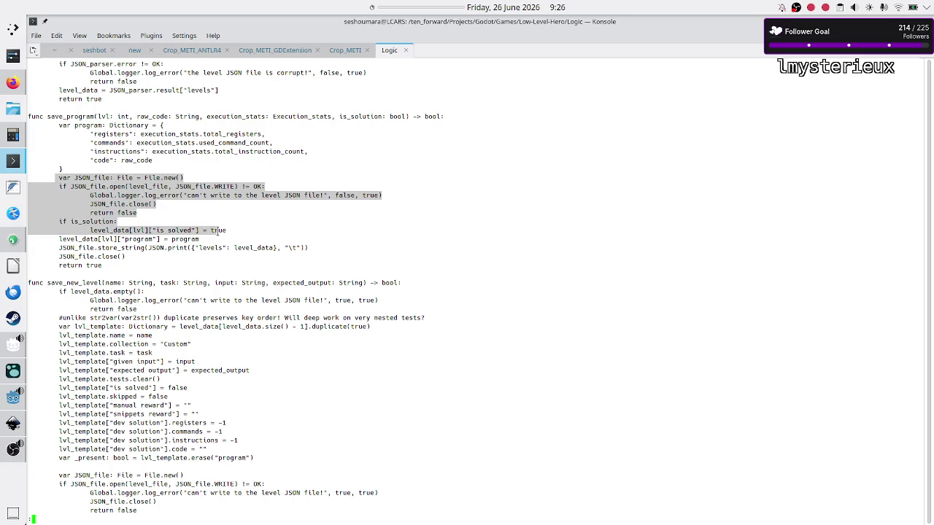
mouse_move(217, 230)
mouse_down()
mouse_move(213, 248)
mouse_move(166, 262)
mouse_up()
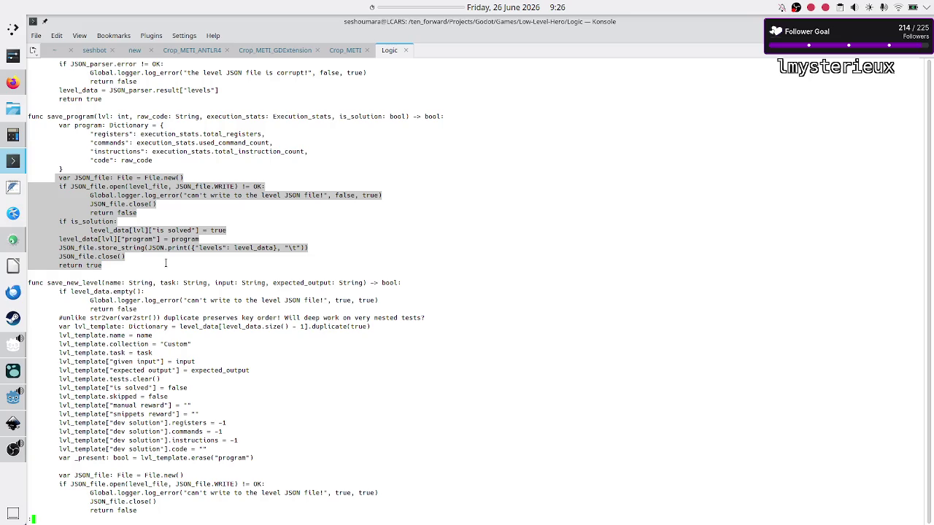
right_click(113, 206)
Step: Paste the copied file-writing code into store_save_slot and delete the is_solution and program lines
click(137, 214)
key(alt+Tab)
key(ctrl+v)
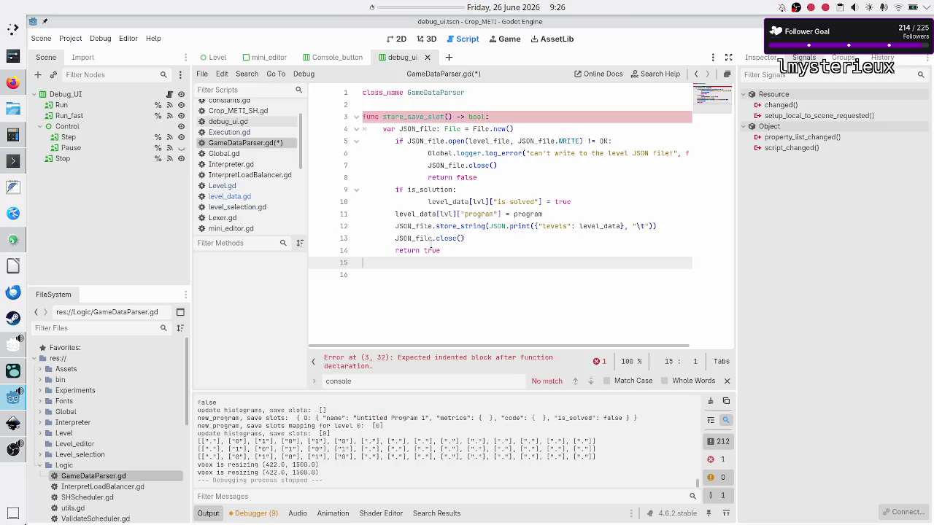
key(Up)
key(Up)
key(Up)
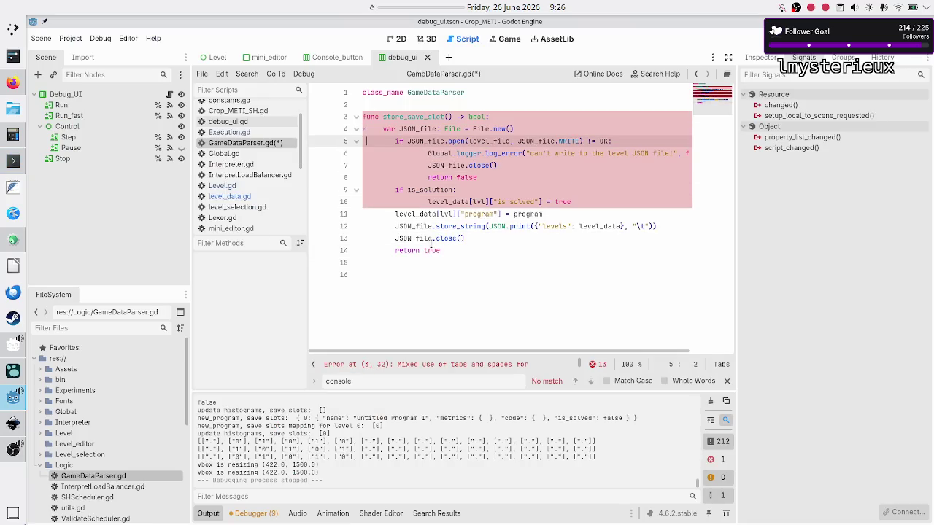
key(Down)
key(Down)
key(Up)
key(Up)
key(Down)
key(Down)
key(Down)
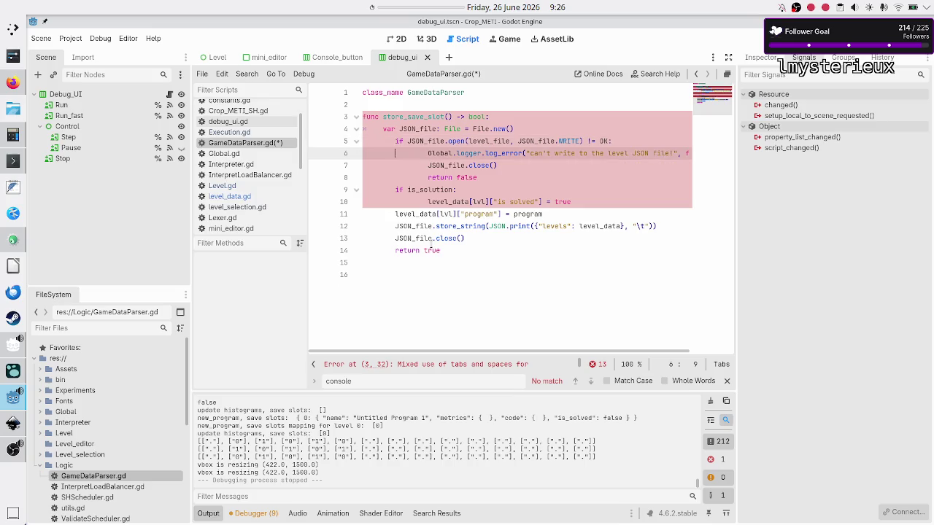
key(shift+Down)
key(shift+Down)
key(shift+Left)
key(shift+Left)
key(shift+Left)
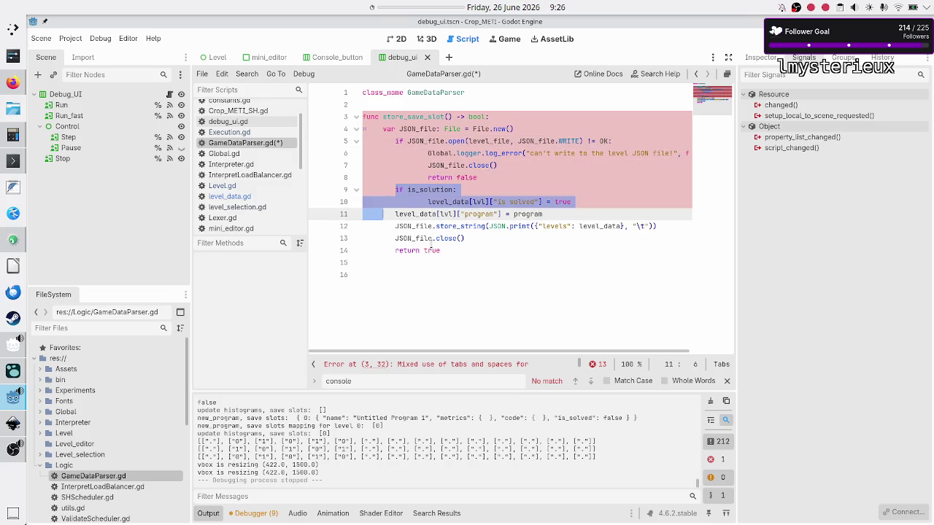
key(shift+Down)
key(shift+Left)
key(shift+Left)
key(shift+Left)
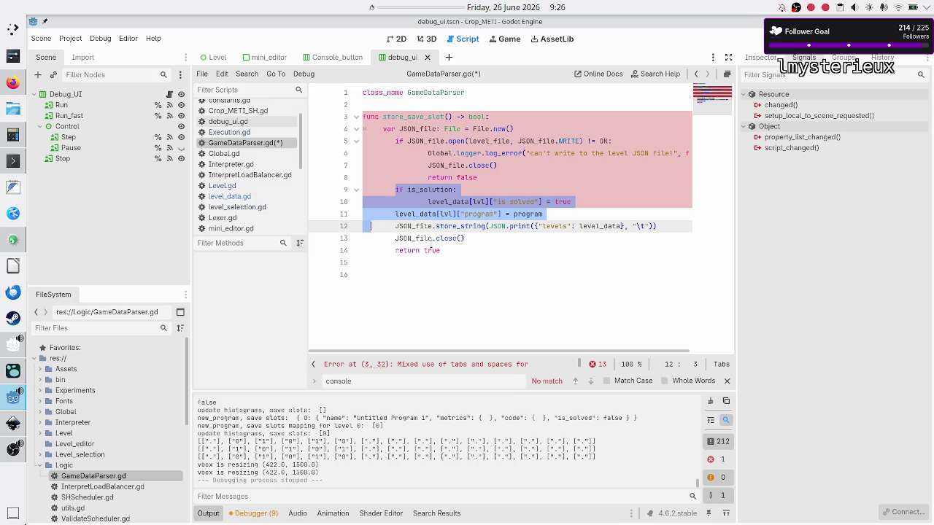
key(shift+Left)
key(Delete)
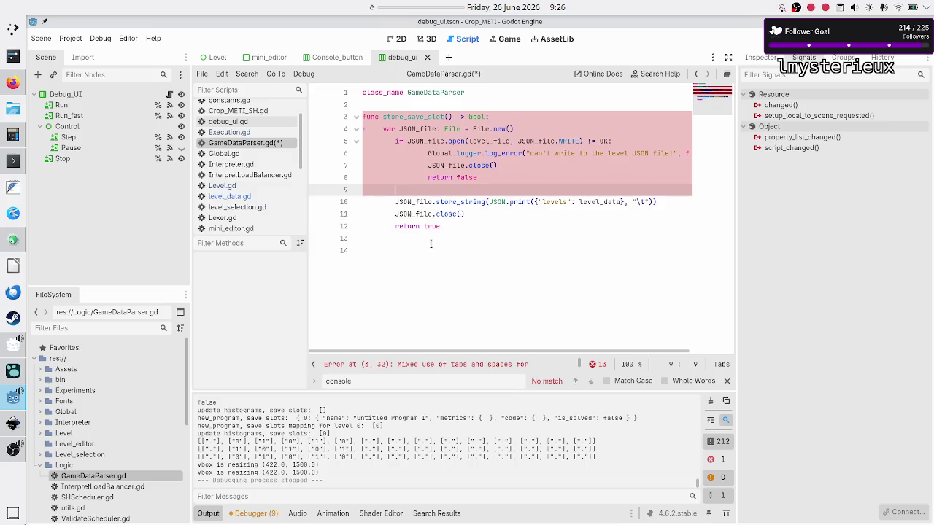
key(BackSpace)
key(BackSpace)
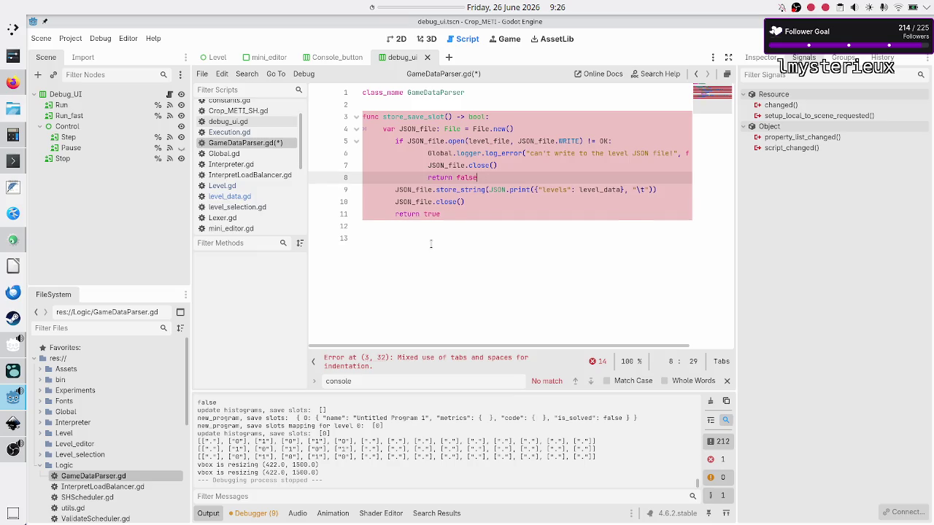
Step: Strip the extra indentation from lines 9–11 and lines 5–8 with Shift+Tab
key(Right)
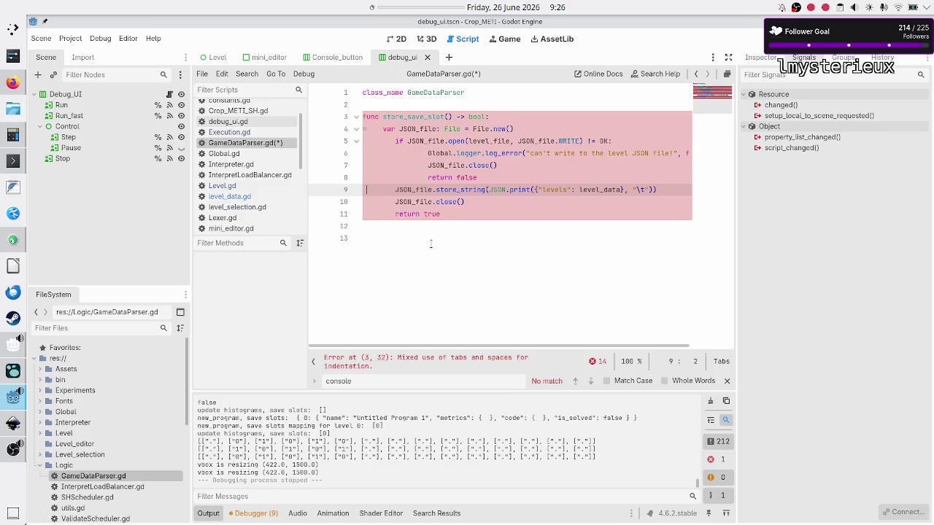
key(shift+Down)
key(shift+Down)
key(shift+Down)
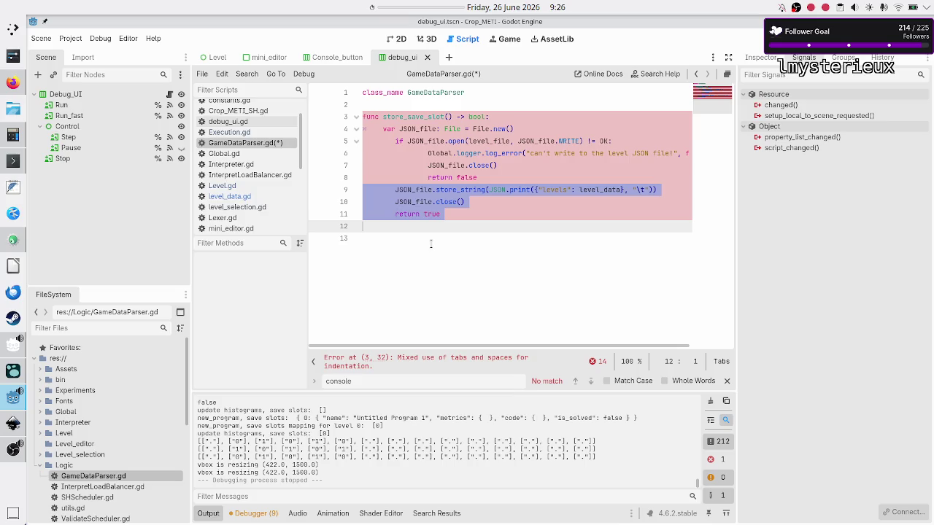
key(shift+Tab)
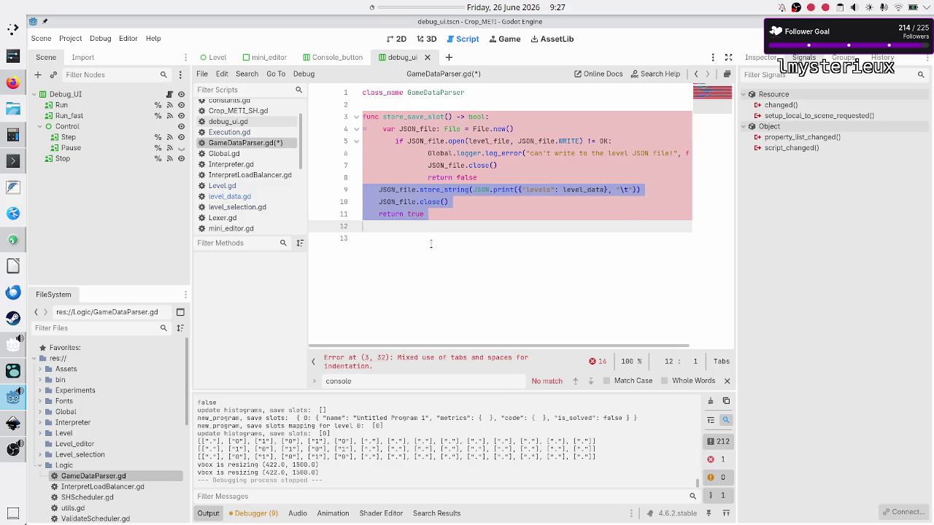
key(shift+Tab)
key(Up)
key(Up)
key(Up)
key(Up)
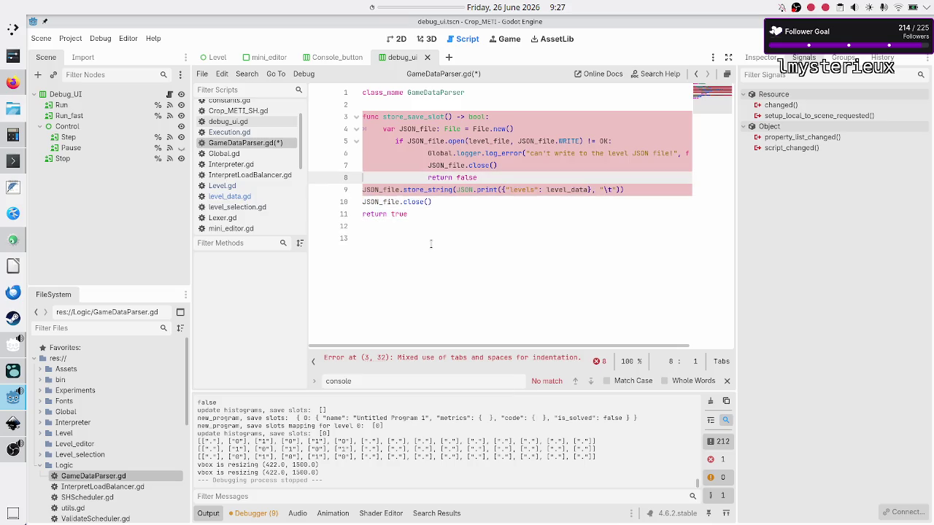
key(Up)
key(Up)
key(Up)
key(Right)
key(shift+Down)
key(shift+Down)
key(shift+Down)
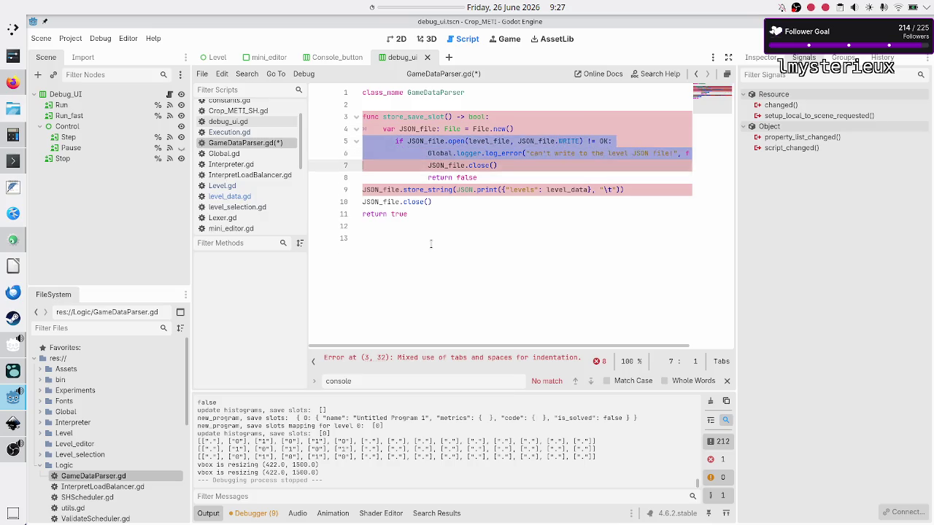
key(shift+End)
key(shift+Right)
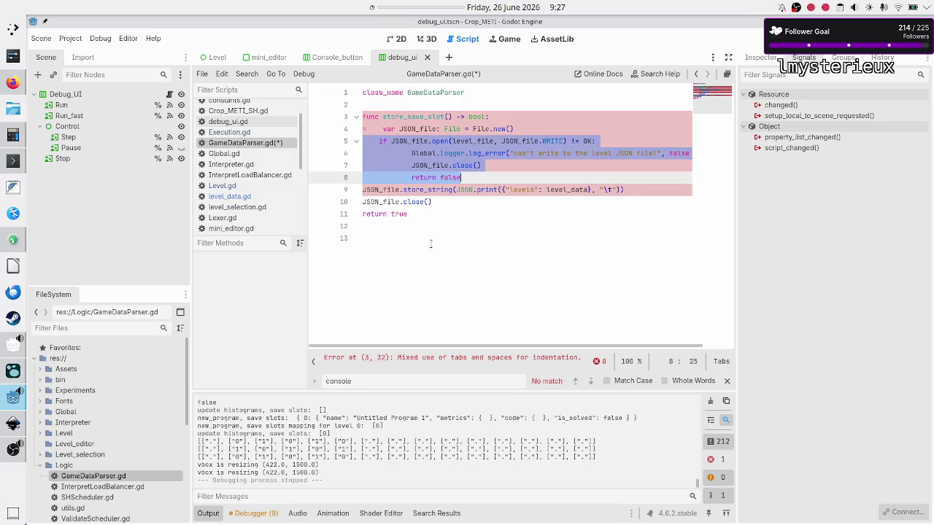
key(shift+Tab)
key(shift+Tab)
Step: Dedent lines 6–8 inside the if block by one more level
key(Up)
key(Up)
key(Up)
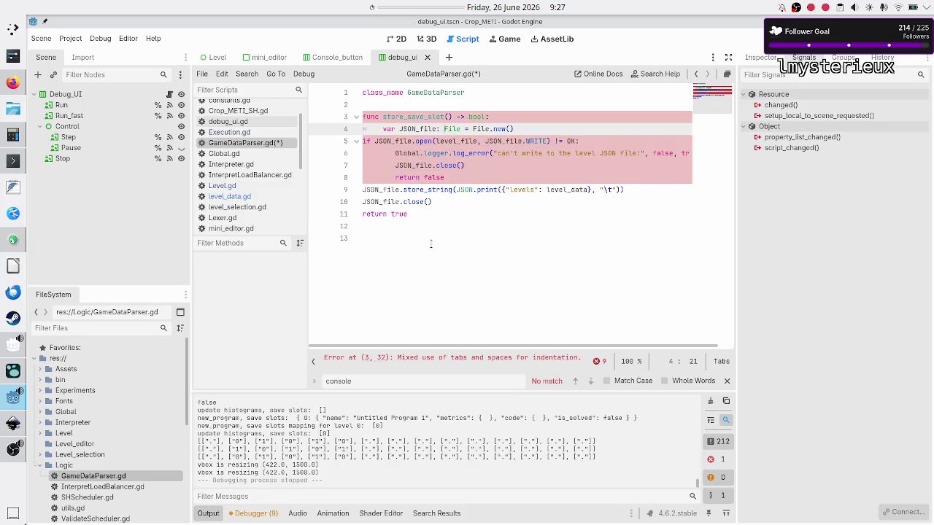
key(Down)
key(Down)
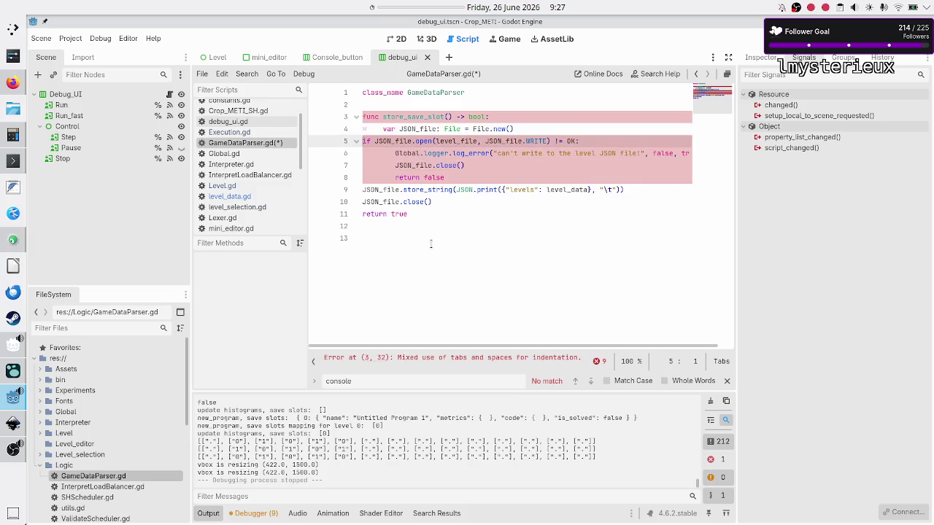
key(Home)
key(shift+Down)
key(shift+Down)
key(shift+End)
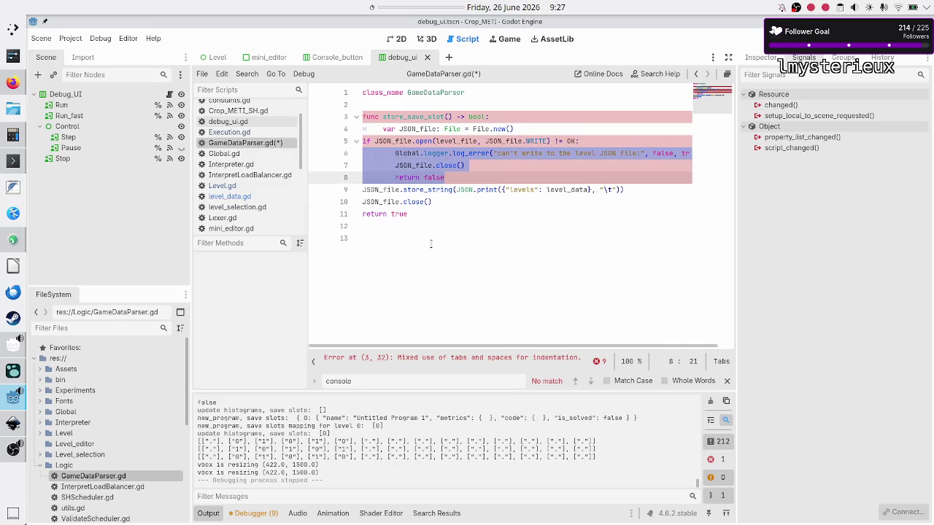
key(shift+Tab)
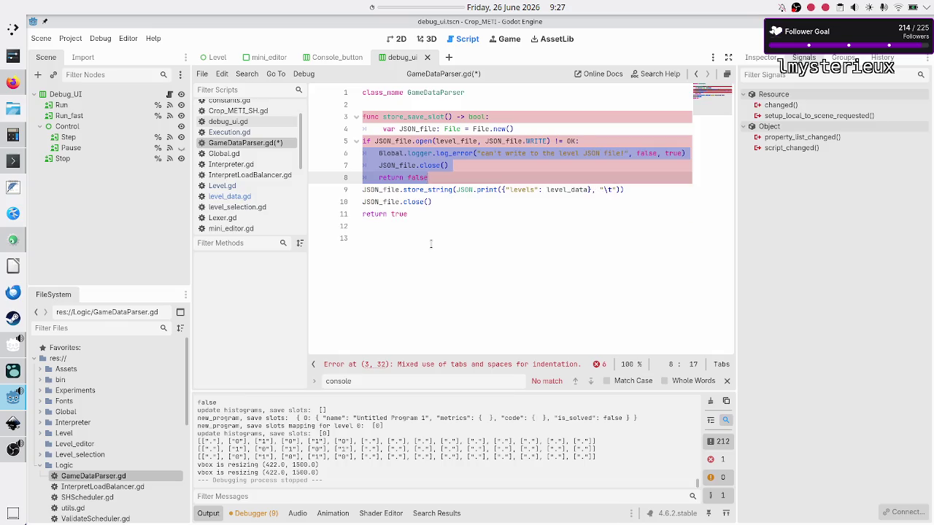
Step: Indent the whole store_save_slot body, lines 4–11, by exactly one tab level
key(Up)
key(Up)
key(Up)
key(Down)
key(Home)
key(BackSpace)
key(shift+Down)
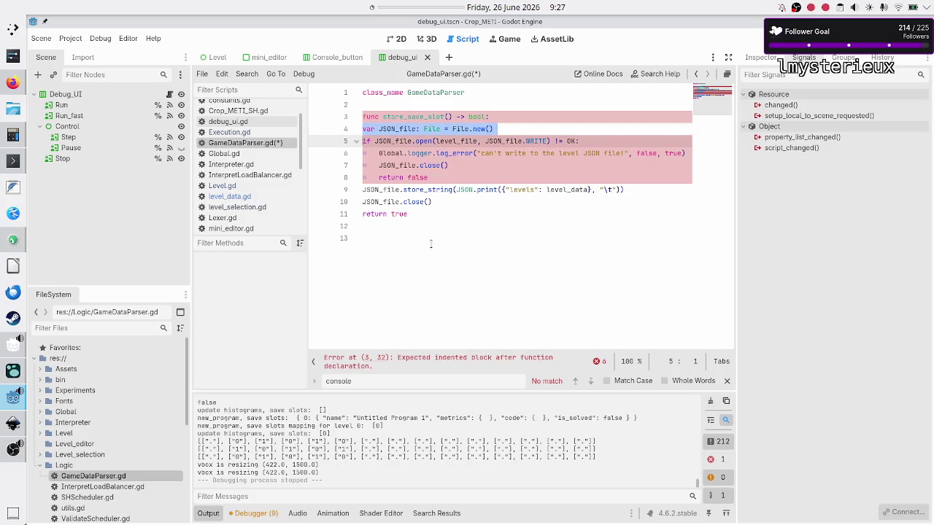
key(shift+Down)
key(shift+Down)
key(shift+Down)
key(shift+End)
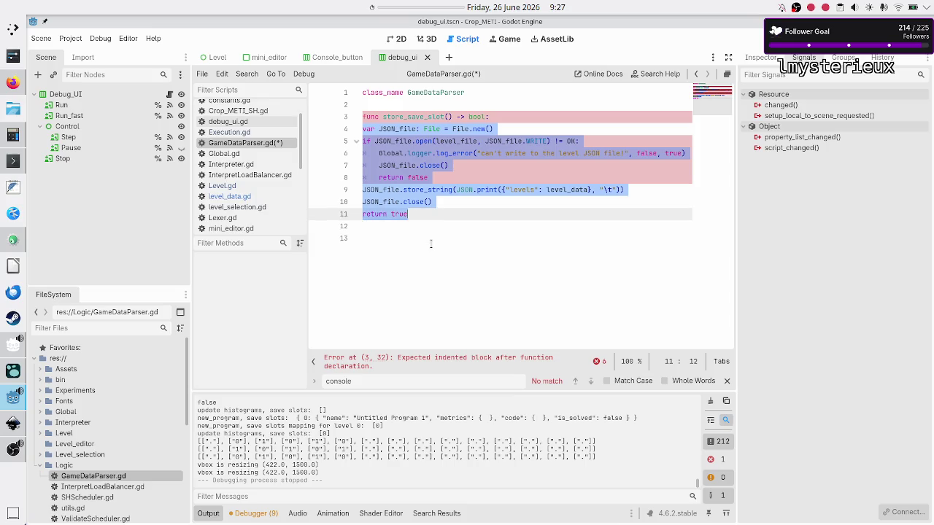
key(Tab)
click(430, 244)
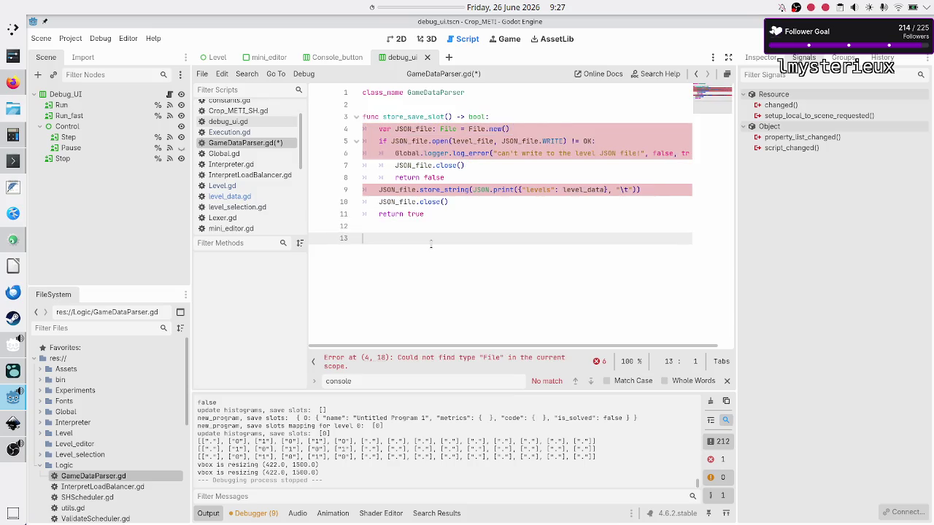
Step: Compare with the old save code in the terminal and return to the Godot script
key(Up)
key(Up)
key(Up)
key(Up)
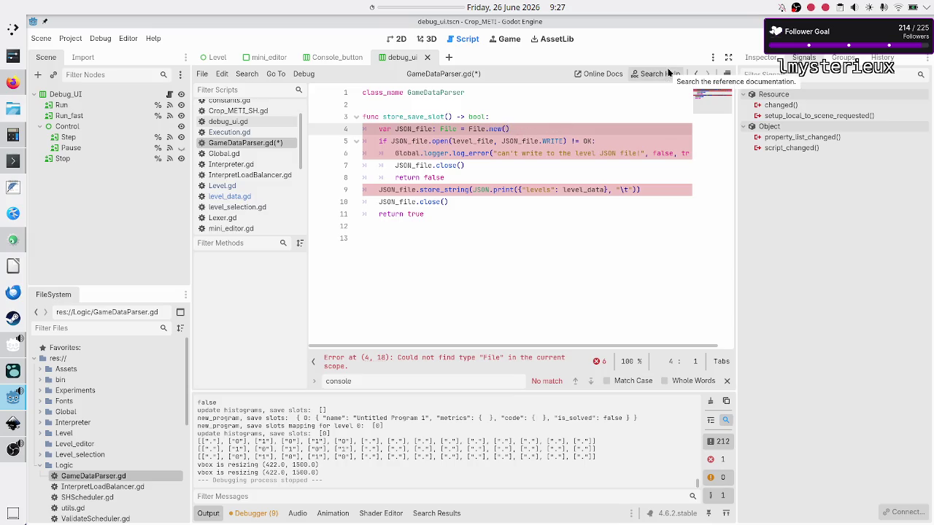
key(alt+Tab)
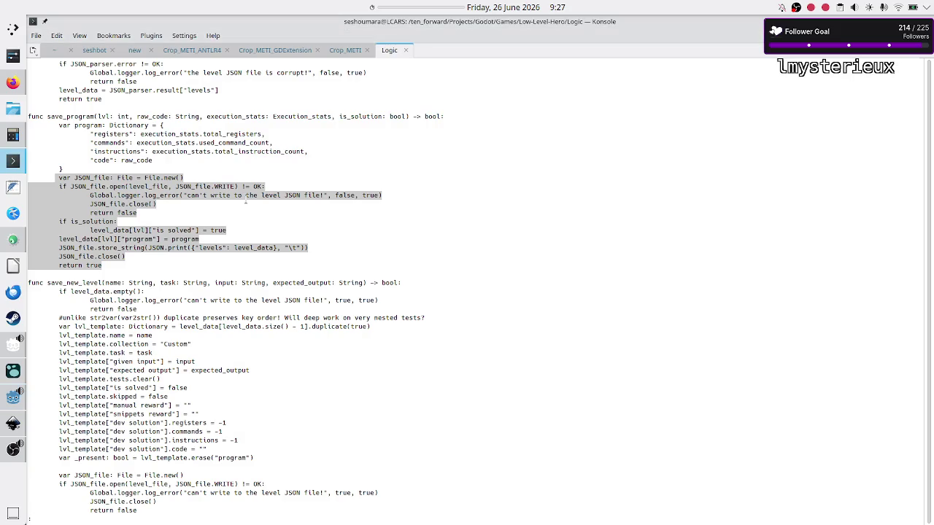
click(158, 227)
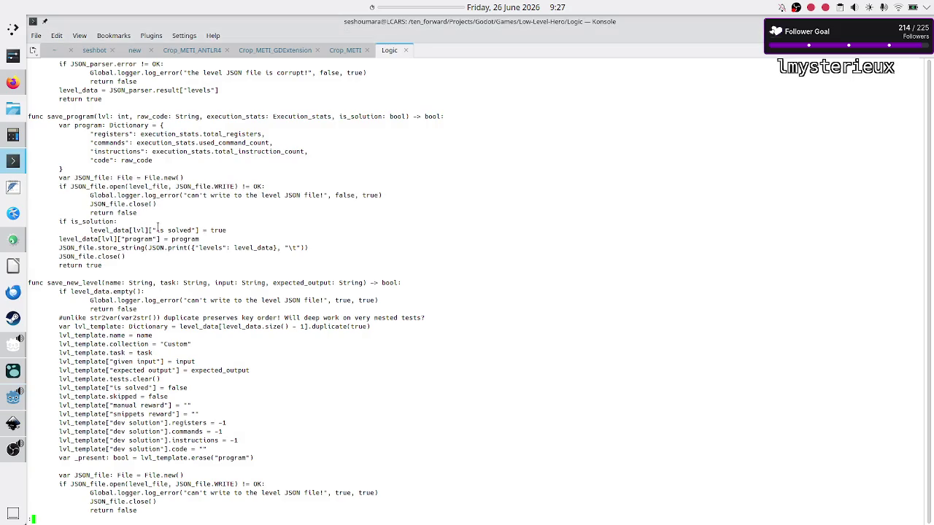
key(alt+Tab)
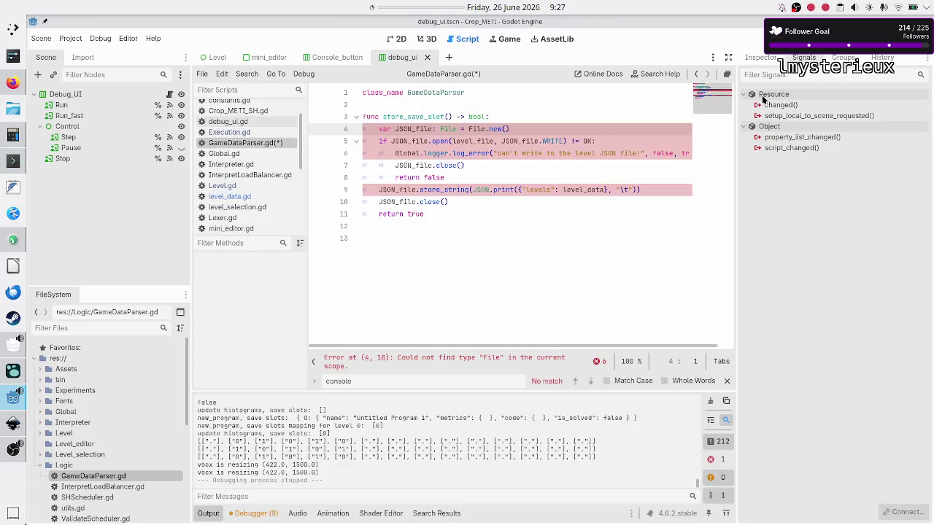
Step: Search the help for 'fileacc' to open the FileAccess class, then browse 'file' results
click(660, 75)
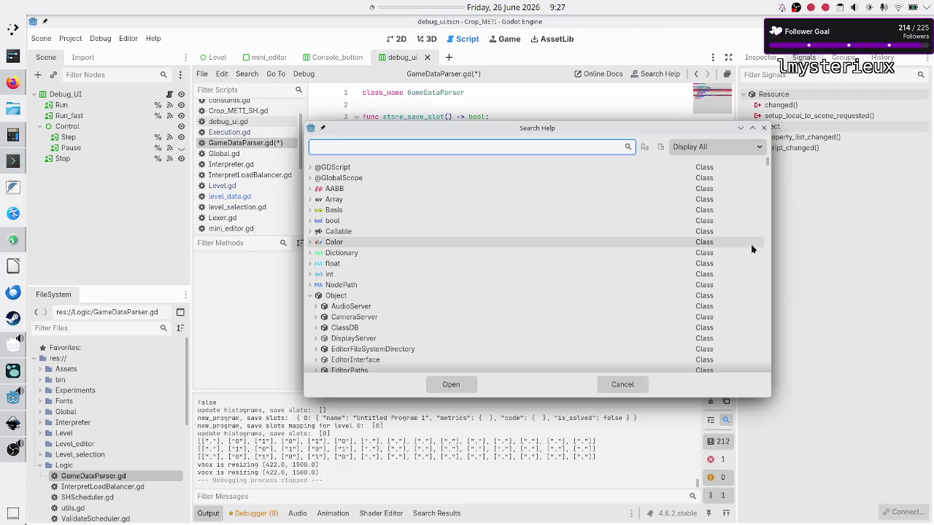
text(Ifileacc)
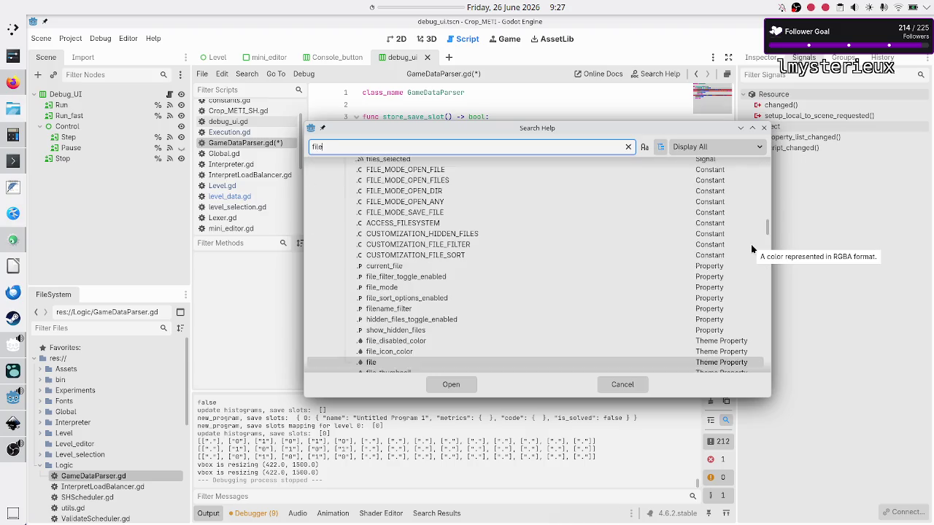
key(Return)
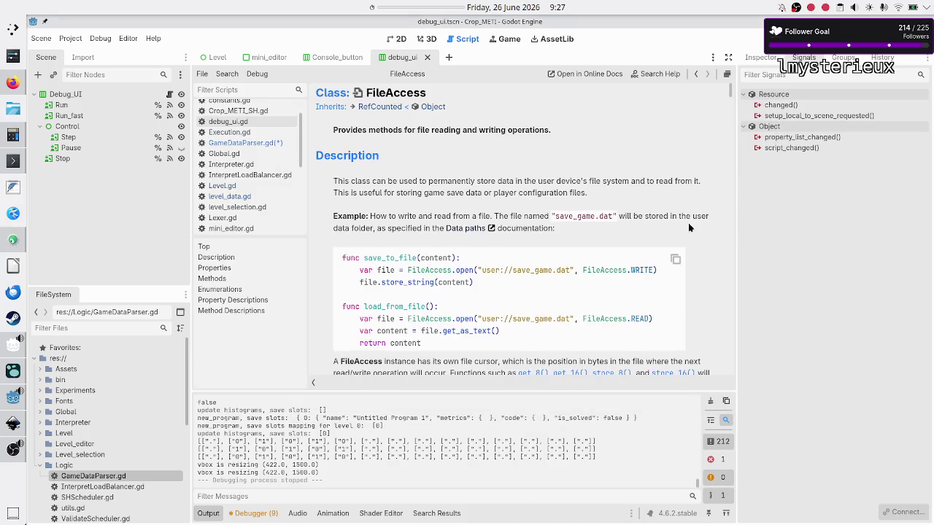
click(658, 75)
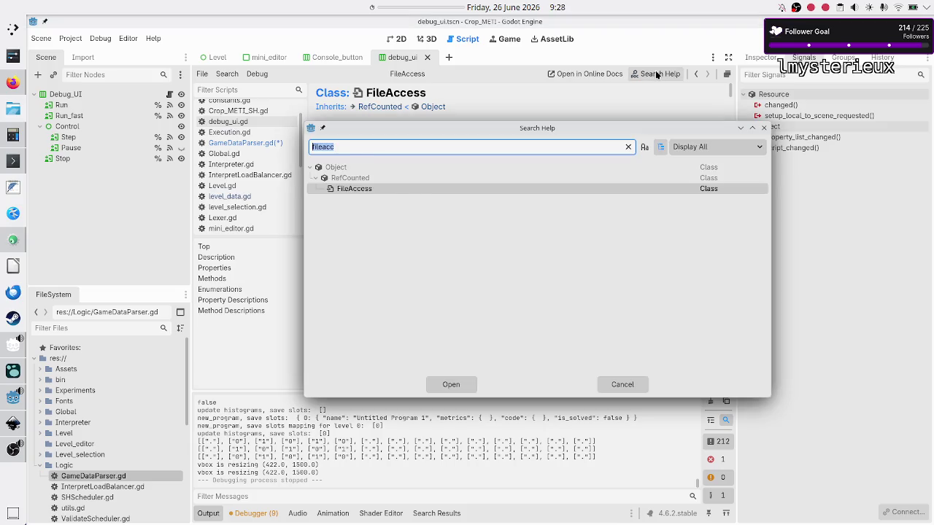
text(file)
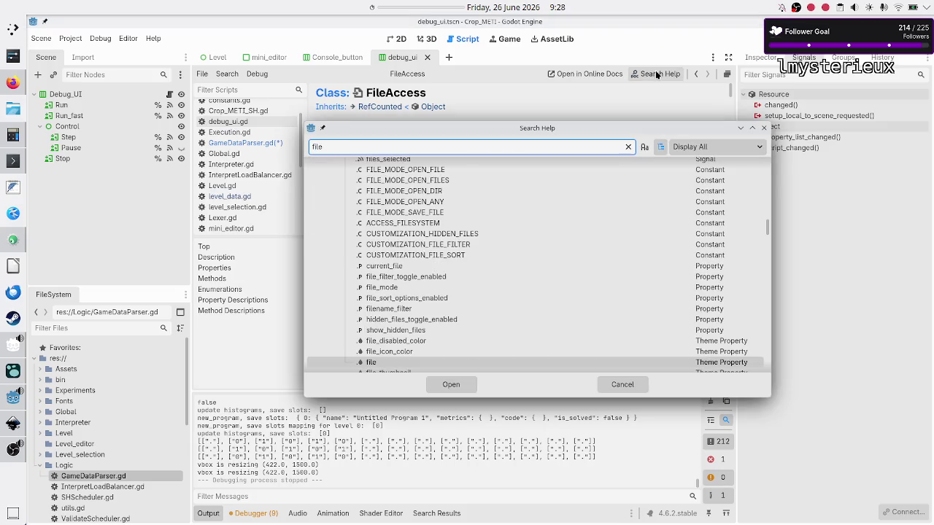
scroll(534, 187, down, 10)
scroll(534, 193, down, 10)
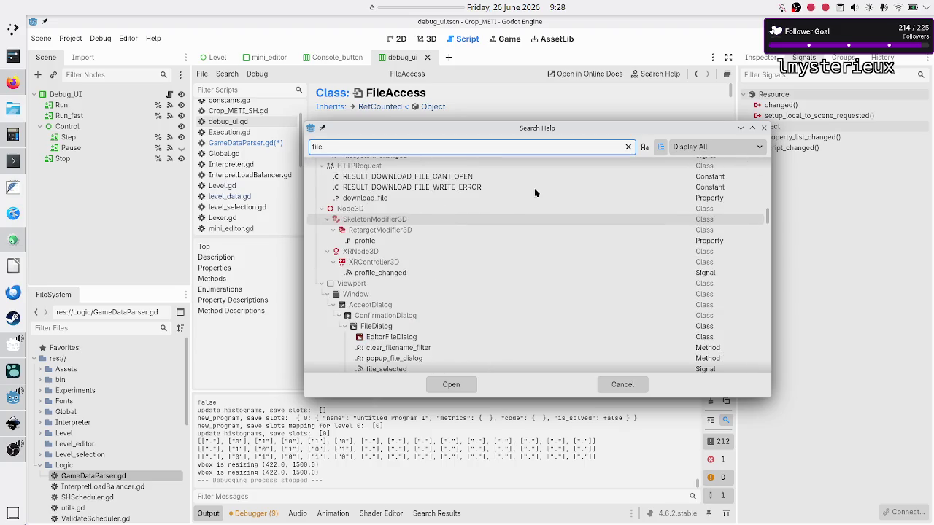
click(534, 194)
key(Escape)
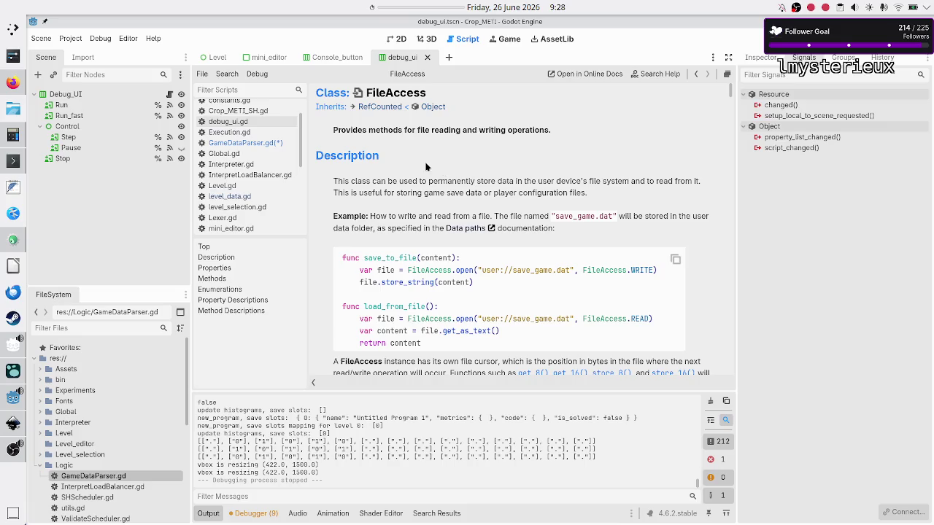
click(281, 145)
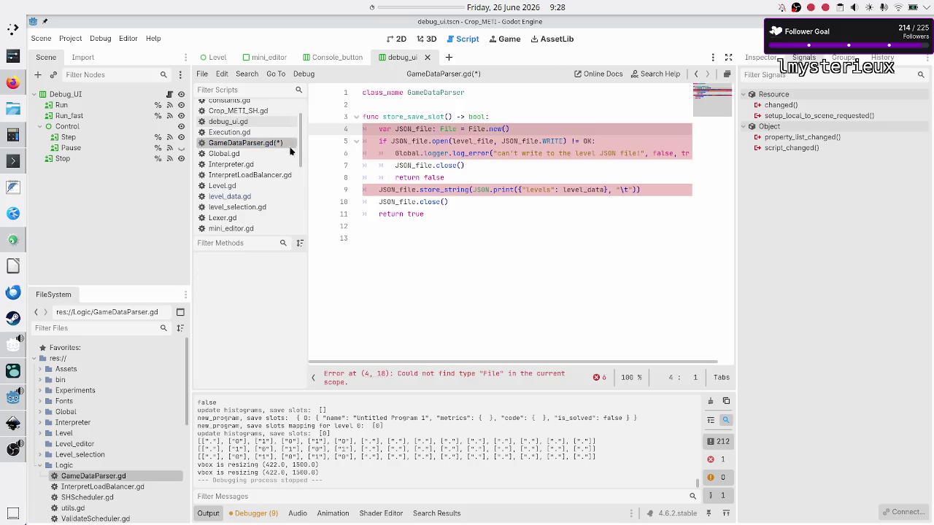
Step: Reopen the FileAccess documentation page and scroll to its Description
scroll(250, 215, down, 5)
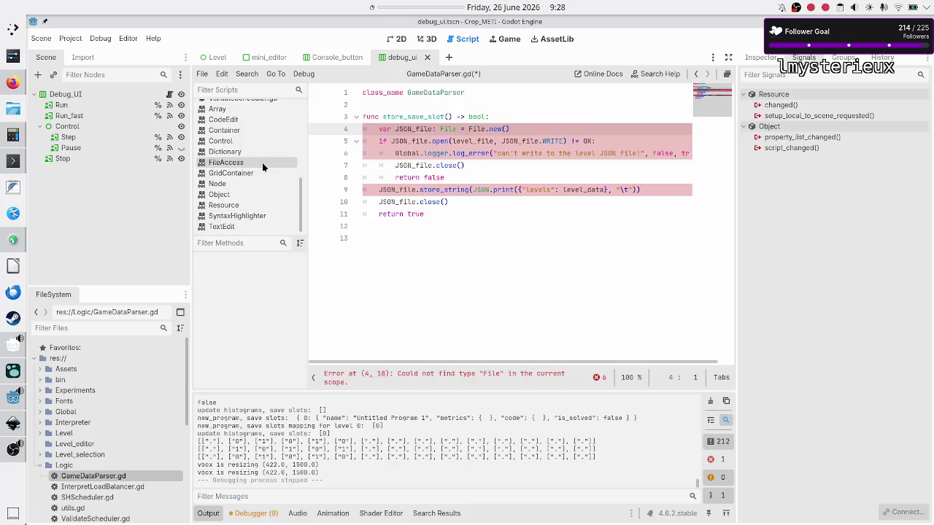
click(262, 163)
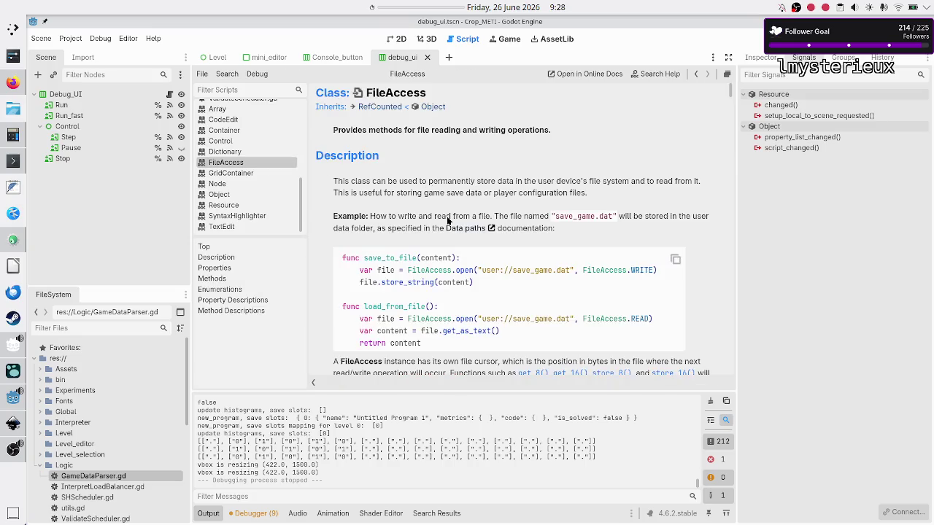
scroll(447, 218, down, 2)
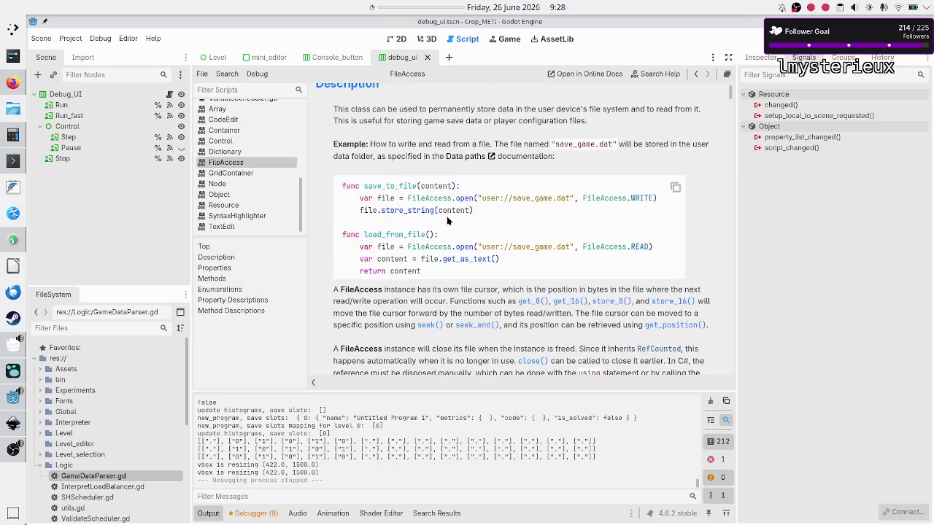
scroll(447, 216, up, 2)
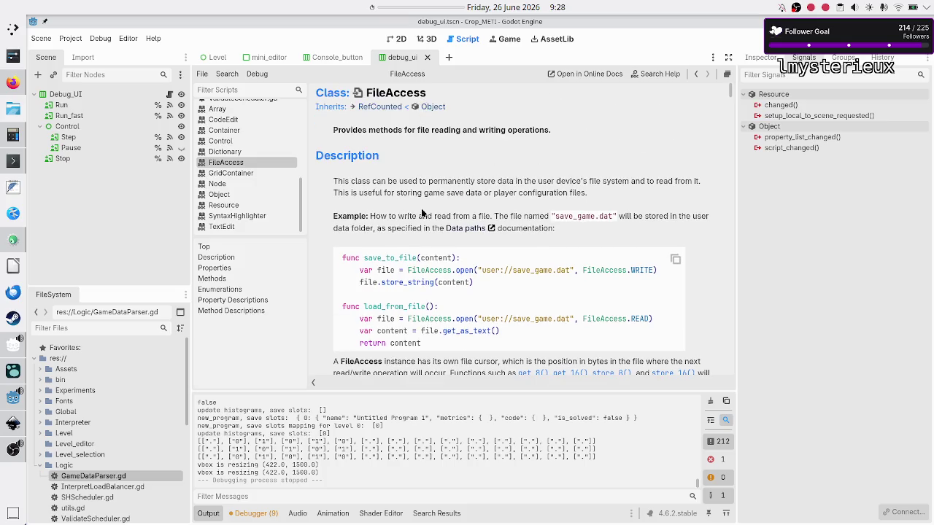
scroll(427, 244, down, 1)
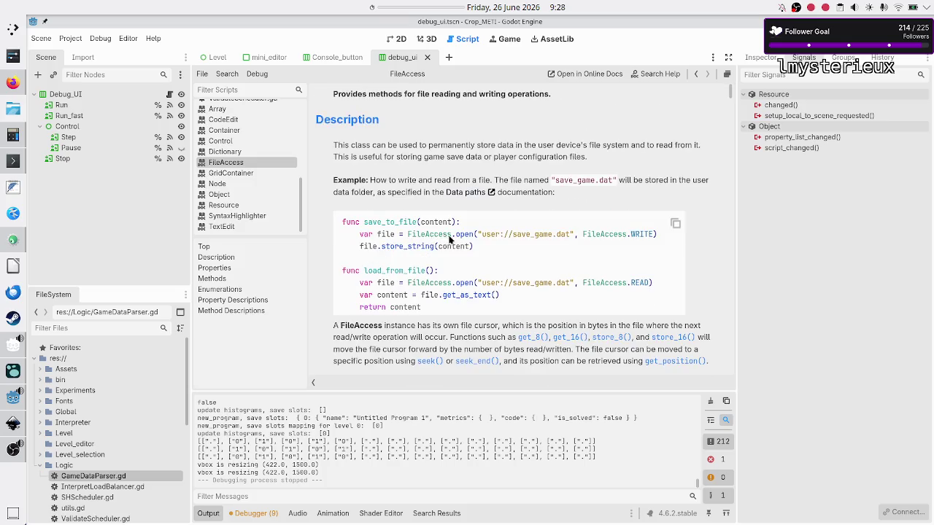
Step: Study the save_to_file example's FileAccess.open with WRITE and store_string lines
double_click(465, 237)
double_click(540, 236)
click(557, 235)
click(584, 235)
double_click(585, 234)
click(611, 234)
drag(360, 234, 481, 246)
key(ctrl+c)
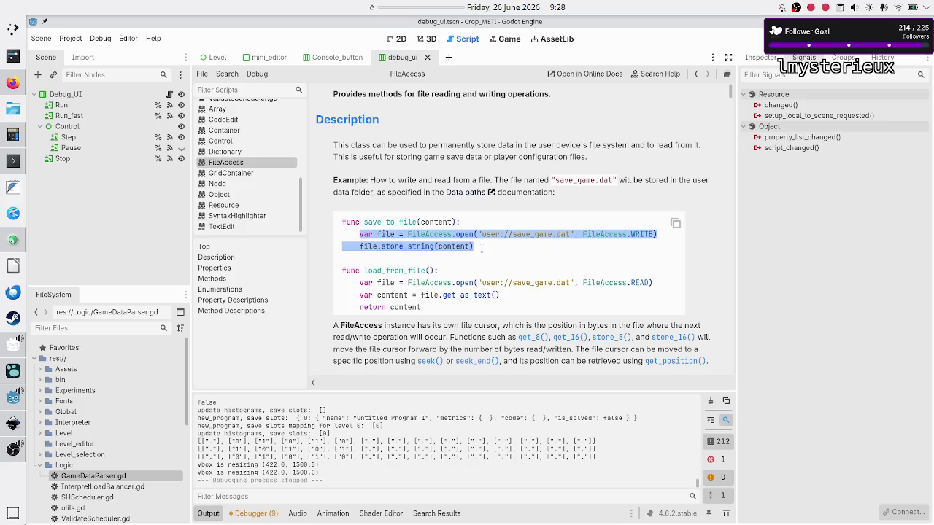
click(481, 247)
scroll(243, 139, up, 1)
scroll(244, 148, up, 3)
scroll(243, 143, up, 2)
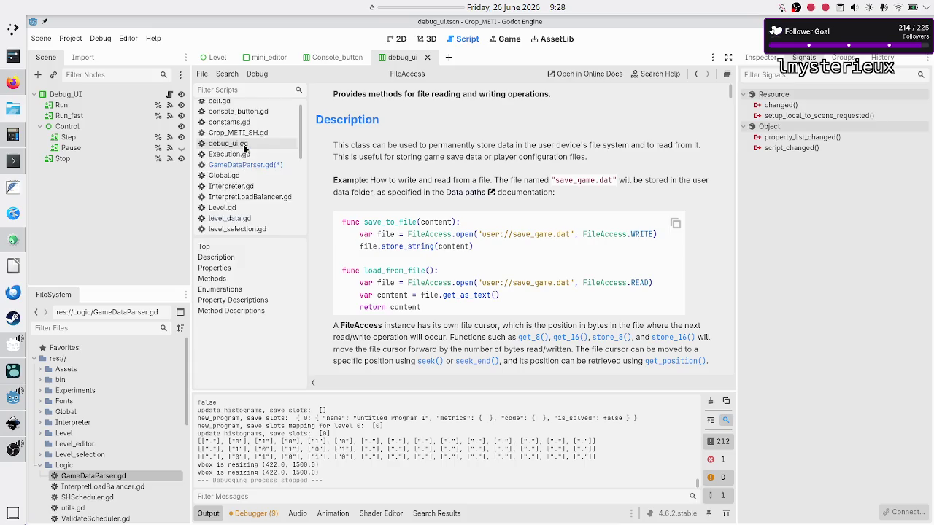
click(245, 164)
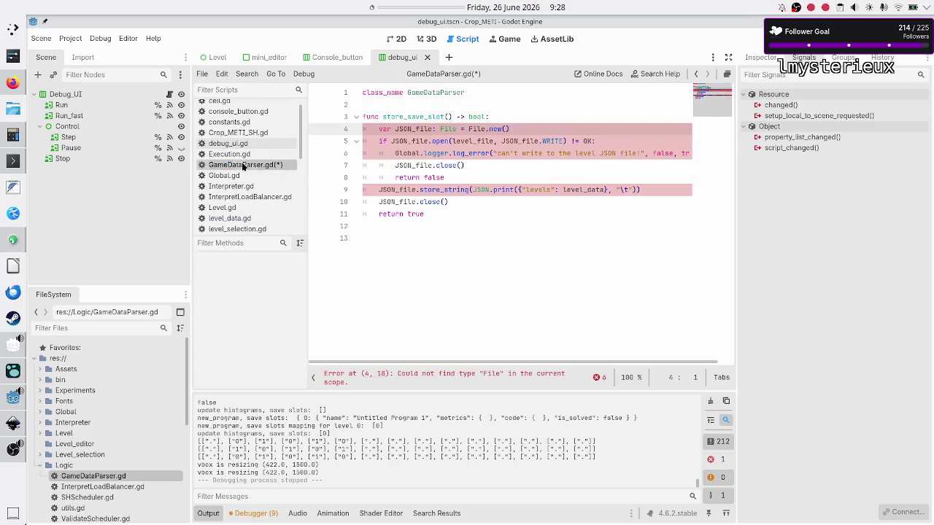
Step: Paste the FileAccess.open save_game.dat WRITE example lines under the store_save_slot header
click(538, 117)
key(Return)
key(ctrl+v)
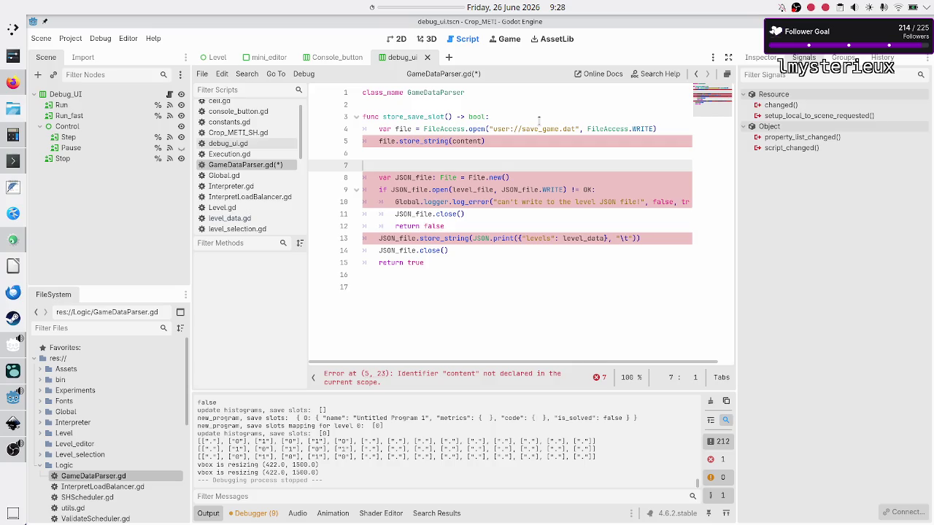
Step: Change the JSON_file declaration's type from File to FileAccess
key(Down)
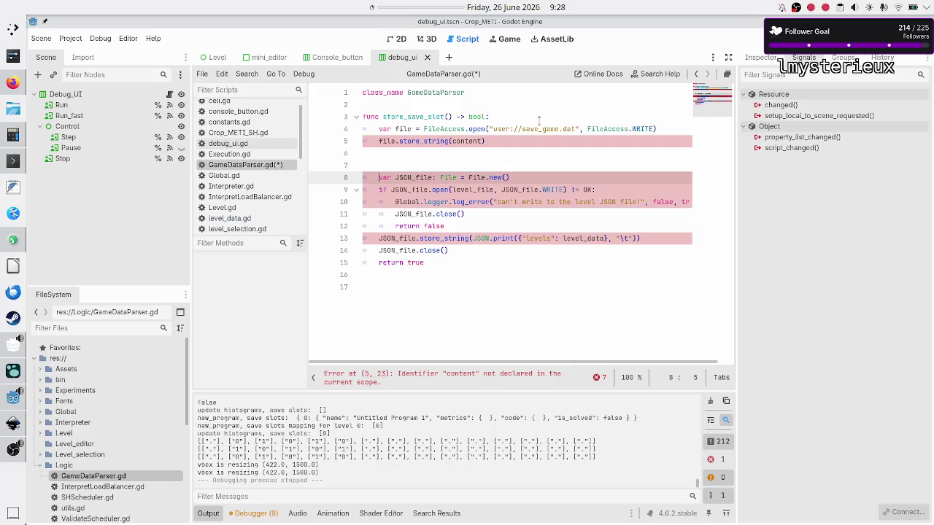
key(ctrl+Right)
key(ctrl+Right)
key(ctrl+Right)
text(A)
key(Return)
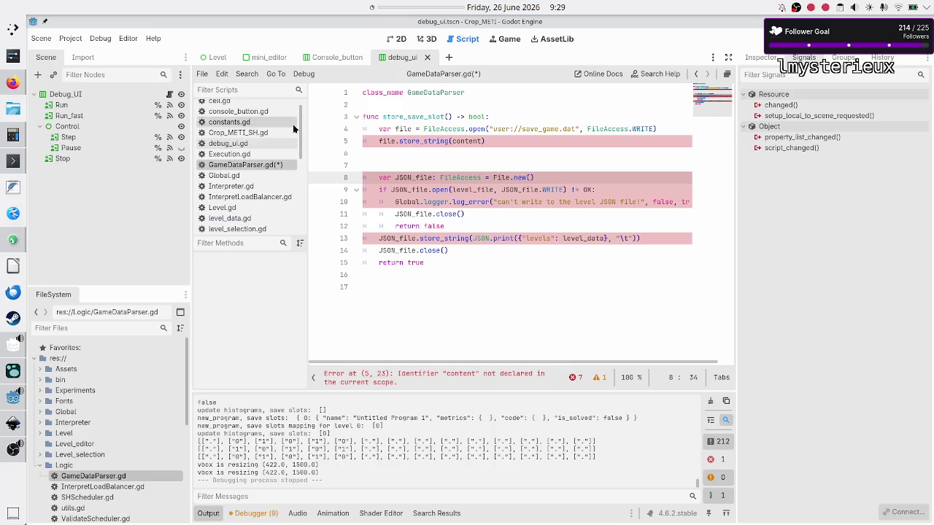
scroll(258, 186, down, 5)
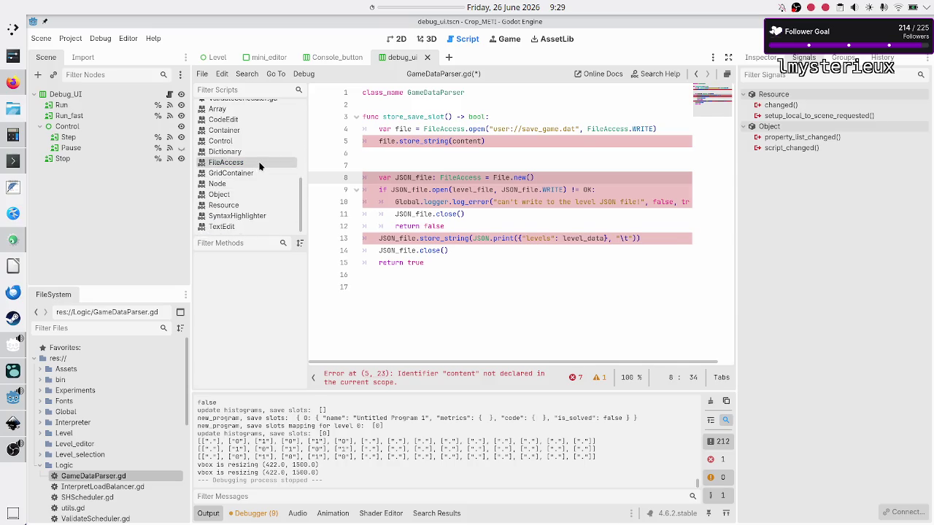
click(257, 162)
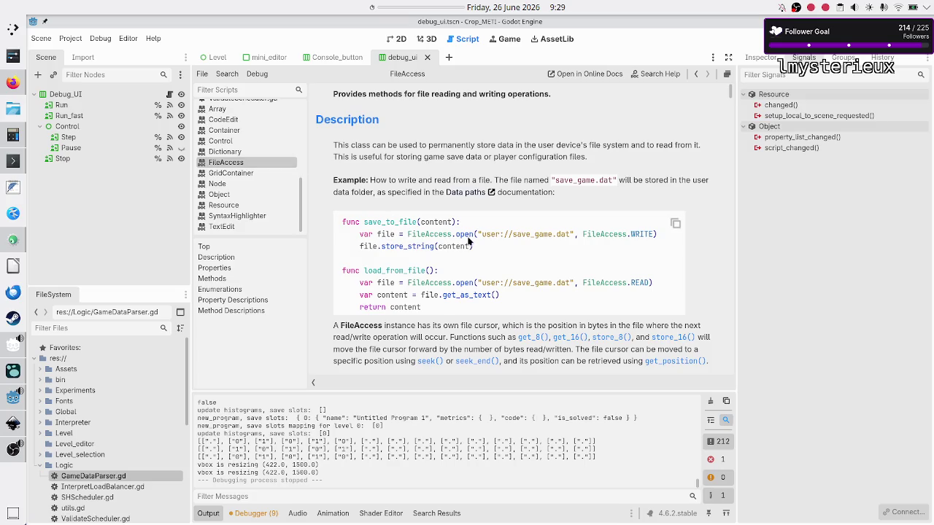
key(ctrl+f)
text(open)
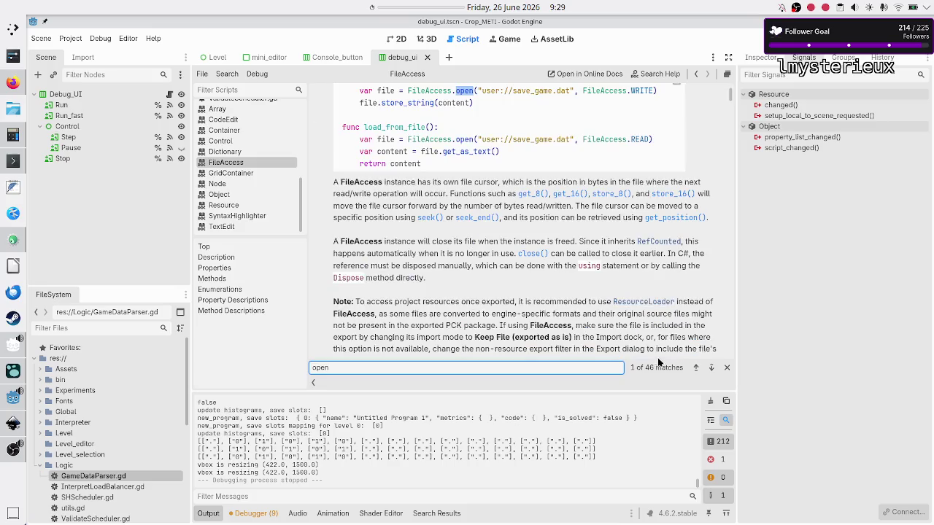
click(710, 367)
click(710, 367)
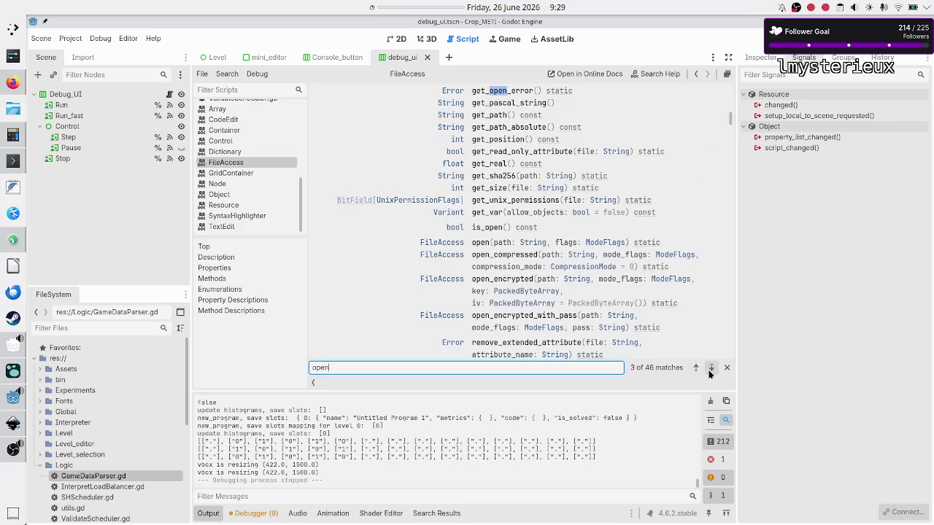
click(711, 367)
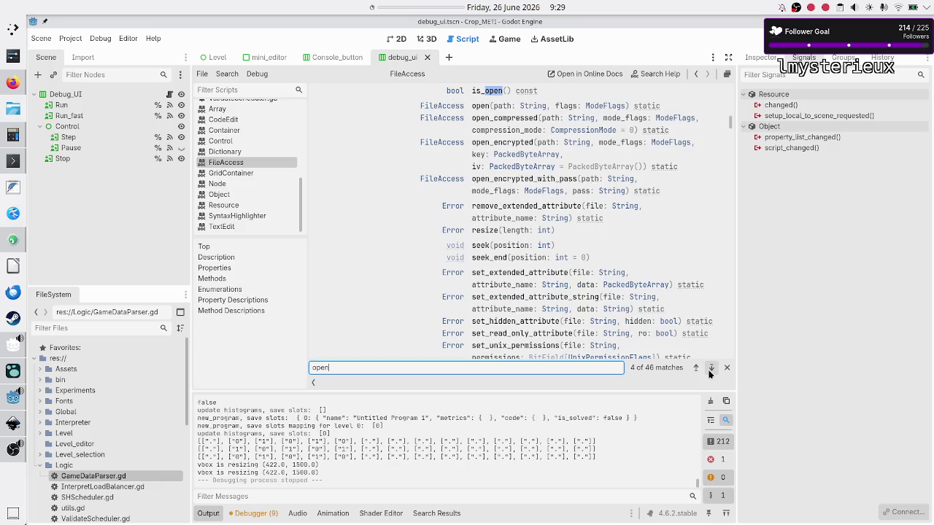
click(711, 368)
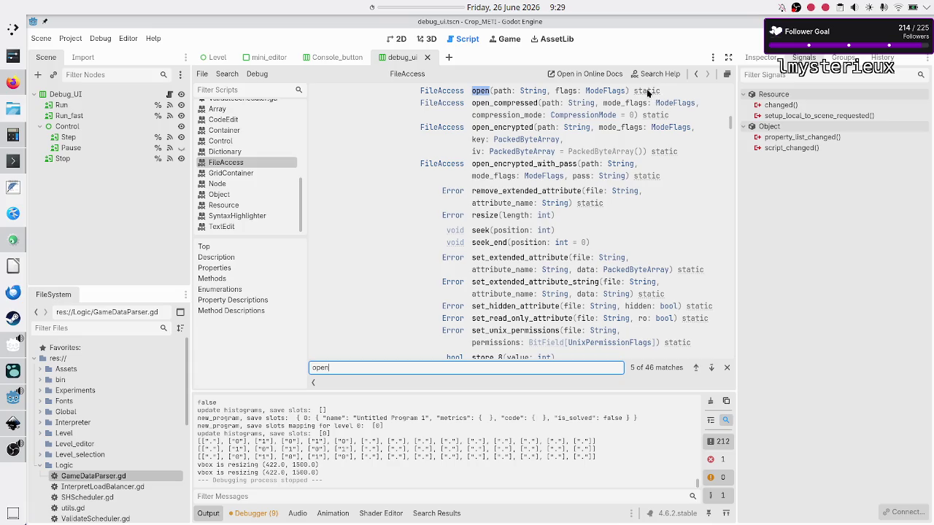
scroll(278, 159, up, 10)
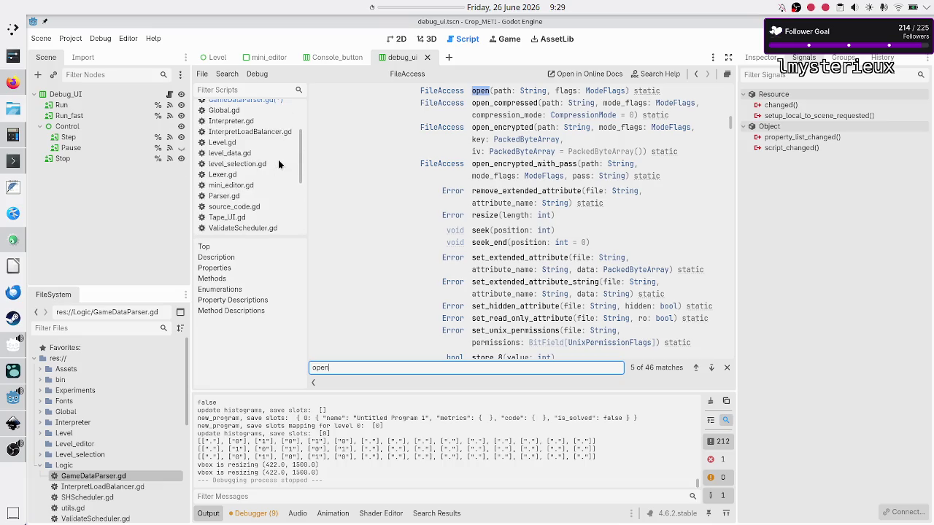
click(263, 171)
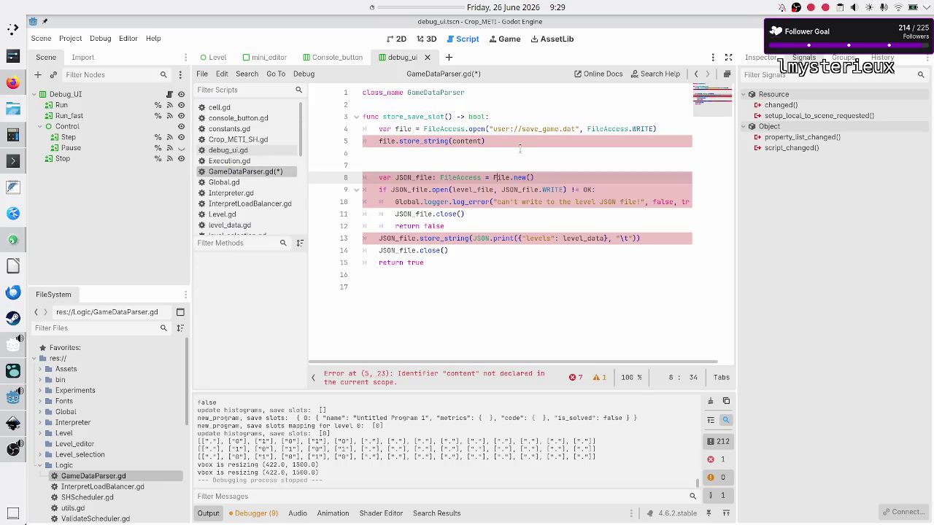
Step: Delete the old File.new() declaration line
click(540, 152)
key(Down)
key(Down)
key(shift+End)
key(BackSpace)
key(BackSpace)
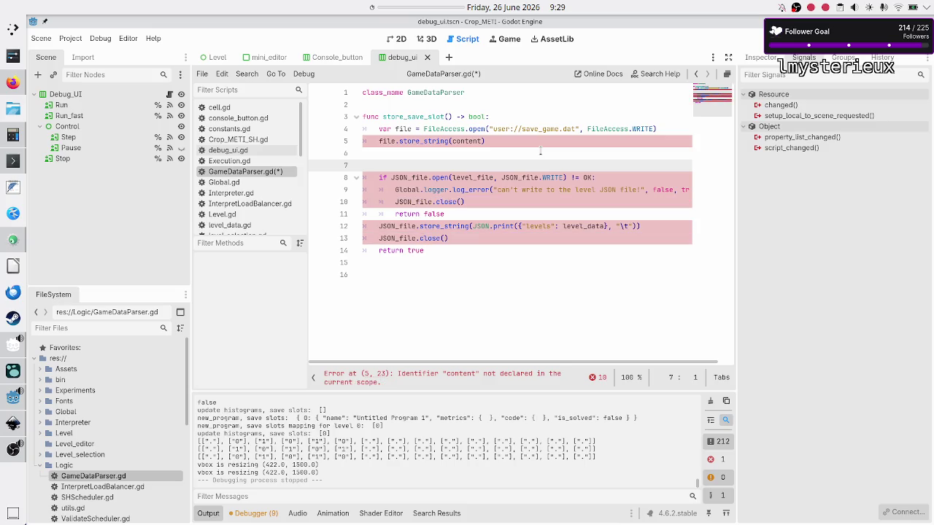
key(Down)
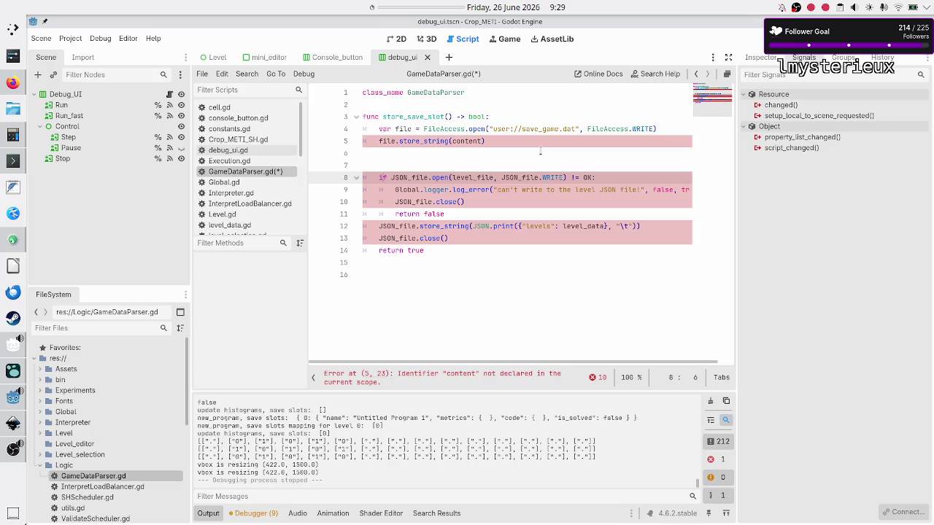
Step: Rename file to JSON_file on line 4, cut the save_game.dat path argument, and switch to constants.gd
key(Up)
key(Up)
key(Up)
key(Up)
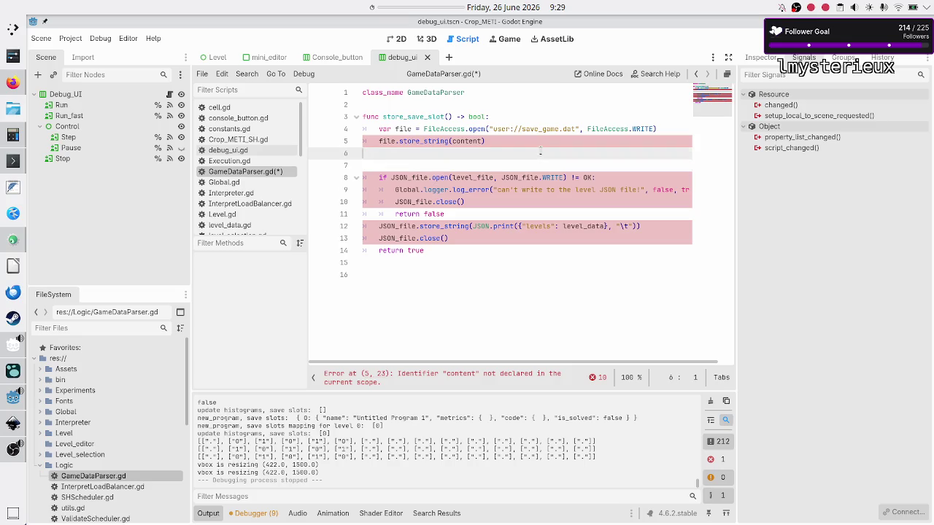
key(Right)
key(Right)
key(Right)
key(BackSpace)
key(BackSpace)
key(BackSpace)
text(JSON_file)
key(Right)
key(ctrl+Right)
key(ctrl+Right)
key(ctrl+Right)
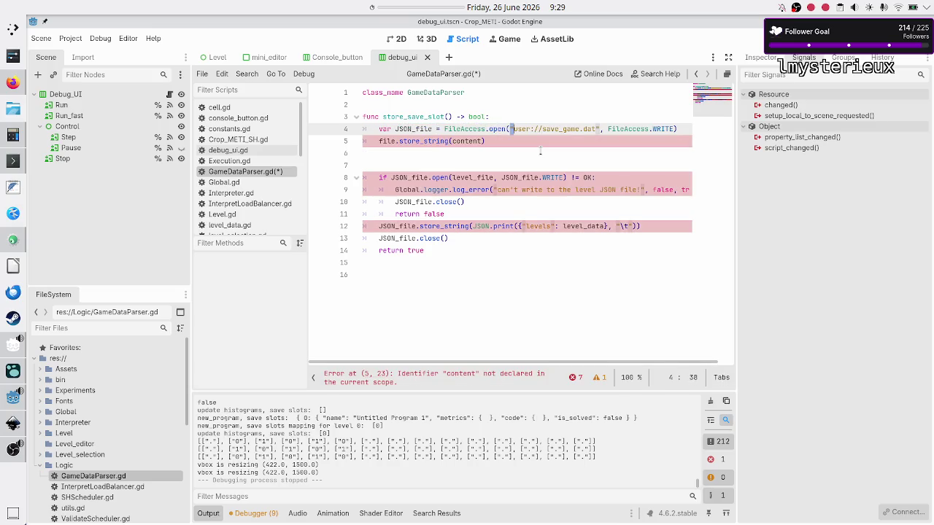
key(shift+Right)
key(shift+Right)
key(shift+Right)
key(BackSpace)
key(BackSpace)
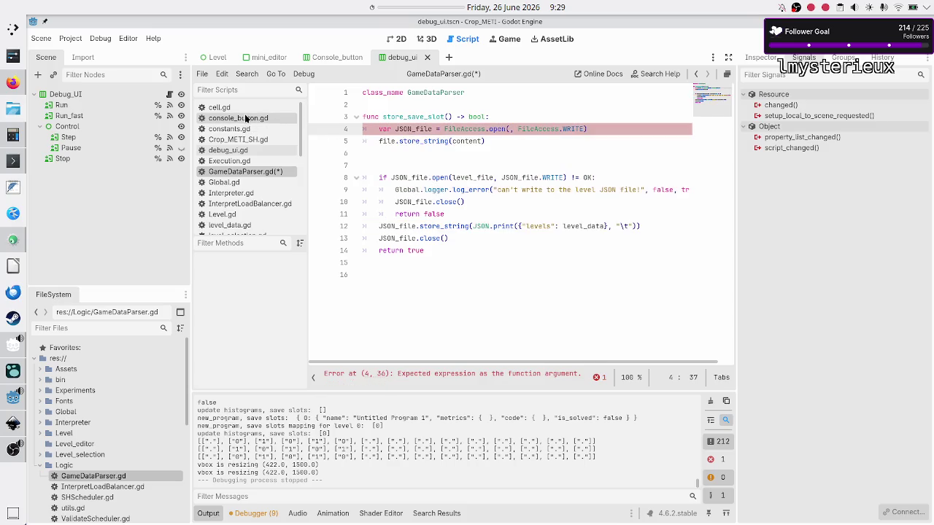
click(243, 129)
click(440, 175)
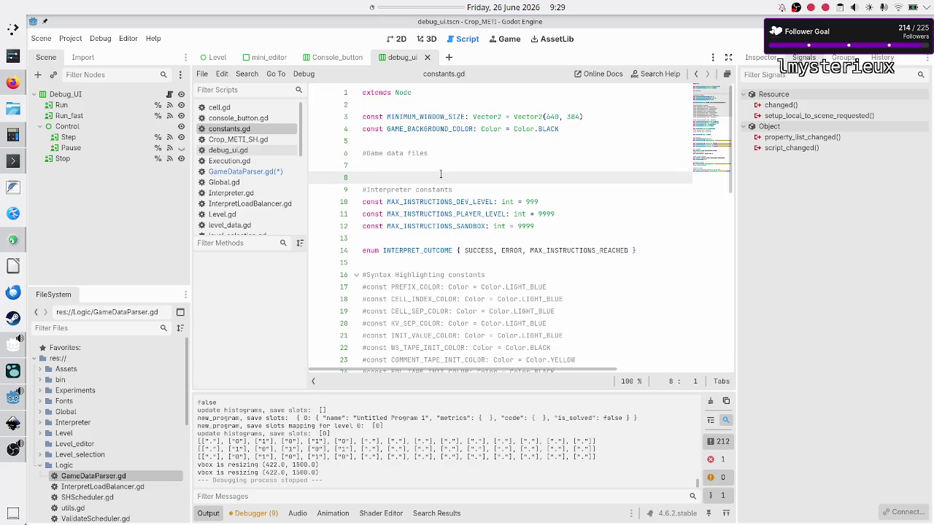
Step: Type const SAVE_SLOTS_JSON_FILE = " under the game data comment, after checking Level.gd and level_data.gd
key(Up)
text(const SAVE_)
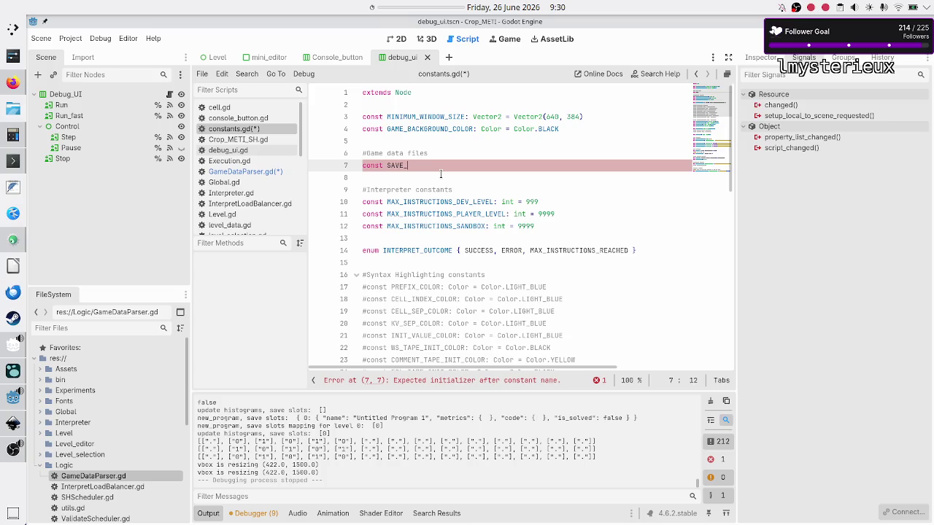
text(JSON_FILE)
key(BackSpace)
key(BackSpace)
key(BackSpace)
key(BackSpace)
click(245, 214)
click(245, 226)
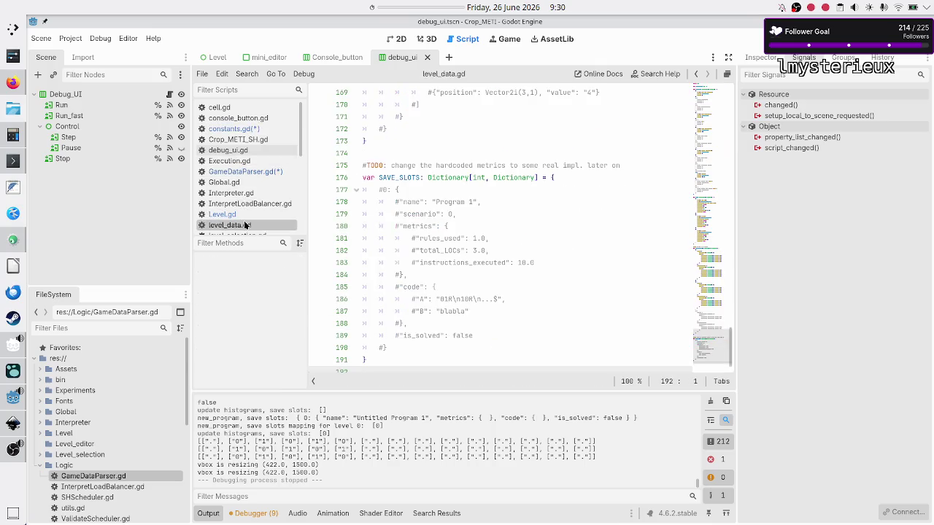
click(244, 129)
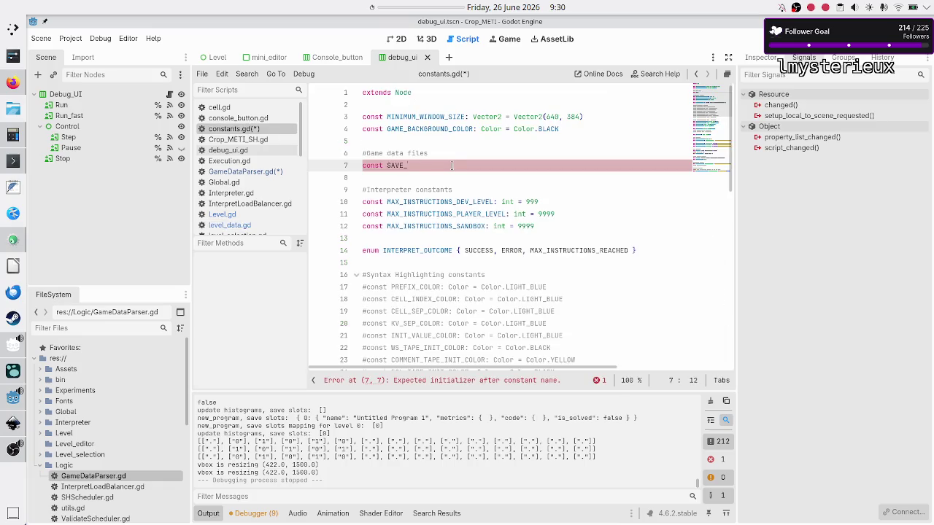
text(SLOTS_)
text(JSON_FI)
text(LE )
text(= ")
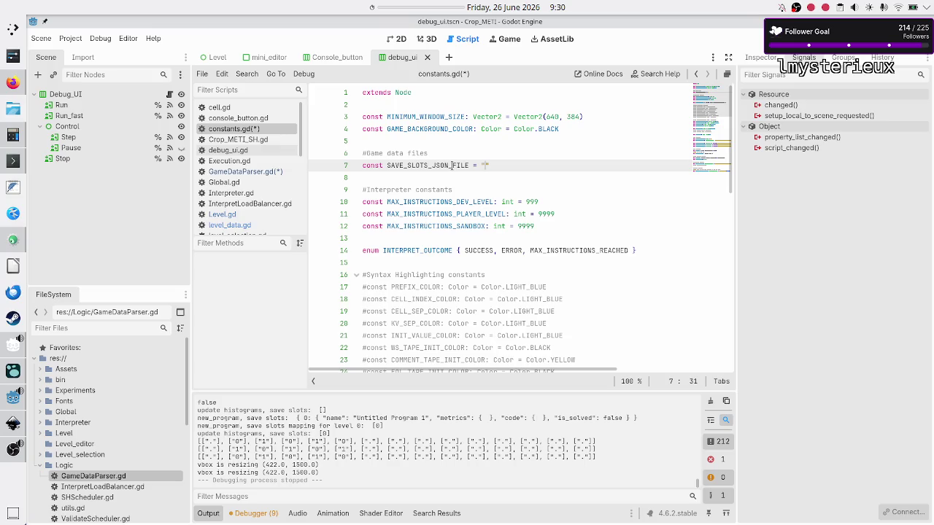
click(13, 83)
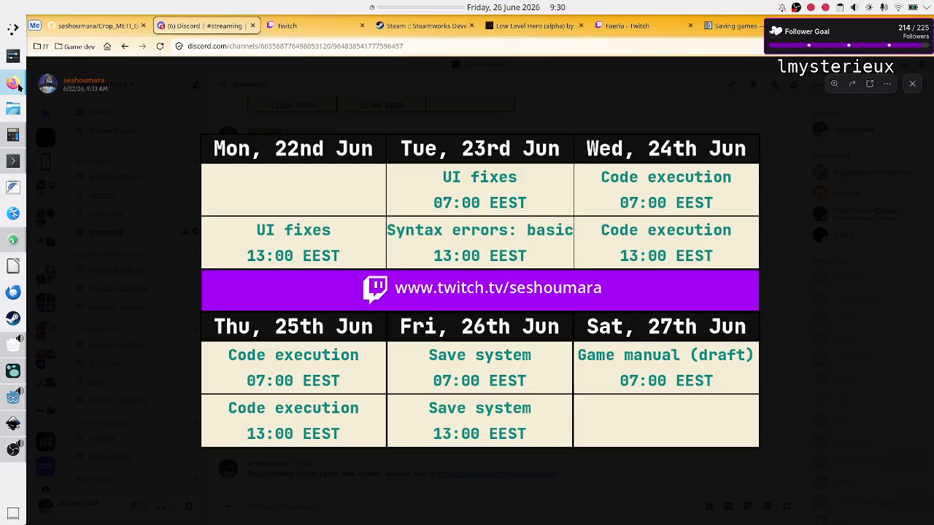
Step: Select the path user://savegame.save in the Saving games save_game() example
click(733, 25)
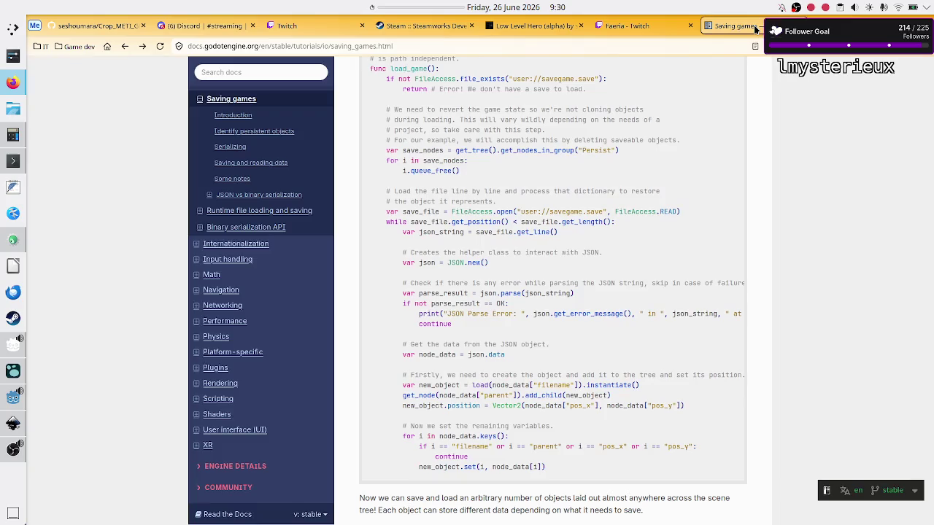
scroll(542, 162, up, 10)
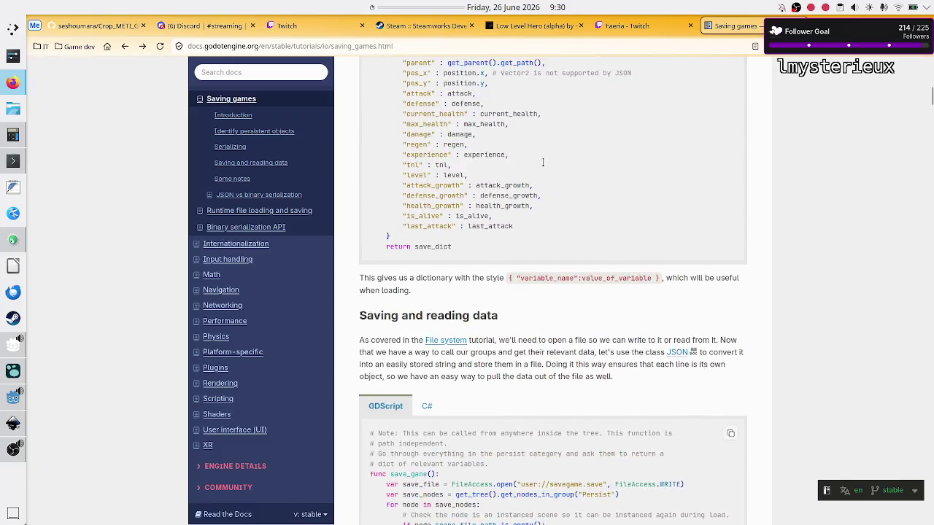
scroll(542, 166, up, 10)
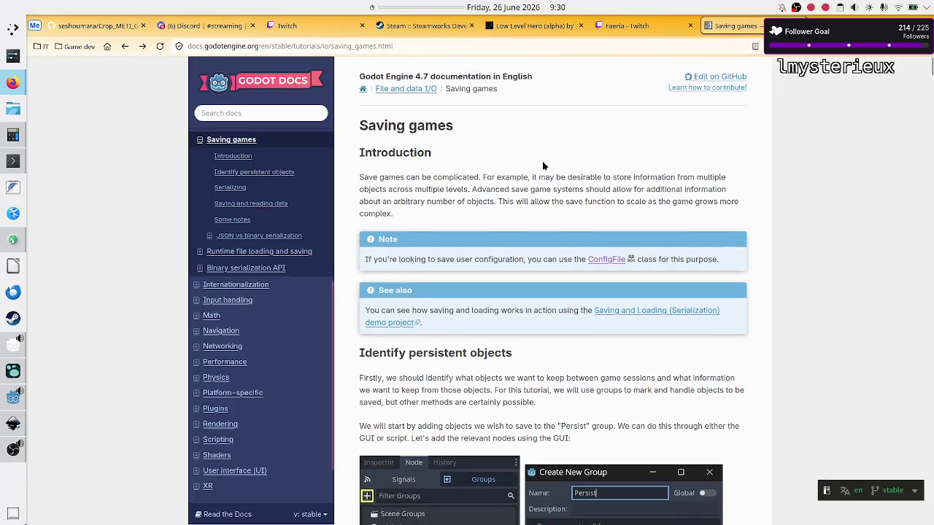
scroll(543, 166, down, 5)
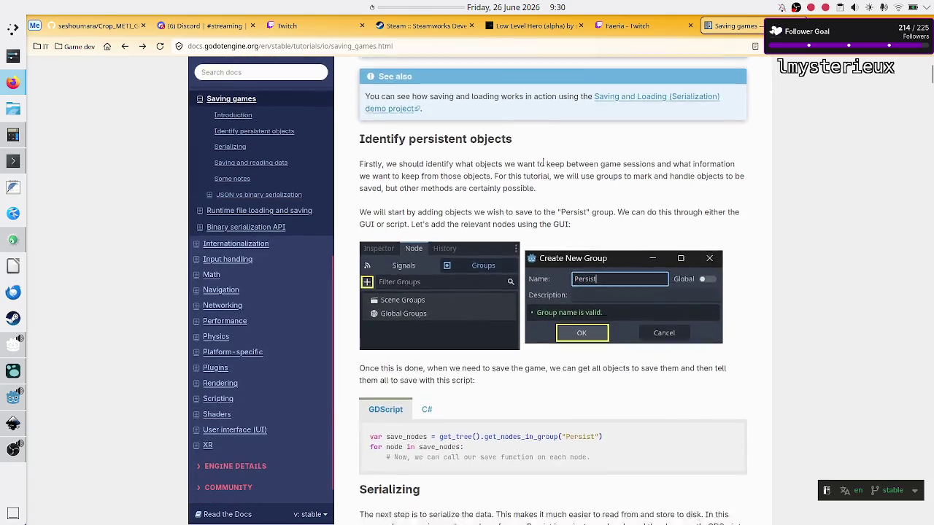
scroll(543, 167, down, 3)
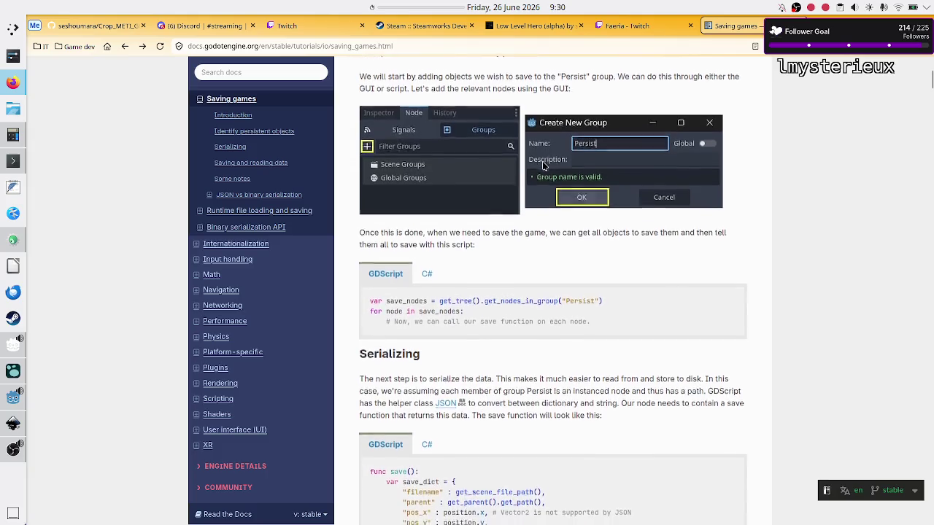
scroll(542, 166, down, 3)
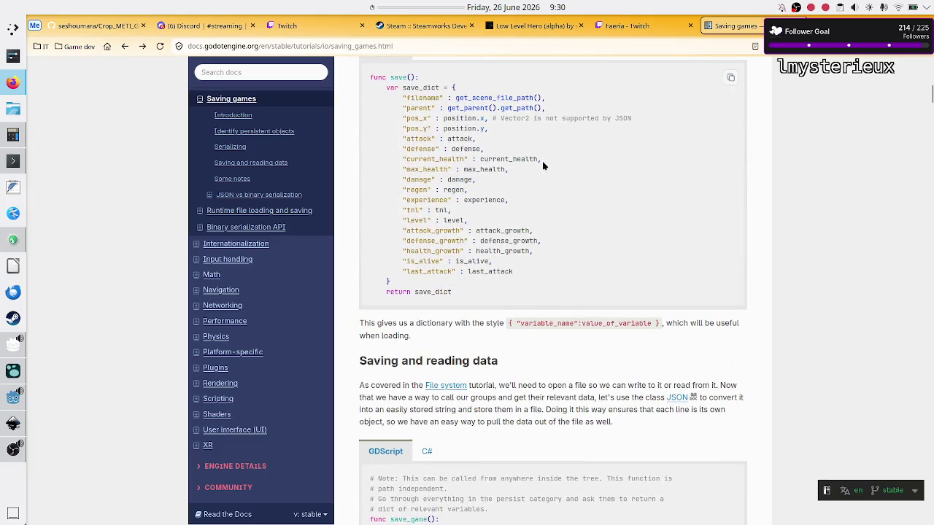
scroll(542, 160, down, 3)
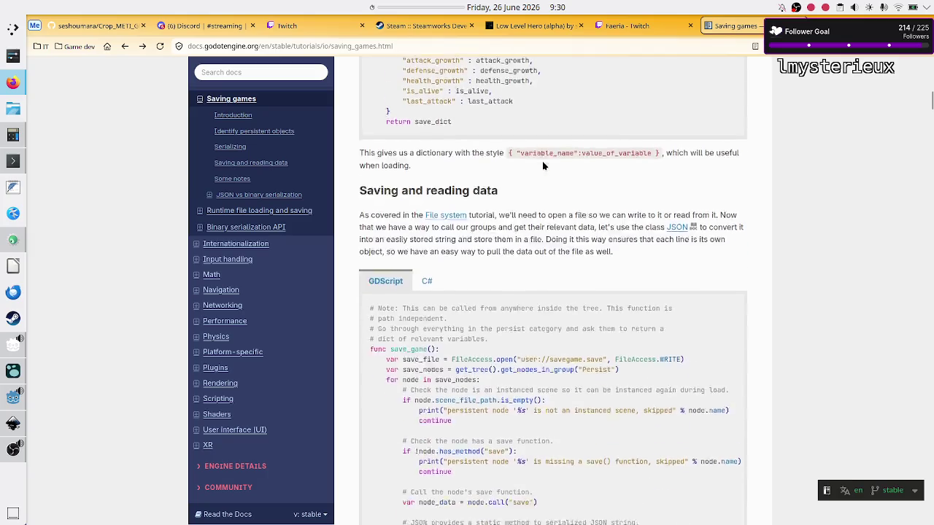
scroll(542, 163, down, 3)
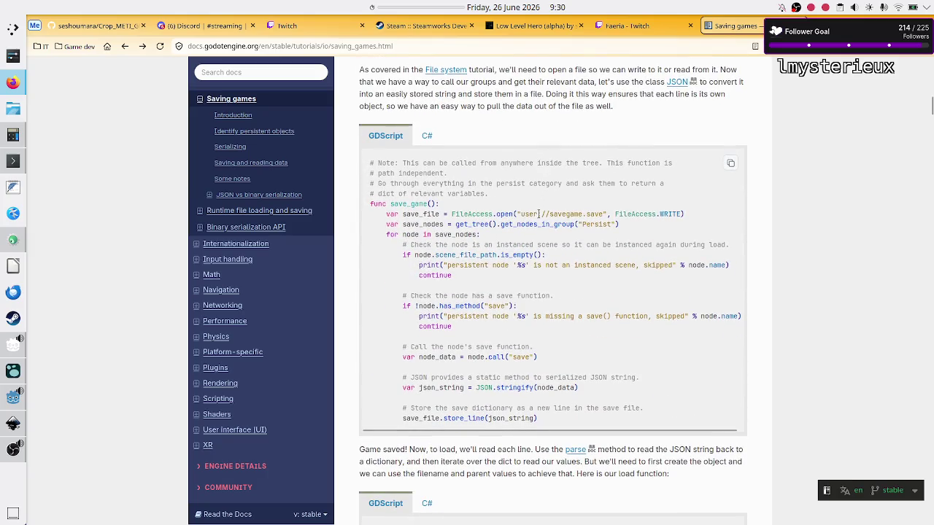
drag(519, 213, 560, 214)
click(561, 214)
double_click(567, 213)
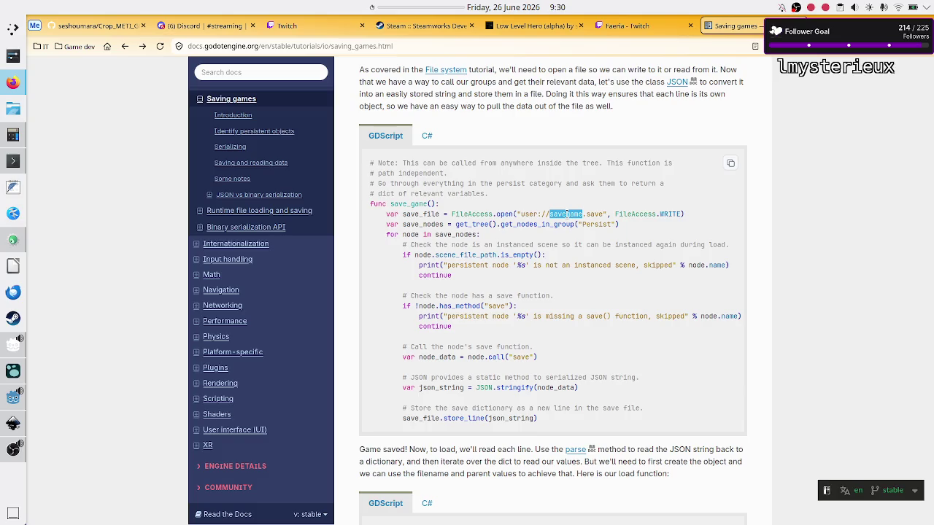
click(567, 214)
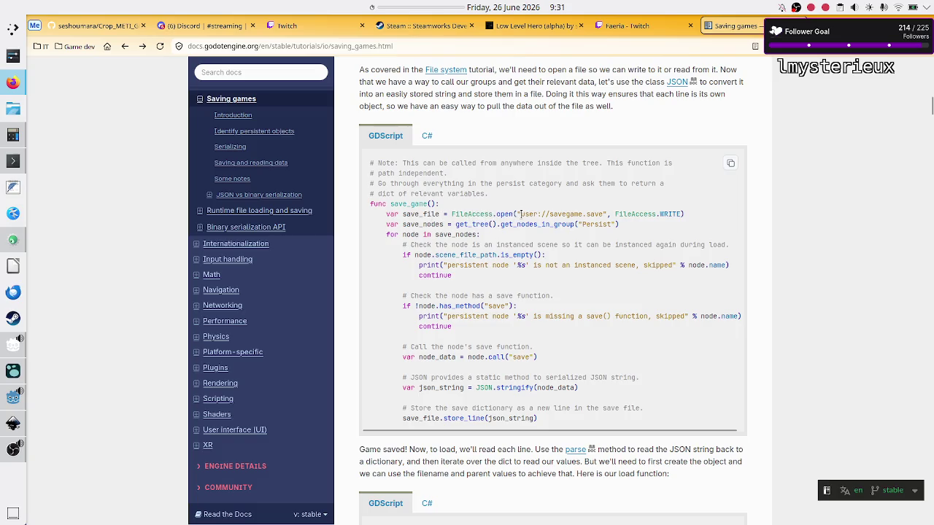
drag(518, 214, 606, 214)
key(ctrl+c)
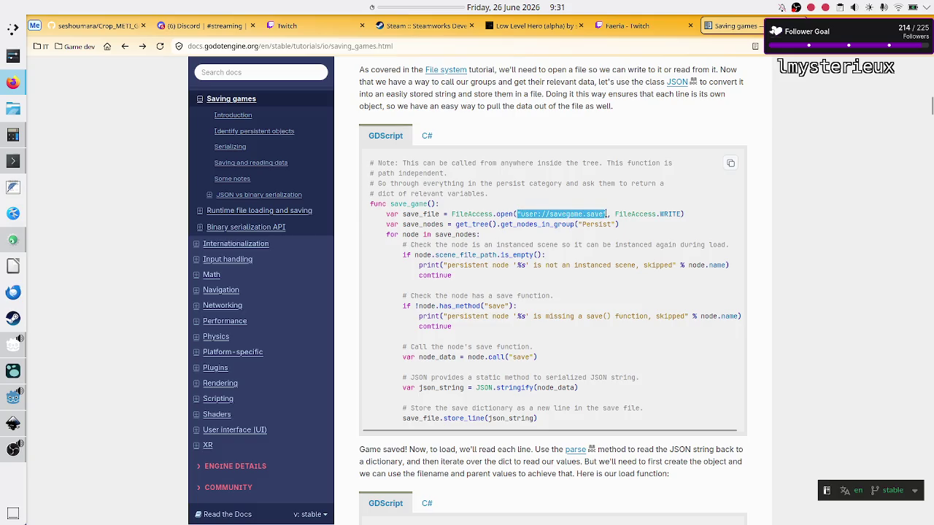
key(alt+Tab)
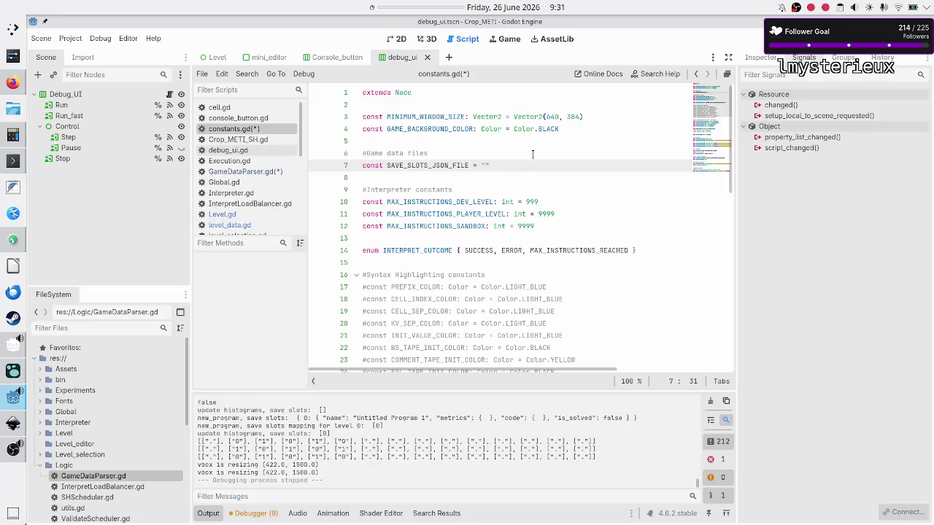
Step: Paste the path into SAVE_SLOTS_JSON_FILE, edit it to "user://save_data.json", and save
key(ctrl+v)
key(BackSpace)
key(BackSpace)
key(BackSpace)
text(json)
key(BackSpace)
key(BackSpace)
key(BackSpace)
text(save)
key(BackSpace)
key(BackSpace)
key(BackSpace)
key(BackSpace)
key(BackSpace)
key(BackSpace)
key(BackSpace)
key(BackSpace)
text(save_data.)
text(json)
key(Down)
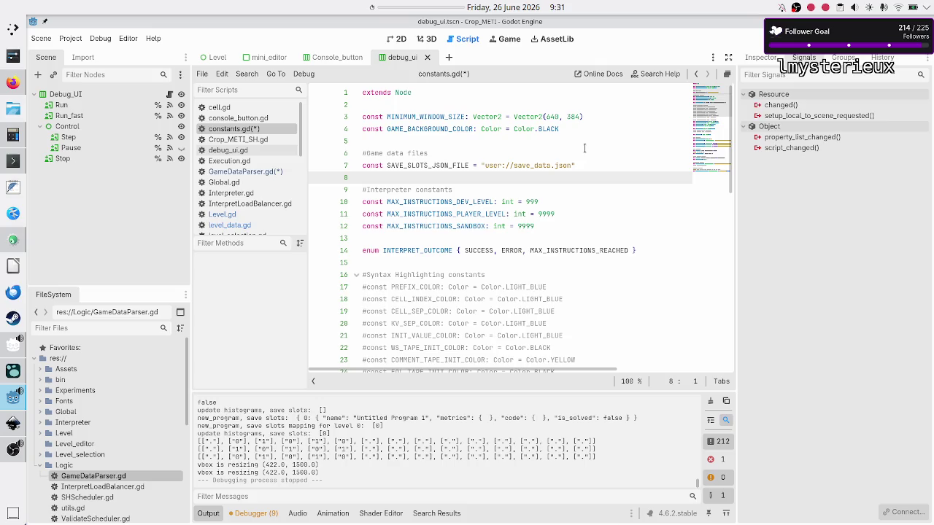
key(ctrl+s)
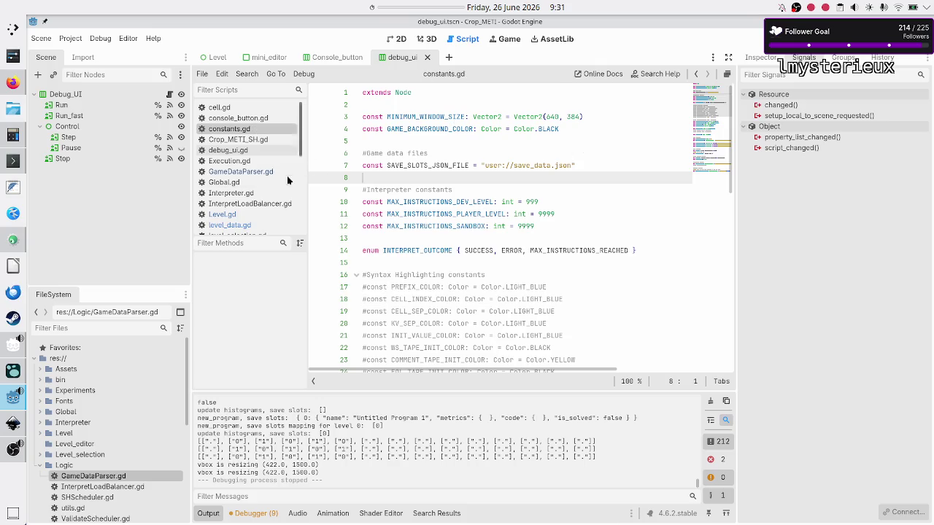
click(256, 175)
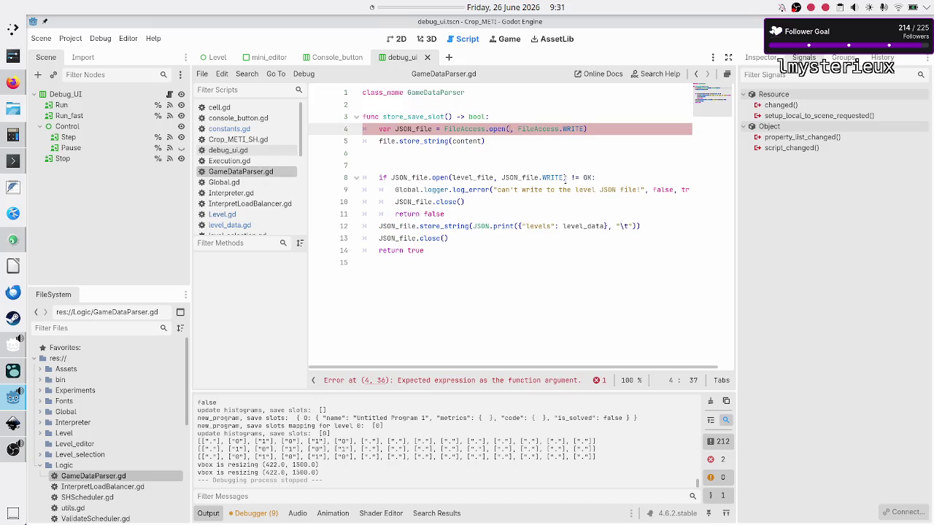
Step: Pass C.SAVE_SLOTS_JSON_FILE as the first argument of FileAccess.open on line 4
text(C.SAVE_SLOTS_JSON_FILE)
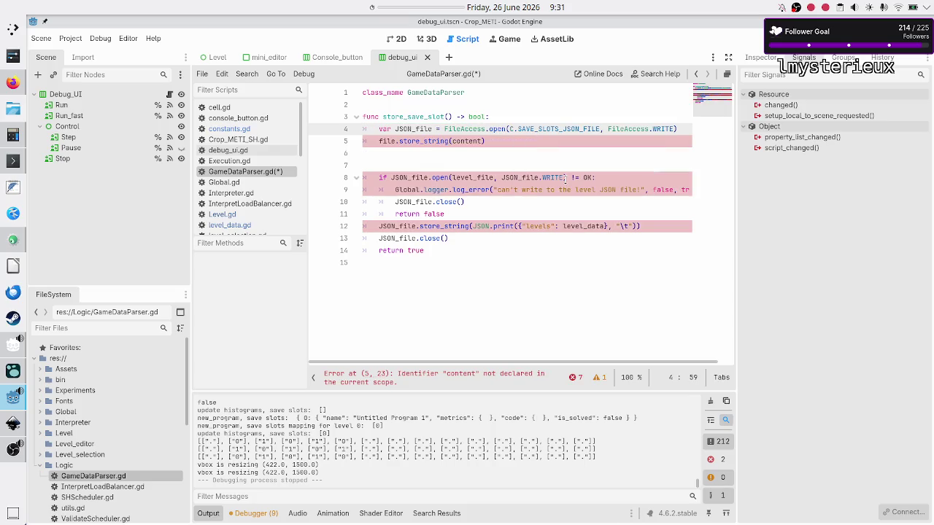
key(Right)
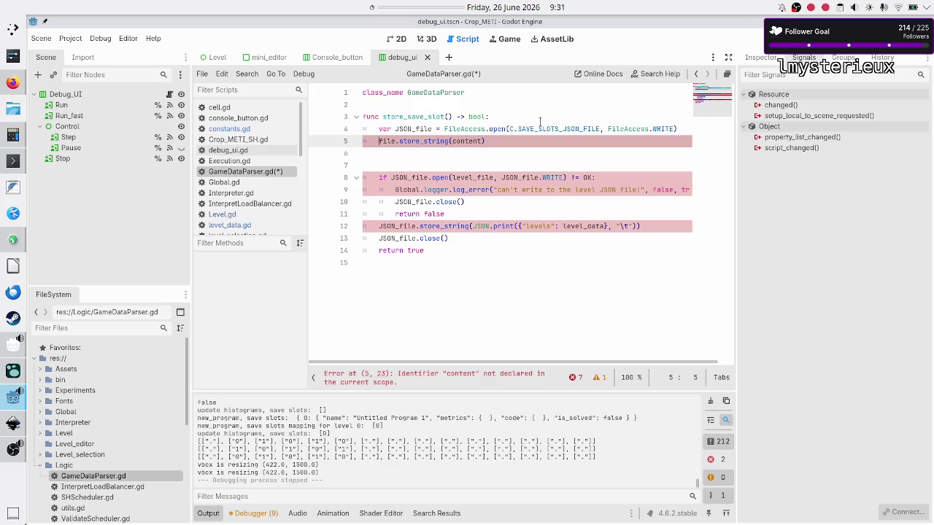
scroll(281, 190, down, 5)
click(281, 190)
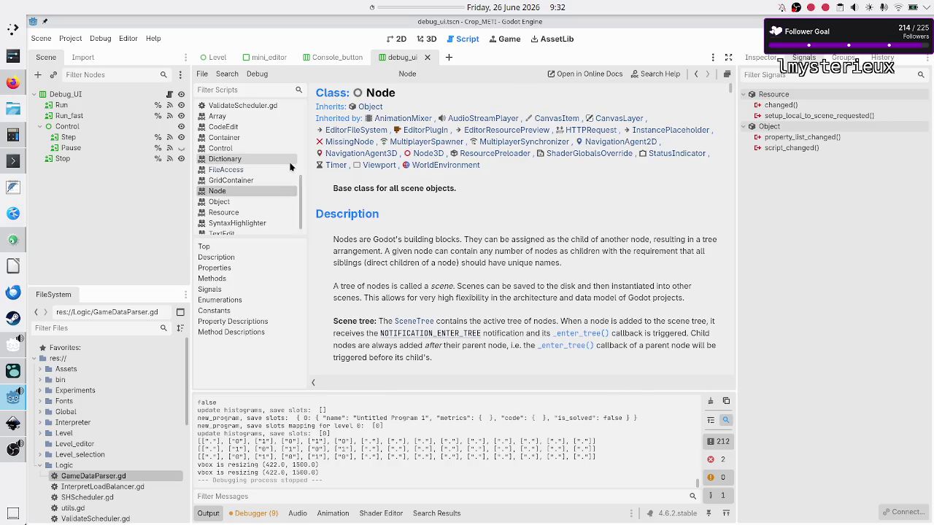
scroll(290, 167, up, 5)
click(264, 174)
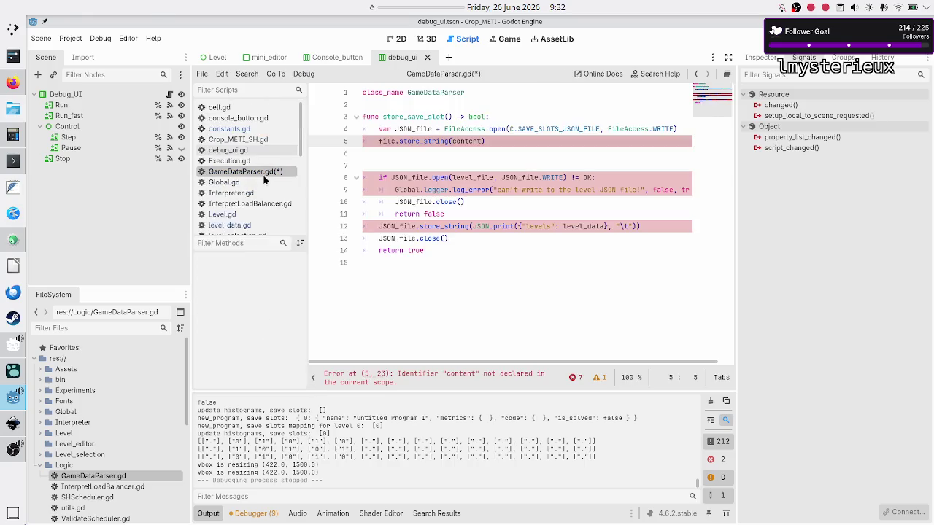
key(alt+Tab)
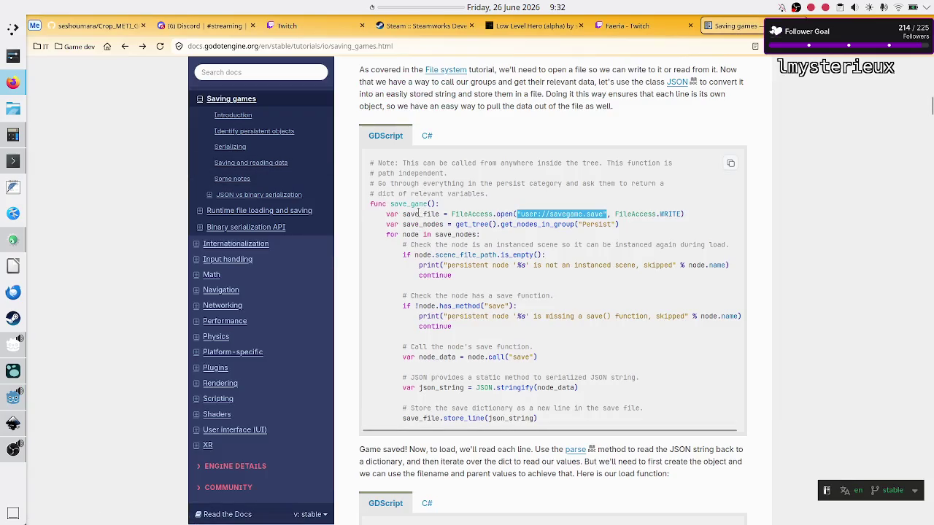
Step: Check the save_file variable name in the docs' save_game example
double_click(419, 214)
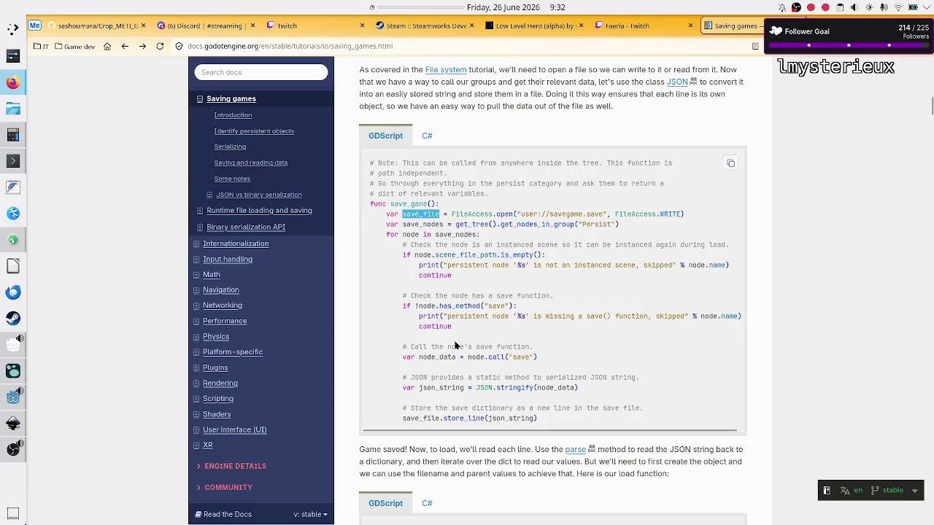
scroll(454, 345, down, 1)
scroll(455, 344, up, 1)
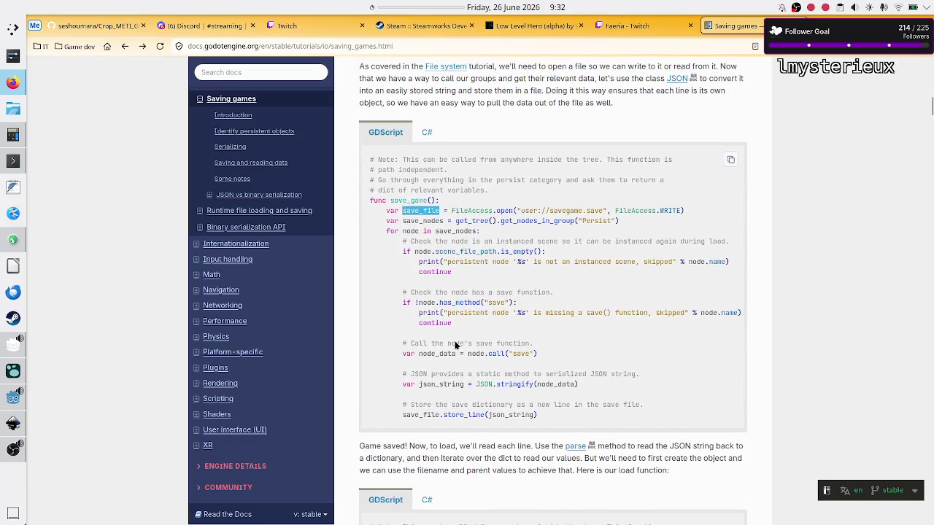
key(alt+Tab)
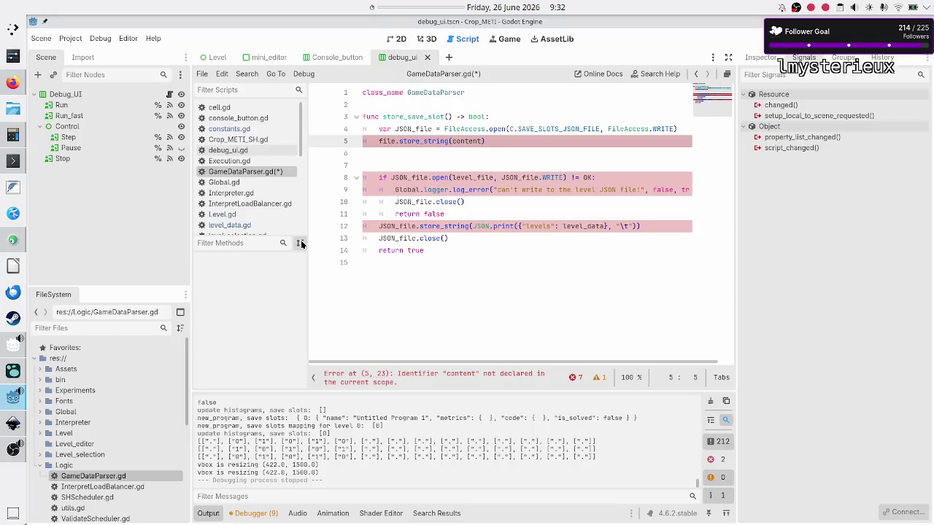
Step: Look up FileAccess open() in the help, noting it returns null when opening fails
scroll(265, 210, down, 3)
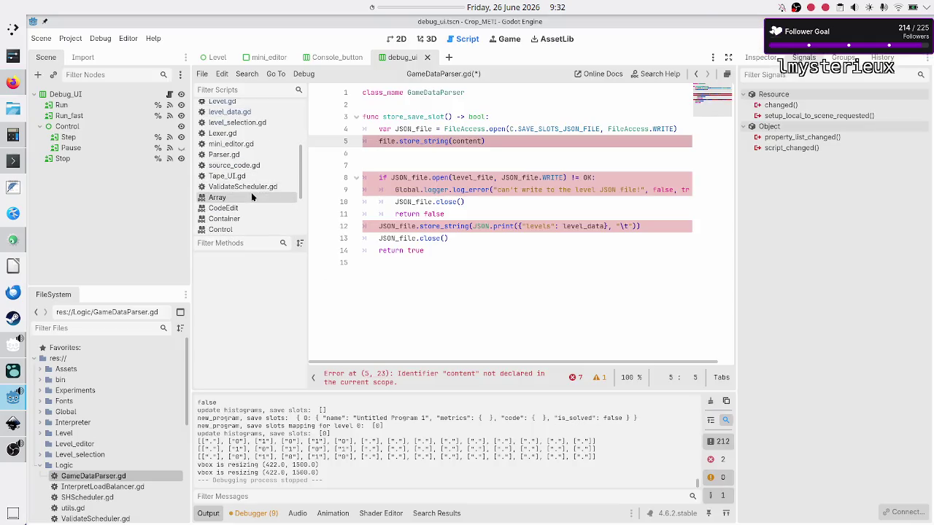
scroll(251, 170, down, 3)
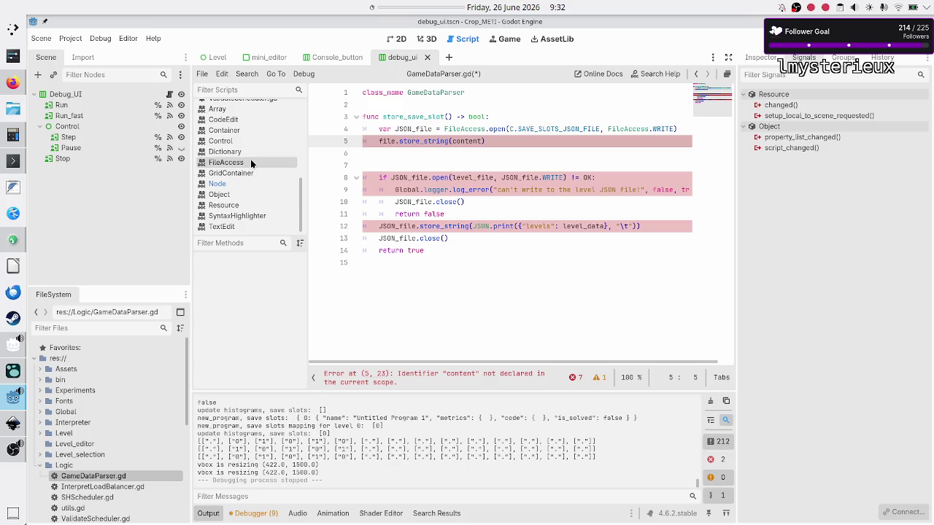
click(251, 159)
click(478, 91)
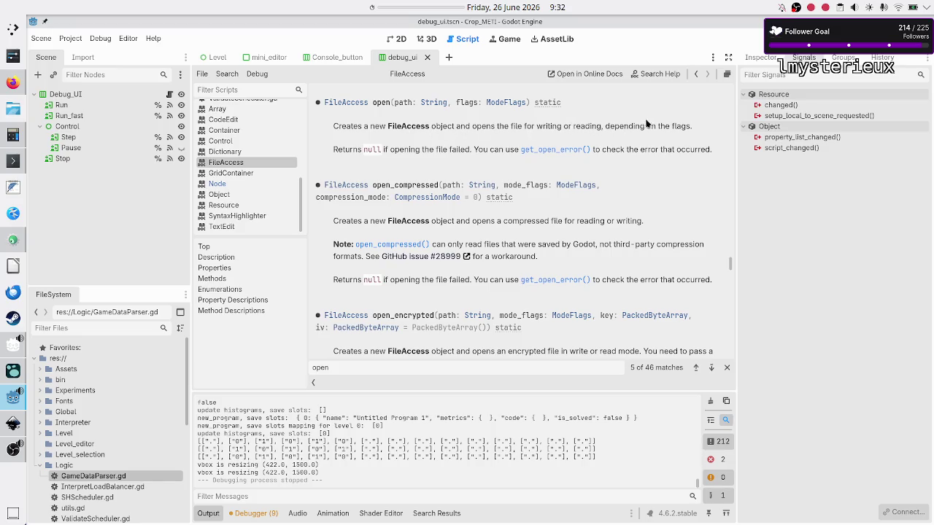
double_click(371, 148)
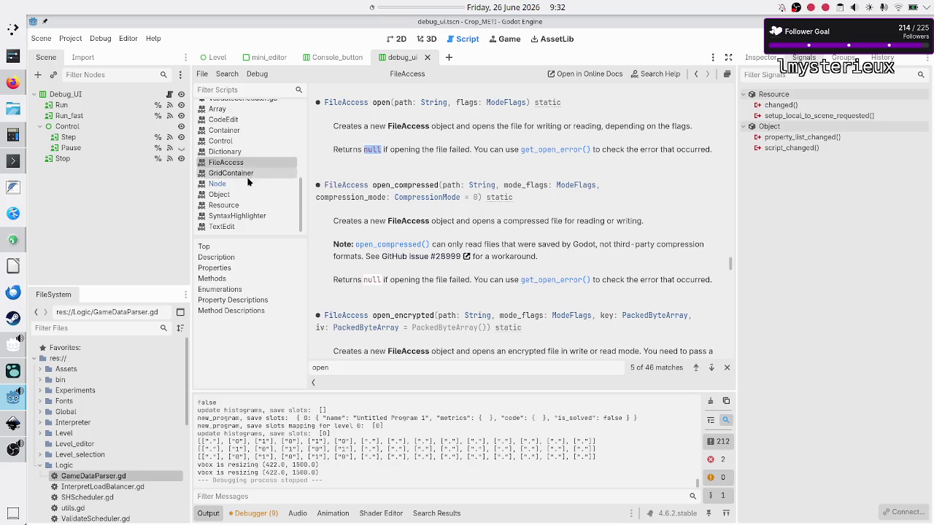
scroll(248, 169, up, 5)
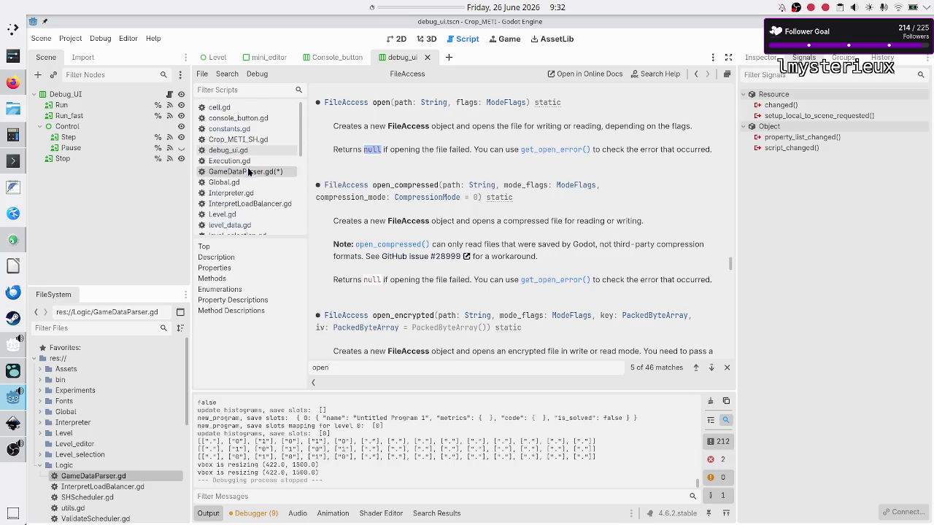
Step: Add 'if !JSON_file:' with 'return false' right after the FileAccess.open line
click(247, 171)
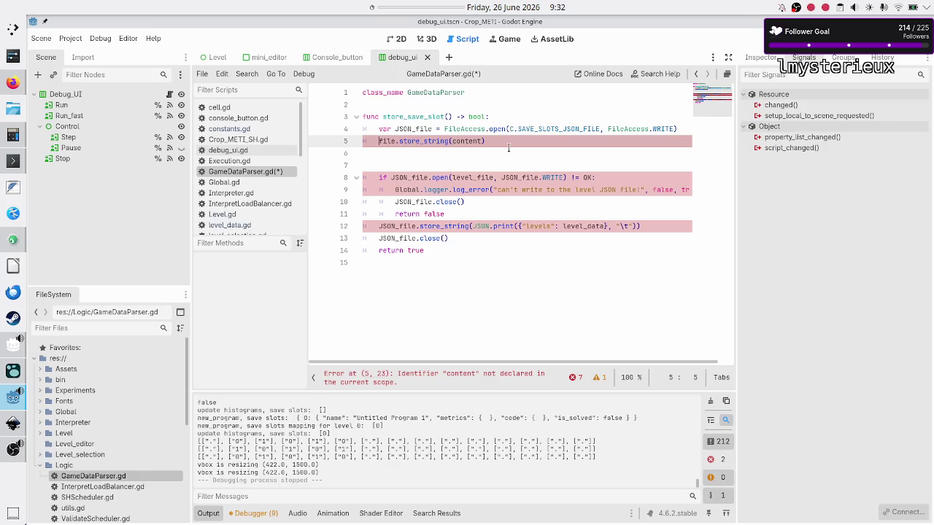
key(Up)
key(End)
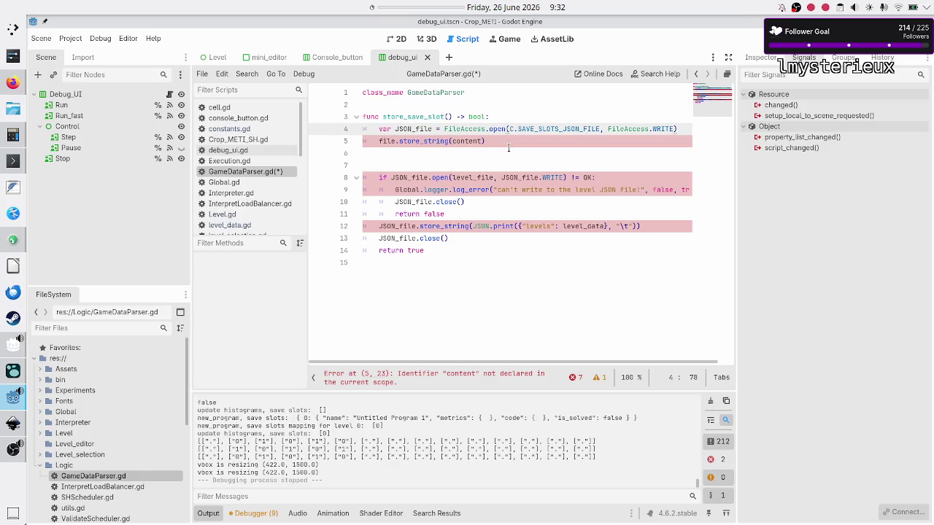
key(Return)
text(if JS)
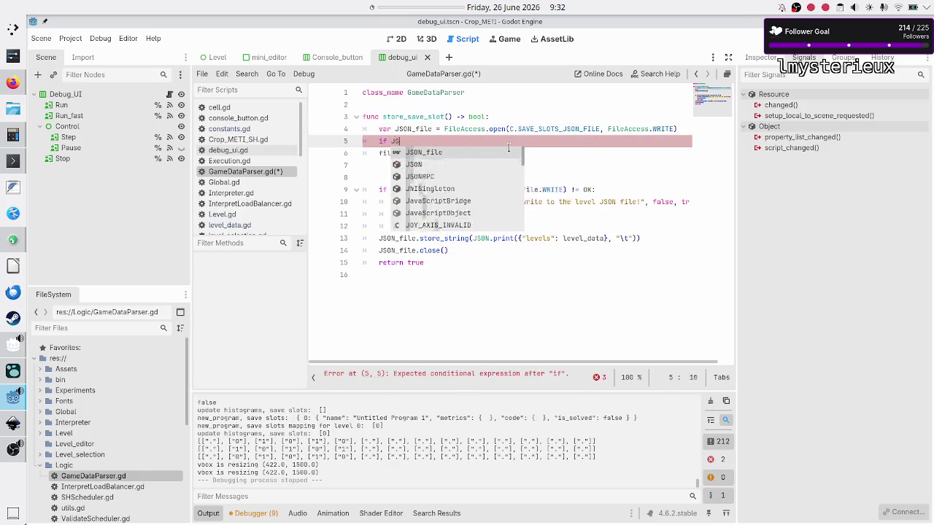
key(Return)
key(Home)
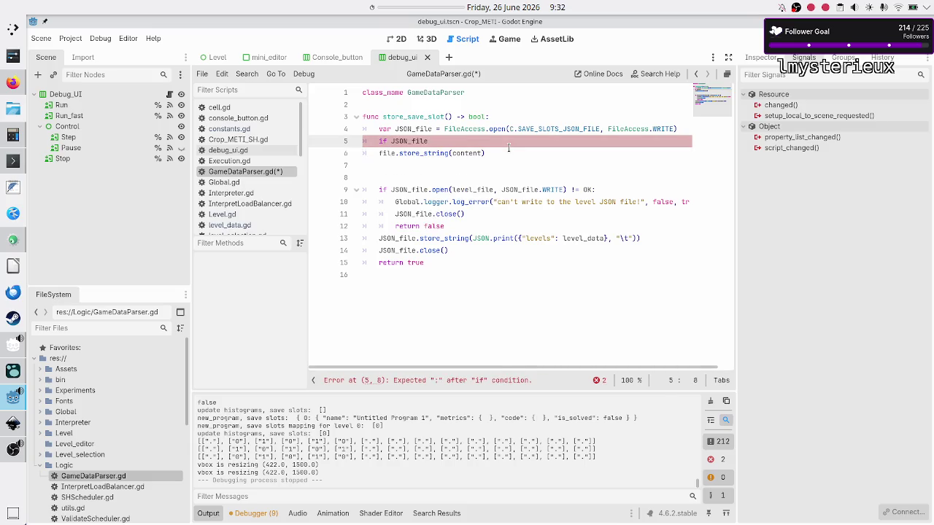
text(!)
key(Right)
text(:)
key(Return)
text(return )
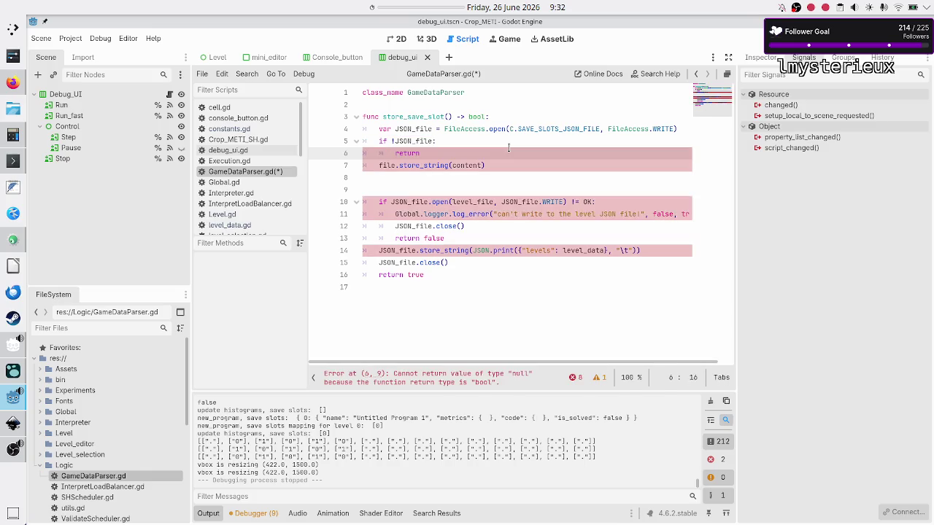
text(false)
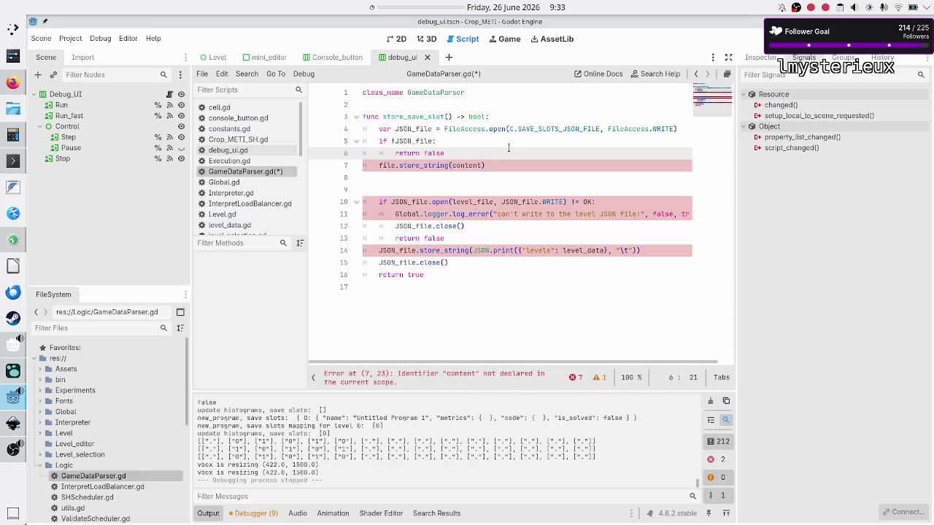
Step: Recheck the if condition, then select FileAccess in the Saving games docs example
key(Up)
key(Left)
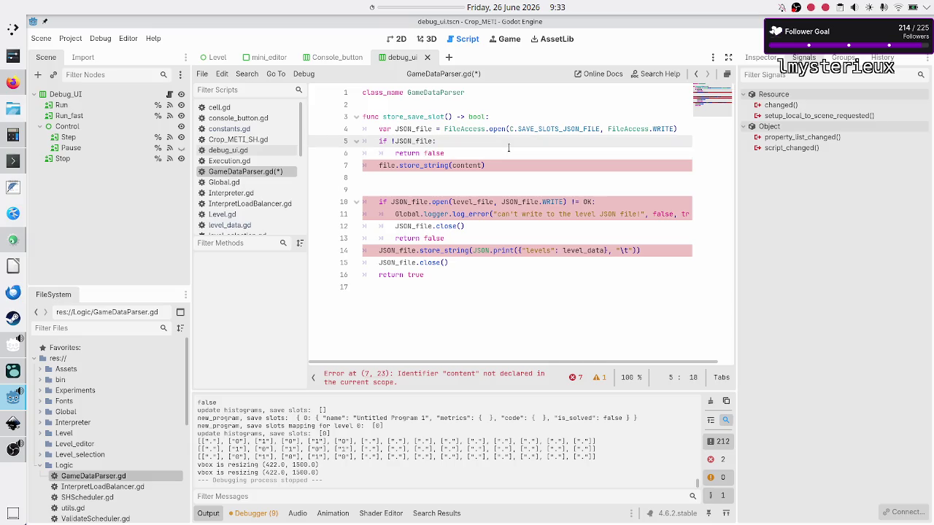
key(shift+Left)
key(shift+Left)
key(shift+Left)
key(Right)
key(alt+Tab)
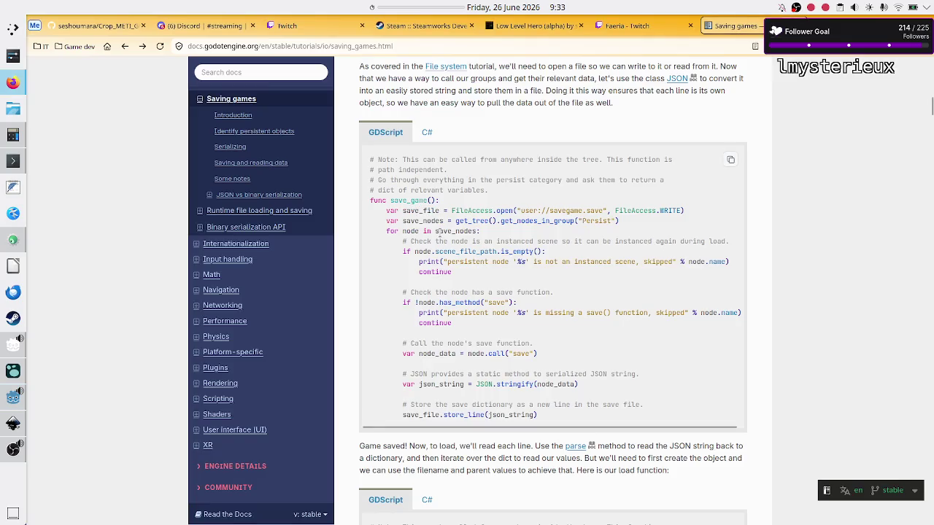
double_click(477, 211)
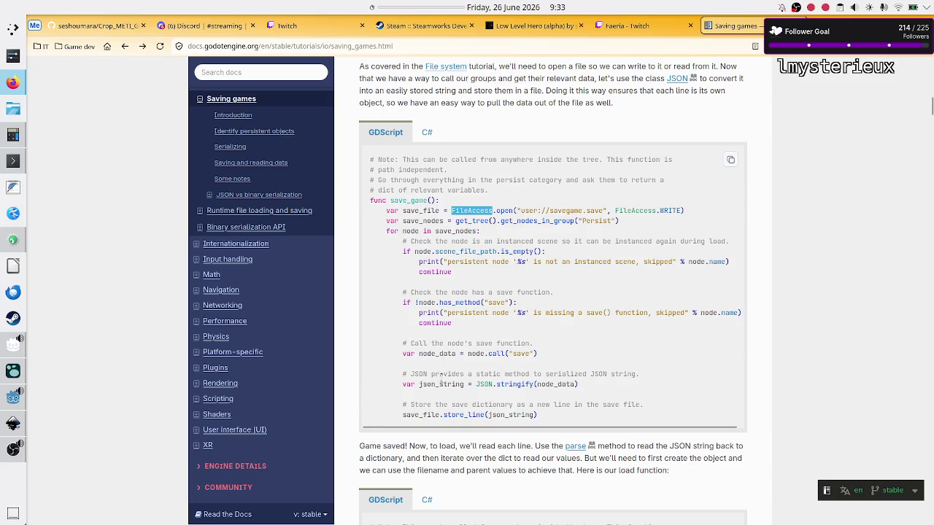
Step: Scroll through the Saving games page and highlight 'not' in the save-file existence check
click(427, 414)
scroll(467, 379, up, 3)
scroll(467, 379, up, 10)
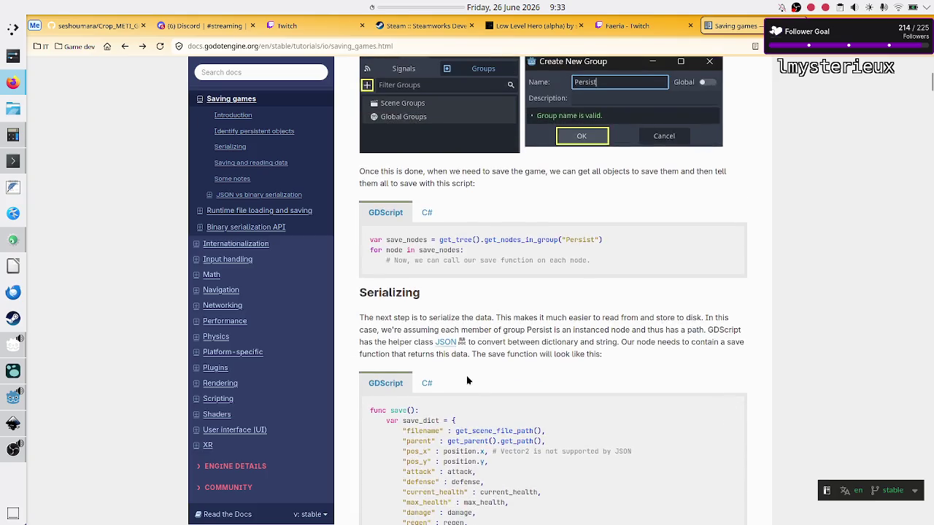
scroll(468, 379, up, 1)
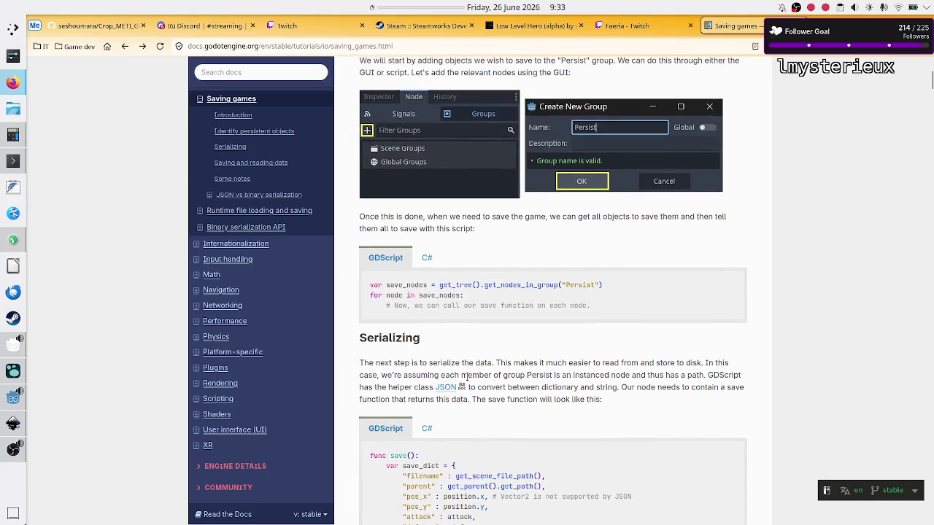
scroll(467, 377, up, 6)
scroll(467, 377, down, 4)
scroll(466, 375, down, 15)
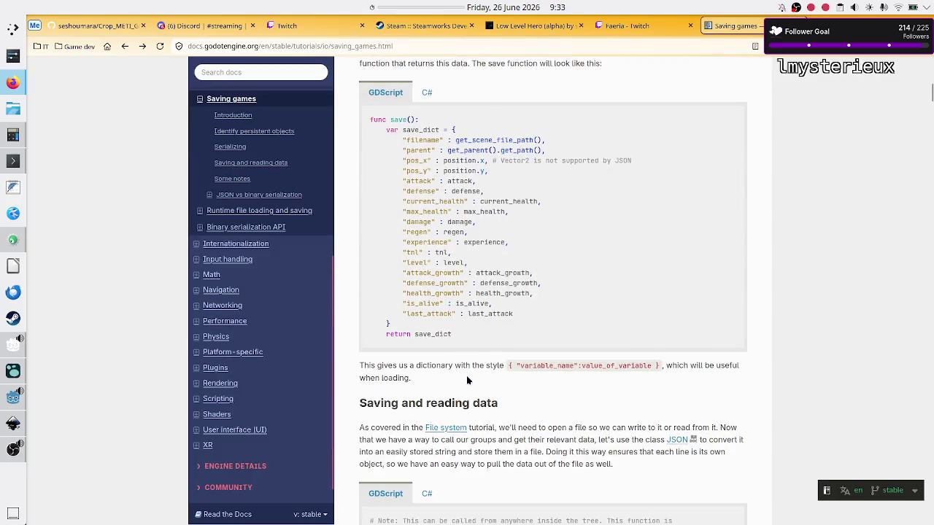
scroll(466, 377, down, 2)
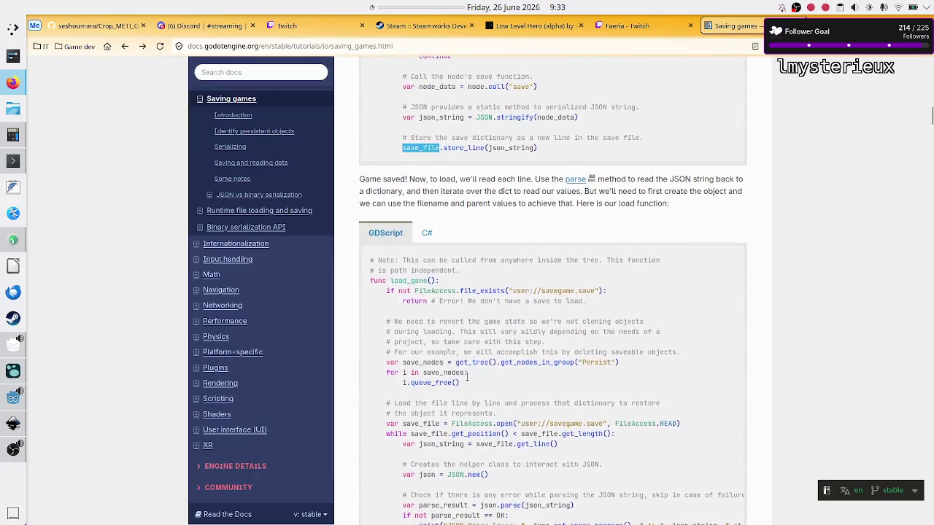
double_click(404, 288)
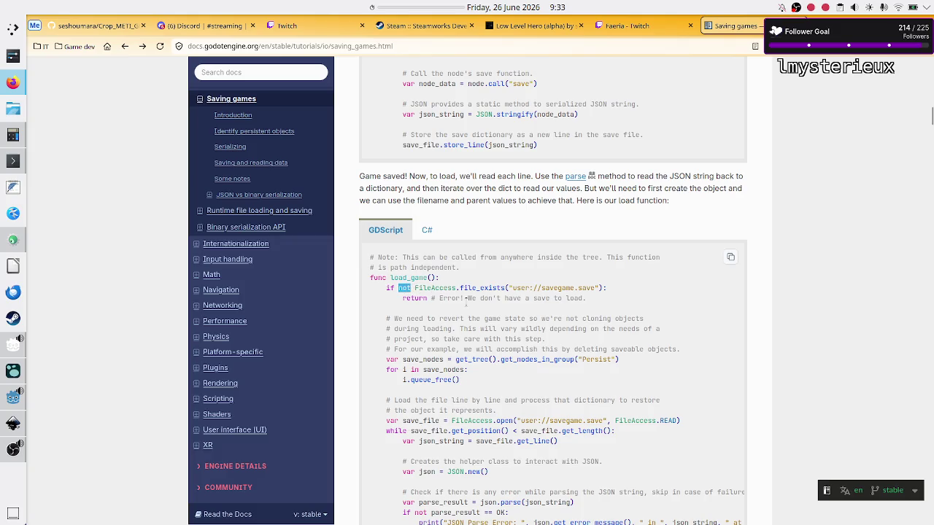
Step: Highlight file_exists, 'save' in the comment, and the load_game function name
scroll(466, 300, down, 2)
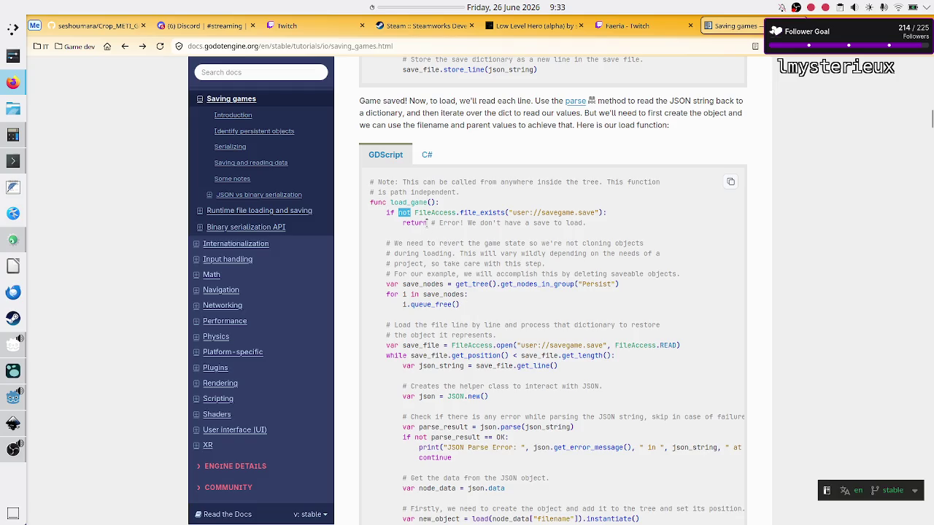
double_click(482, 213)
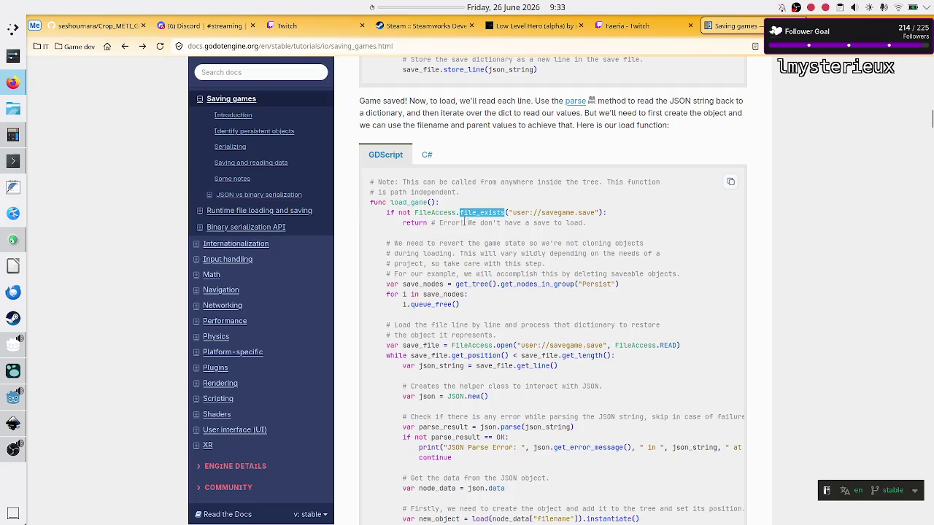
drag(529, 223, 587, 223)
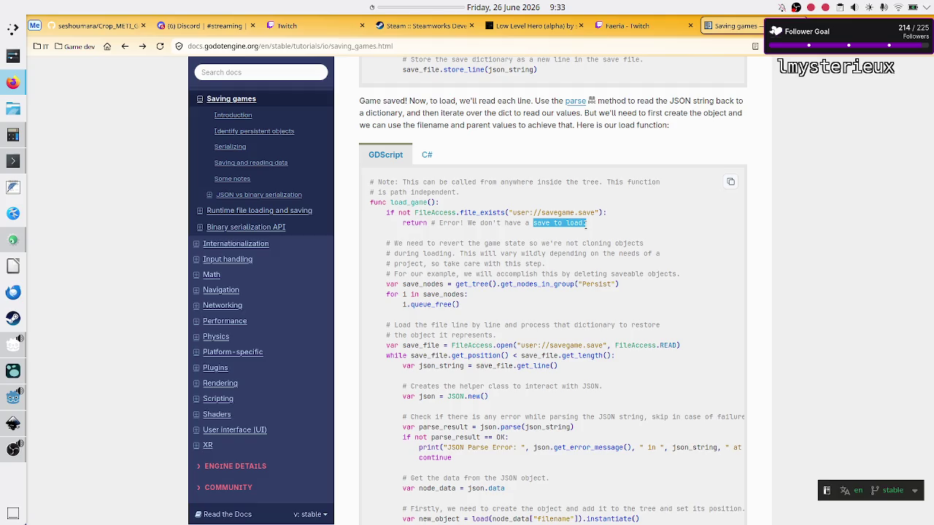
double_click(415, 202)
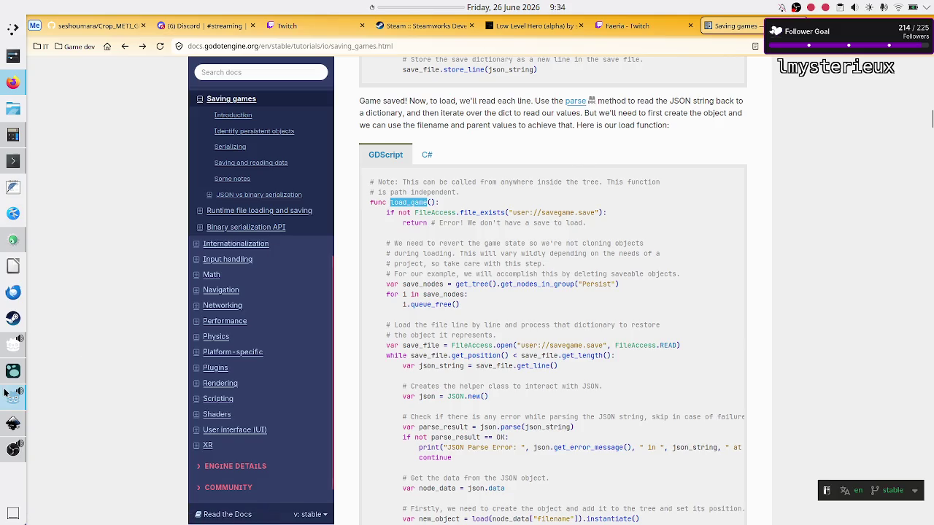
Step: Highlight the FileAccess.open call in save_game, then return to the Godot script editor
mouse_move(8, 401)
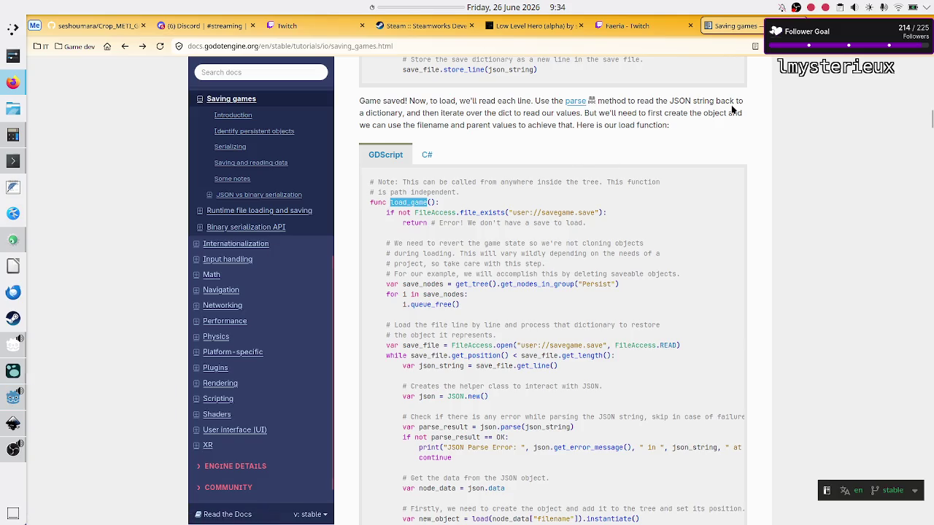
scroll(641, 183, up, 5)
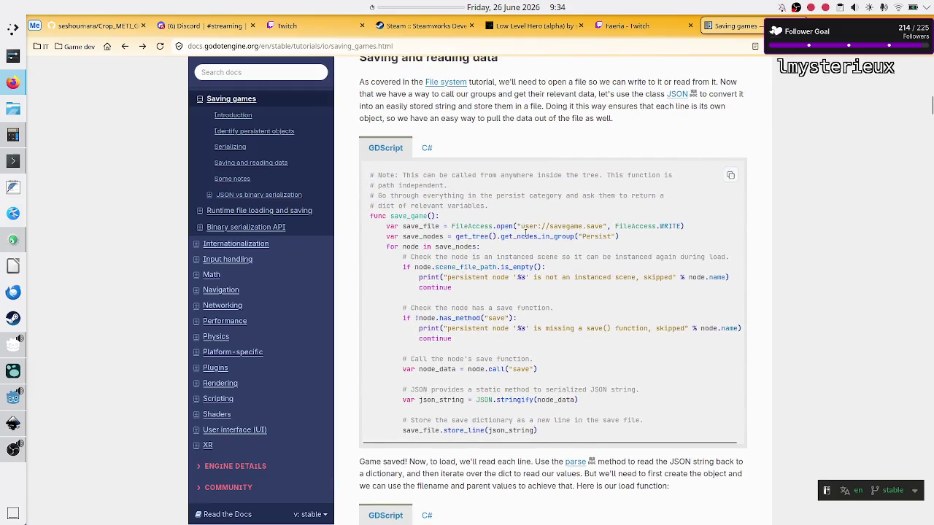
mouse_move(474, 226)
mouse_down()
mouse_move(640, 227)
mouse_move(618, 228)
mouse_up()
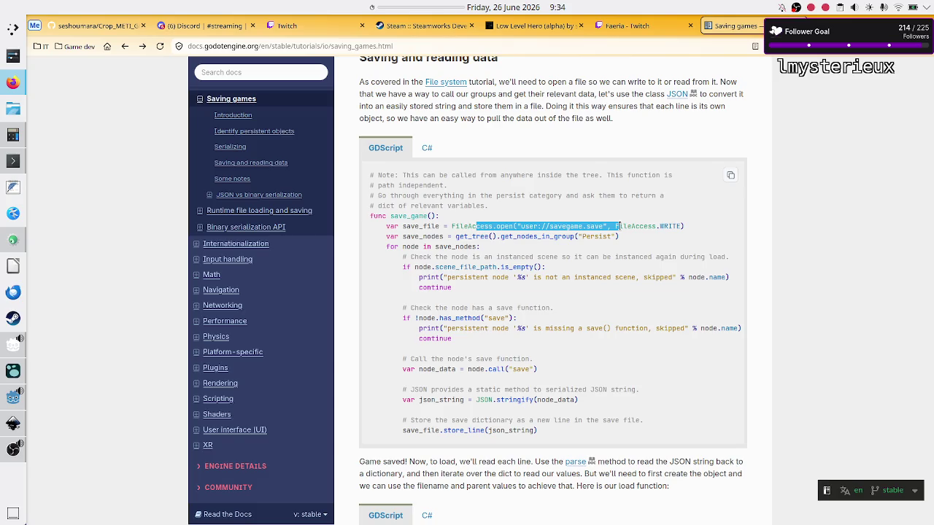
key(alt+Tab)
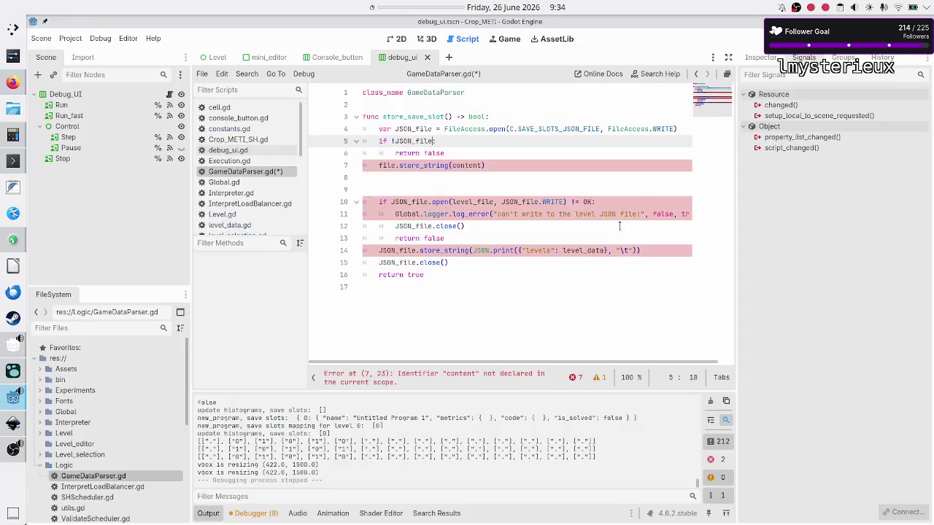
Step: Delete the if !JSON_file check lines and add a blank line at the script's end
key(Home)
key(shift+Down)
key(shift+Down)
key(shift+Left)
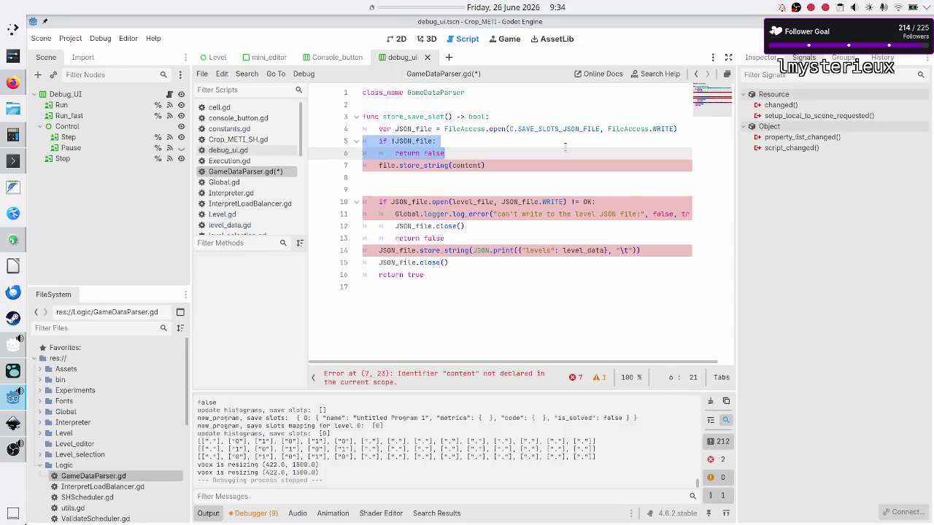
key(BackSpace)
key(BackSpace)
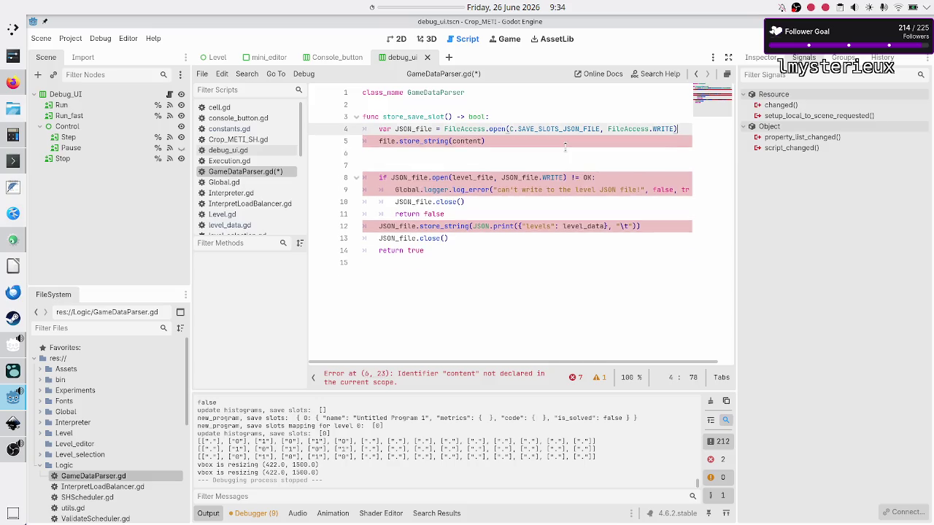
key(Up)
key(Up)
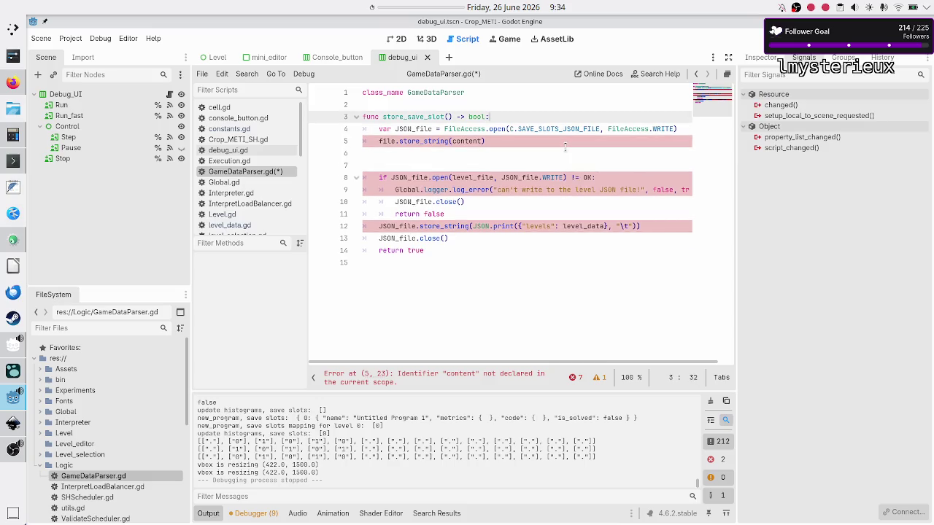
key(Down)
key(Down)
key(Down)
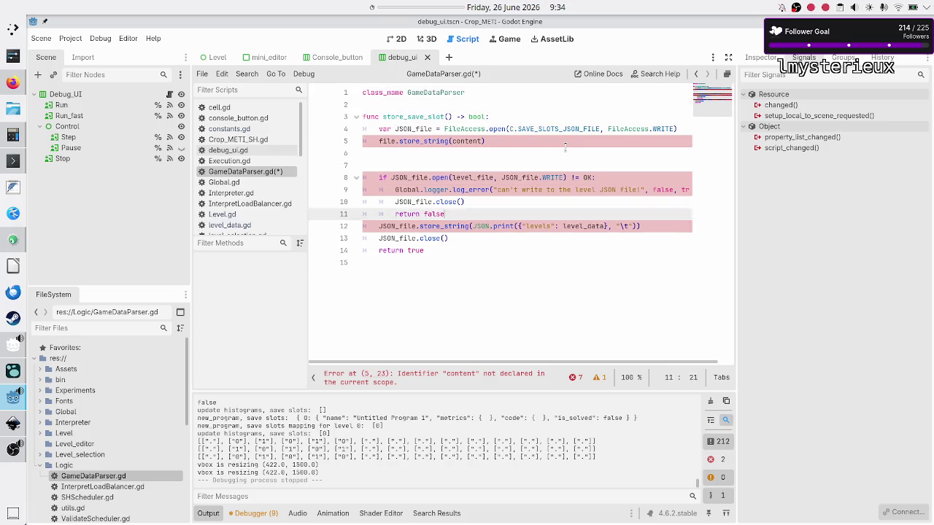
key(Return)
key(Return)
Step: Rename store_save_slot to store_save_slot_data and type the header 'func load_save_slot_data() ->'
text(func load_)
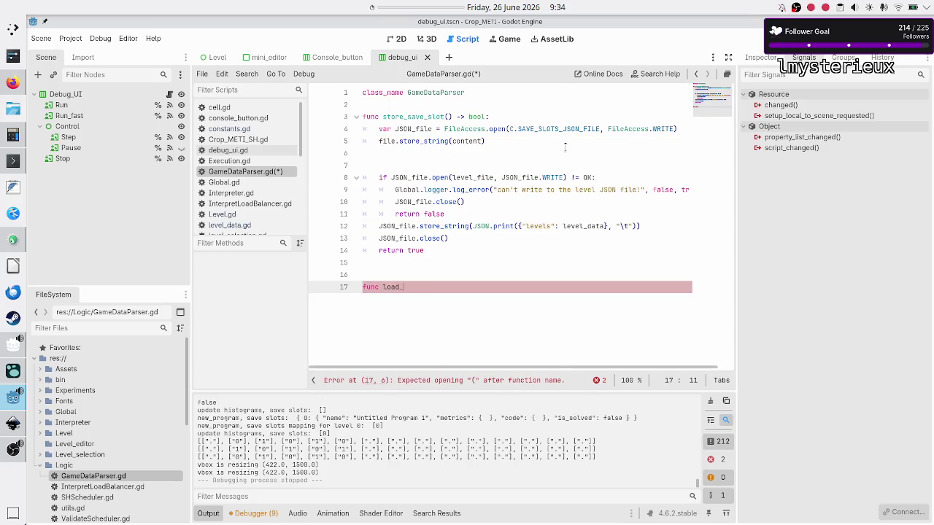
text(save_slot)
key(Up)
key(Up)
key(Up)
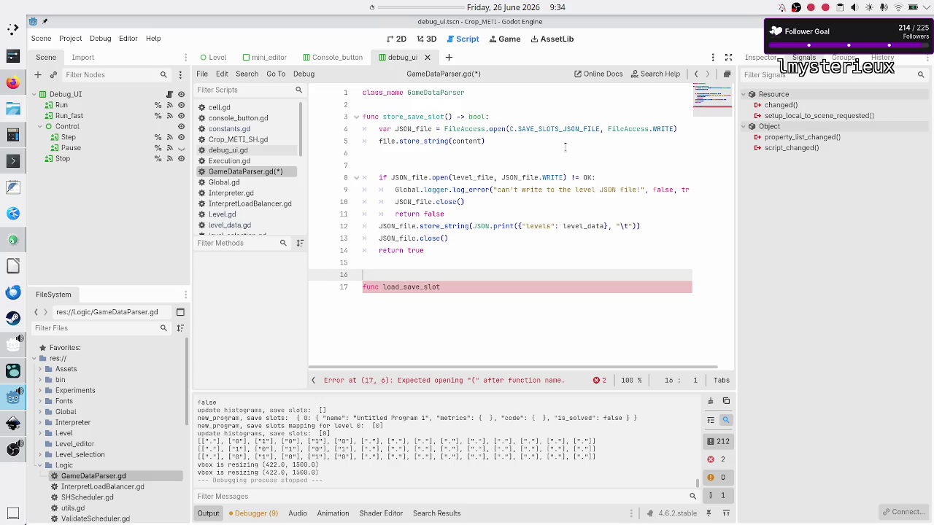
key(Down)
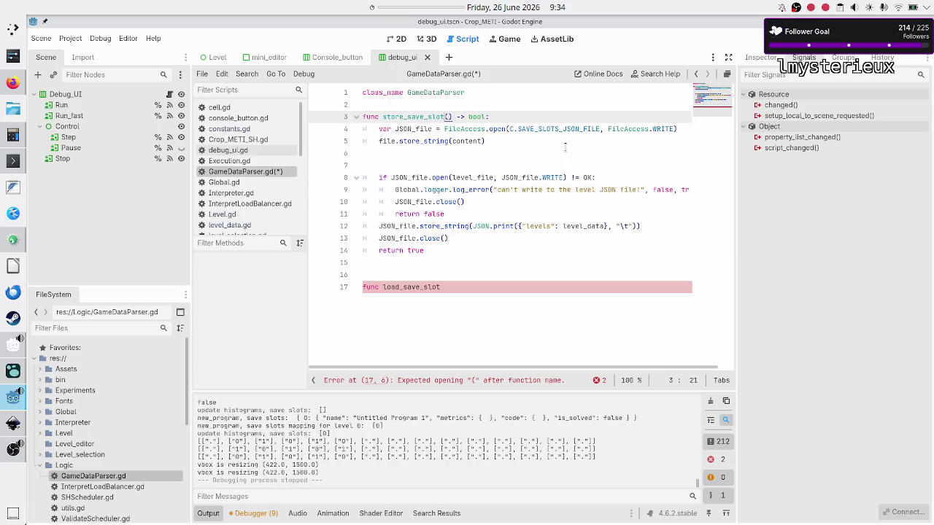
text(_data)
key(Down)
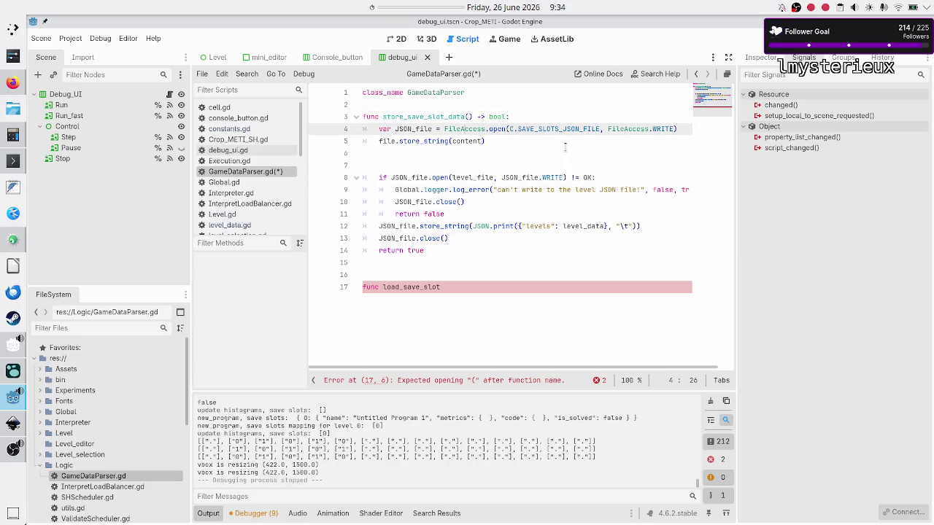
key(Down)
key(Down)
key(Down)
key(Down)
key(Down)
key(Down)
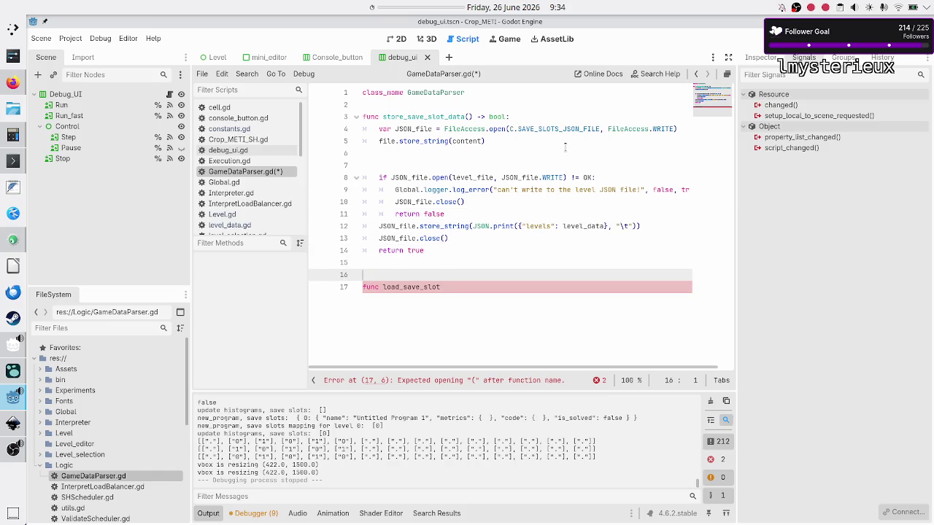
text(_data() ->)
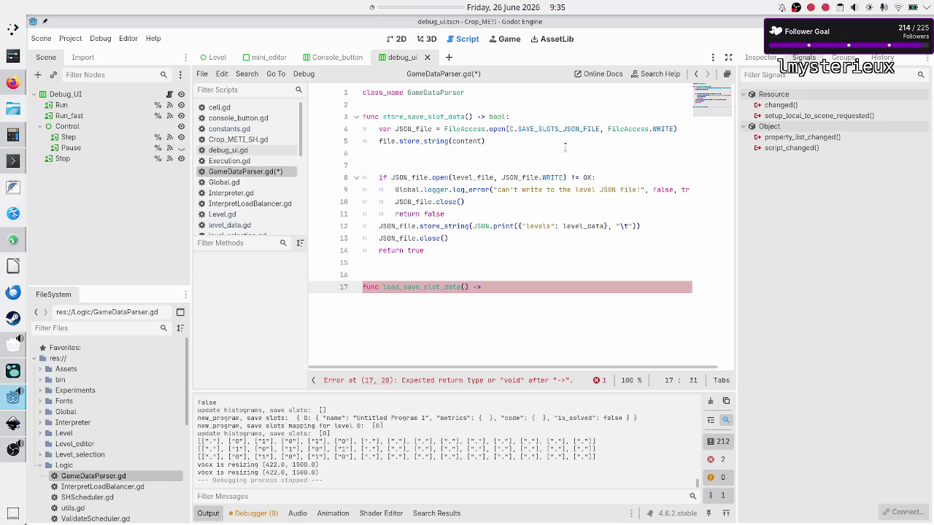
Step: Replace the mistaken 'bool, data' after the arrow with the Dictionary return type
text(bool, da)
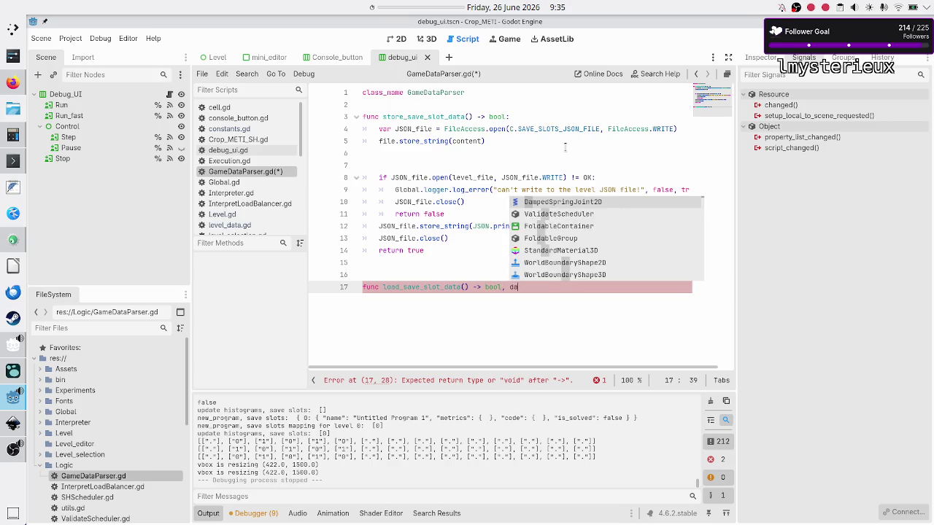
text(ta)
key(BackSpace)
key(BackSpace)
key(BackSpace)
text(Dict)
key(Return)
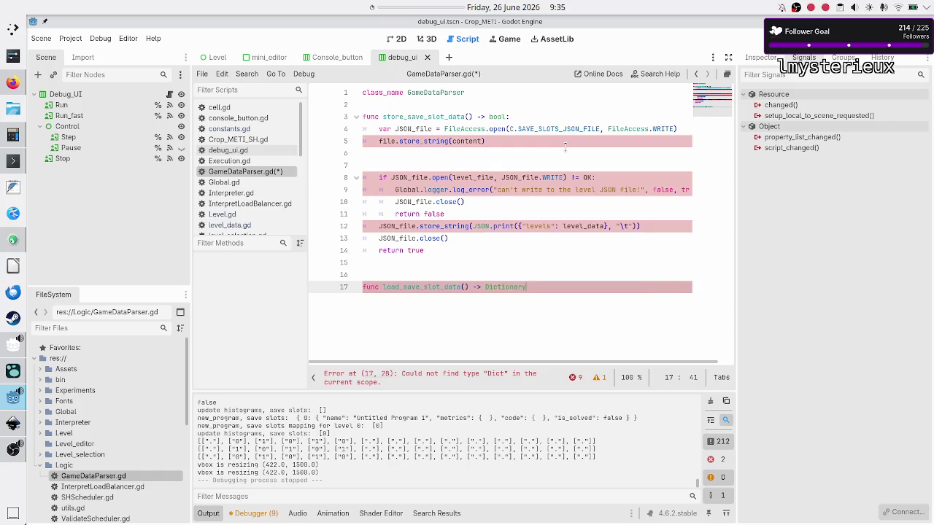
text([)
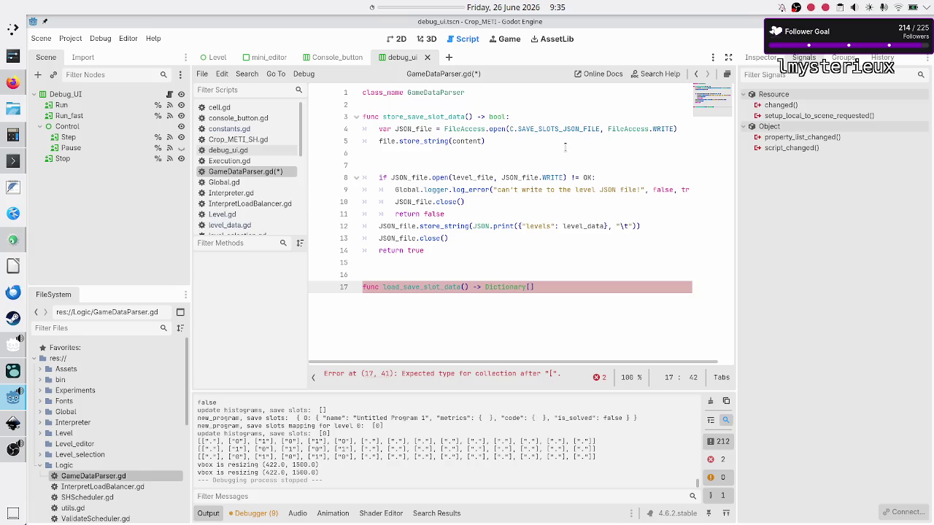
key(BackSpace)
Step: Draft 'error: bool' and 'data: Dic' lines below the load_save_slot_data header
key(Return)
text(error: )
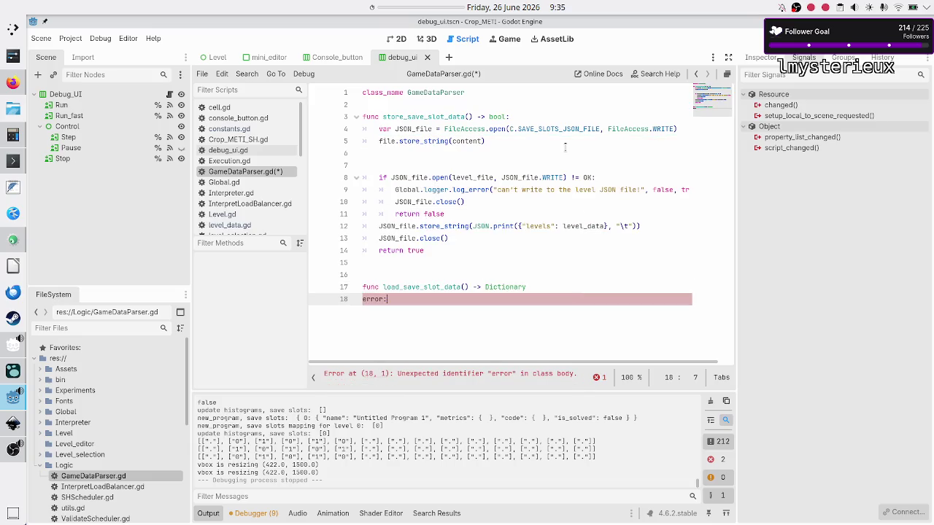
text(bool)
key(Return)
text(data: Dic)
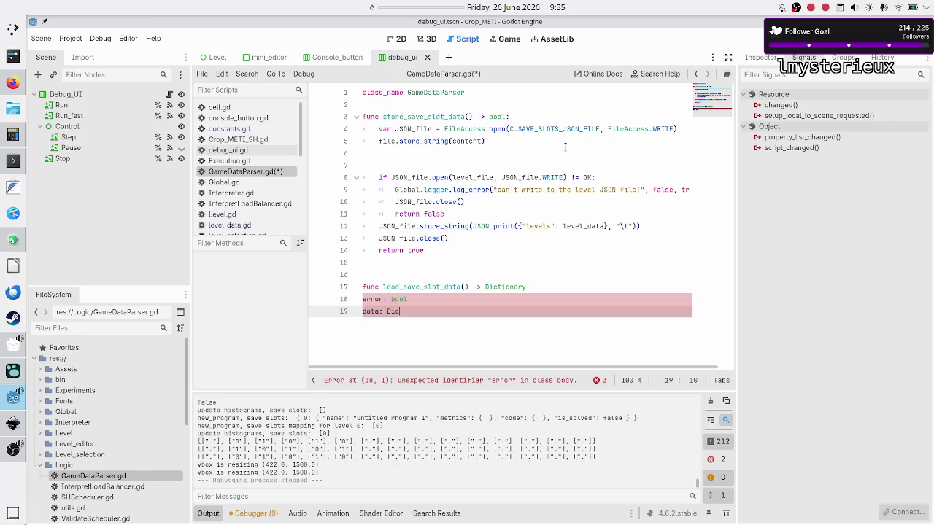
key(Up)
key(Up)
key(Down)
Step: Discard the drafted error and data lines
key(Home)
key(shift+Right)
key(shift+Right)
key(shift+Right)
key(shift+Right)
key(shift+Right)
key(Right)
key(shift+Right)
key(shift+Right)
key(shift+Right)
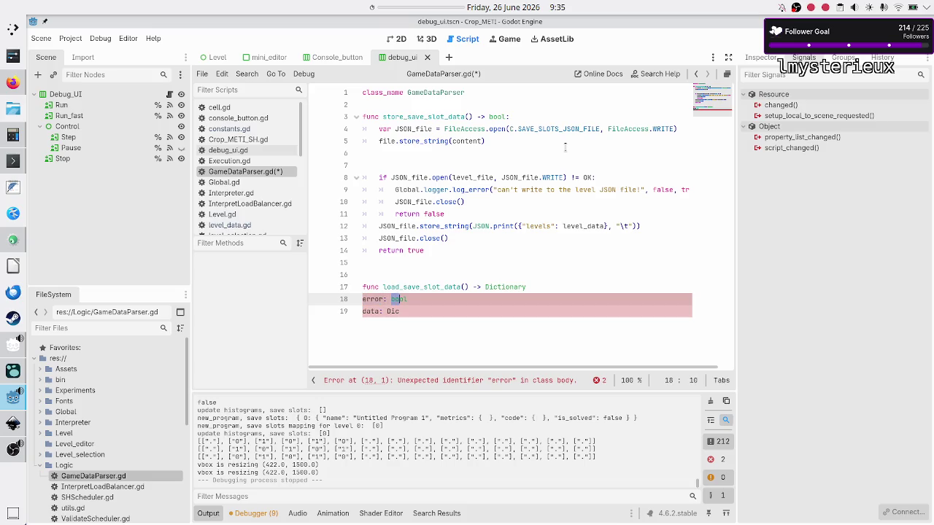
key(Down)
key(Return)
key(Up)
key(Up)
key(shift+Down)
key(shift+Down)
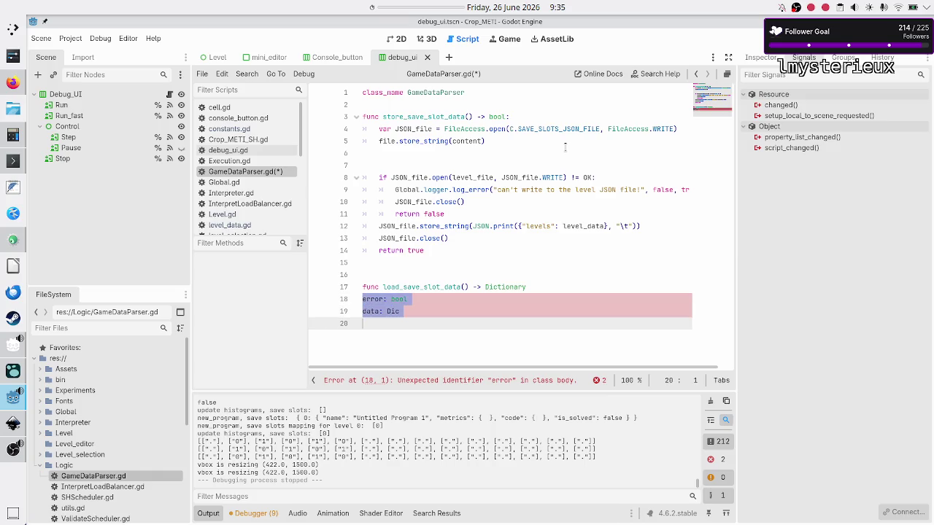
key(BackSpace)
key(BackSpace)
Step: End the header with ':' and give the body 'return {}', removing the extra blank line
text(:)
key(Return)
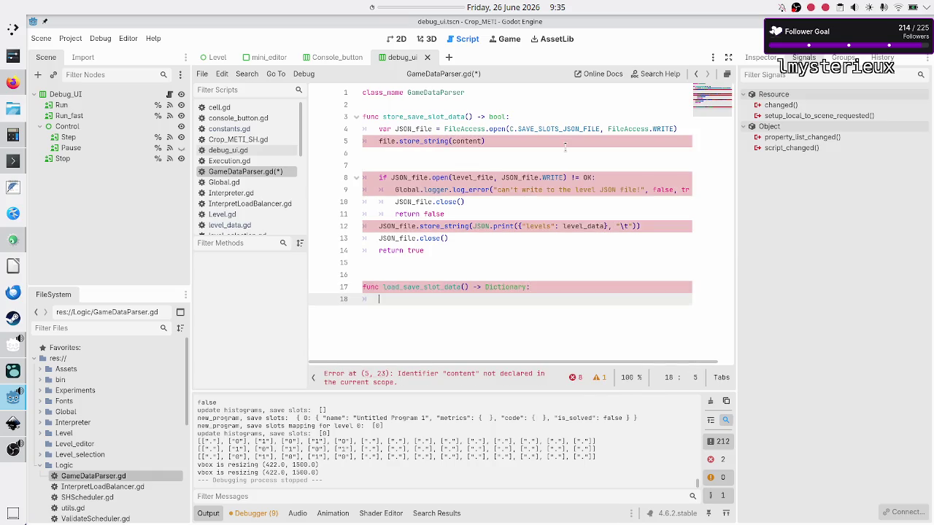
text(return {})
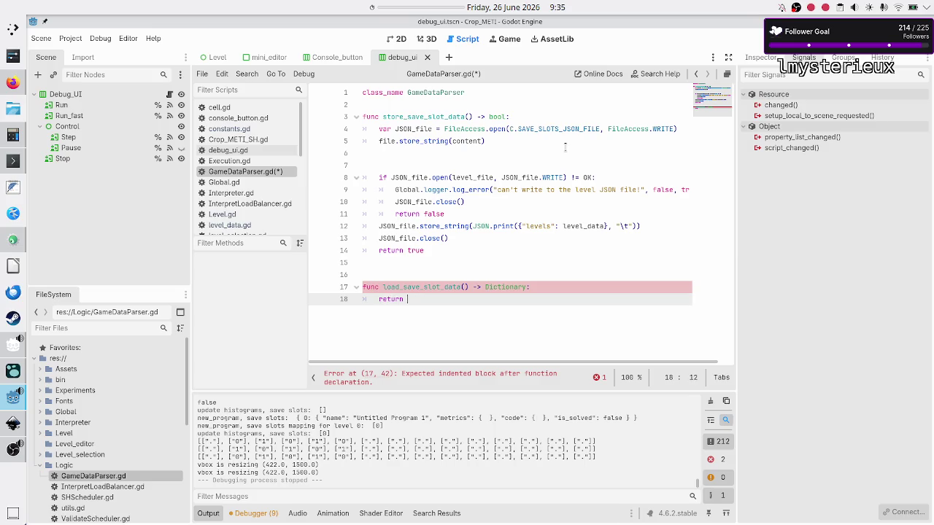
key(Return)
key(Up)
key(Up)
key(Up)
key(Up)
key(Delete)
key(Up)
key(Up)
key(Up)
key(Up)
key(Up)
key(Up)
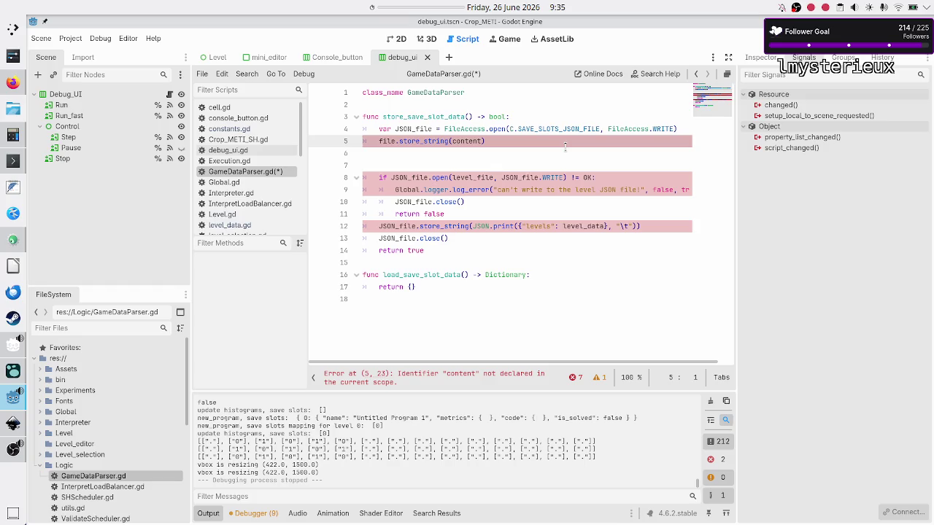
Step: Select lines 8–10 (if-open check, error log, file close) and bring up the Saving games docs
key(Down)
key(Down)
key(Down)
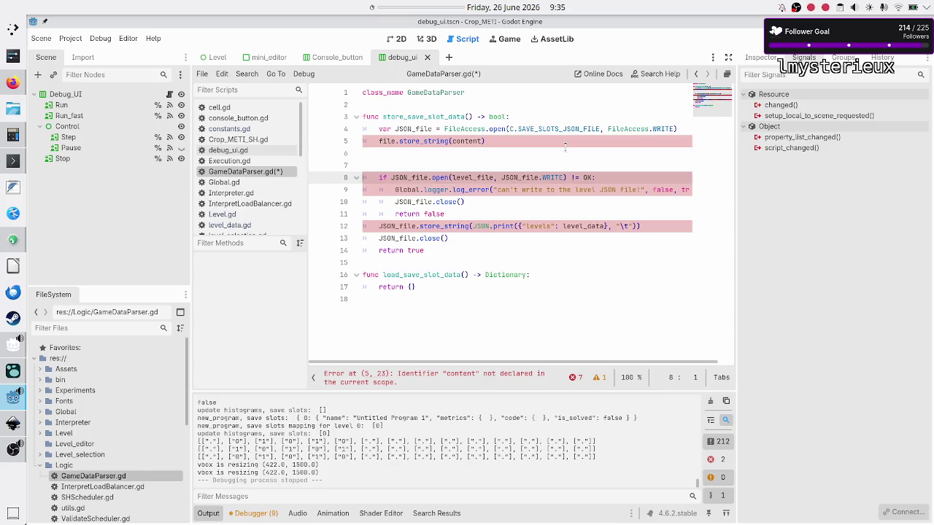
key(shift+Down)
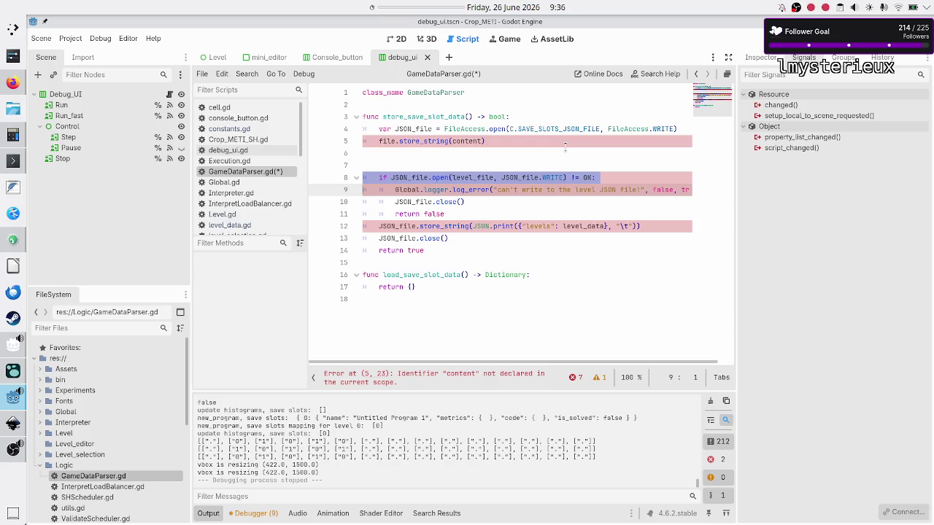
key(shift+Down)
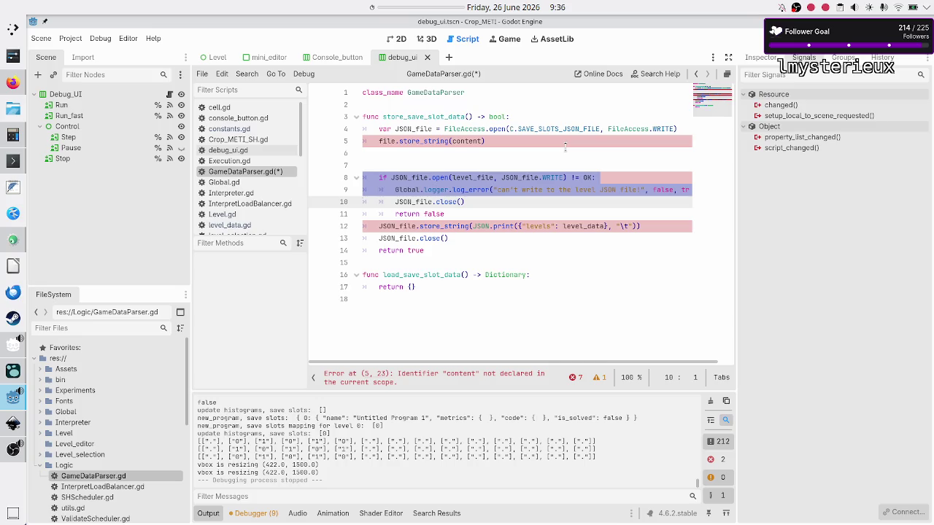
key(shift+Down)
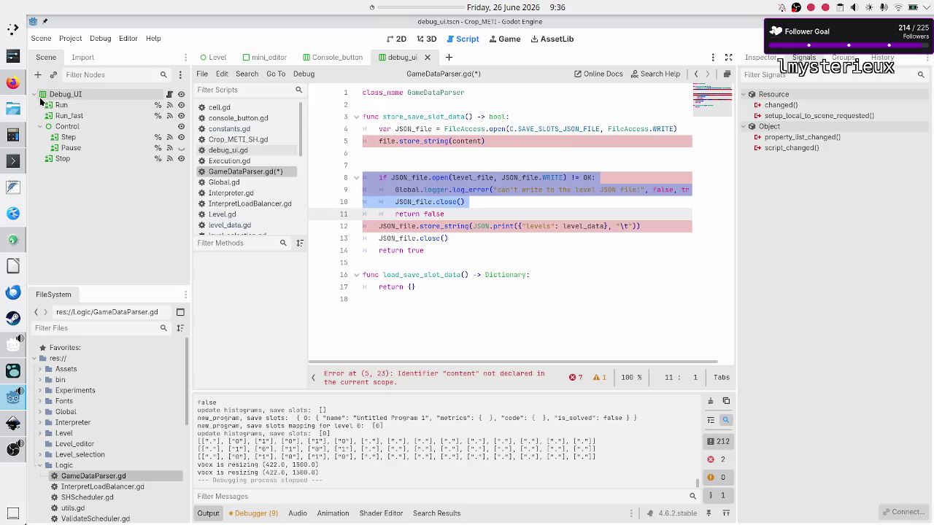
click(12, 83)
click(522, 233)
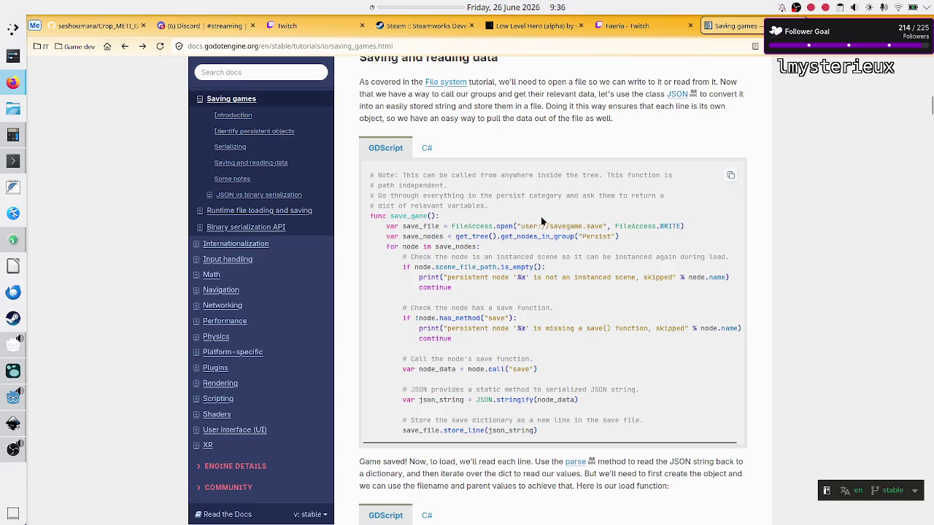
Step: Inspect the savegame file path in save_game's FileAccess.open call, then return to GameDataParser.gd
drag(538, 226, 584, 236)
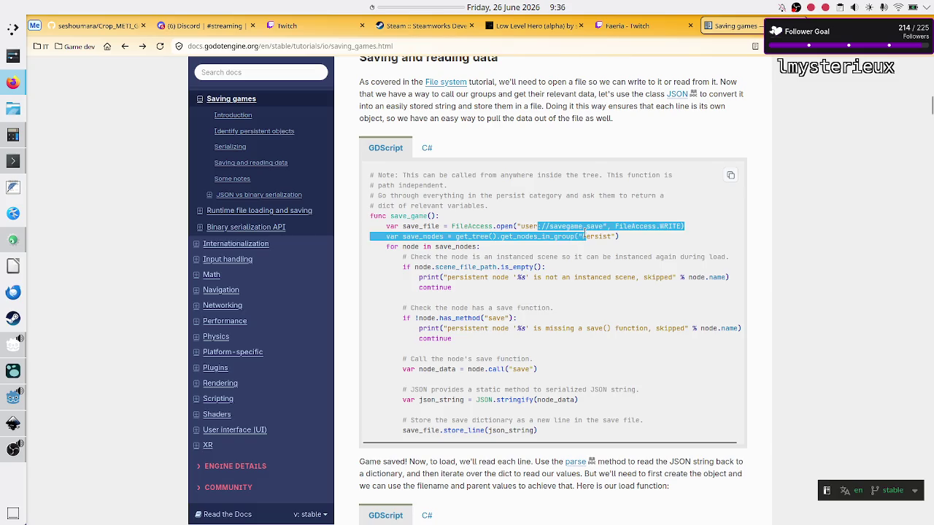
click(550, 236)
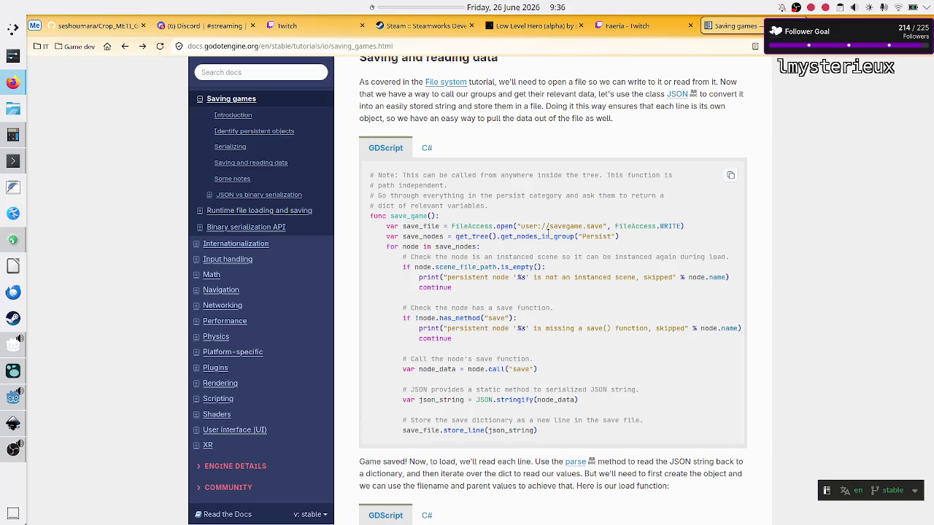
mouse_move(543, 230)
mouse_down()
mouse_move(577, 229)
mouse_move(523, 225)
mouse_up()
click(584, 226)
click(523, 226)
click(11, 399)
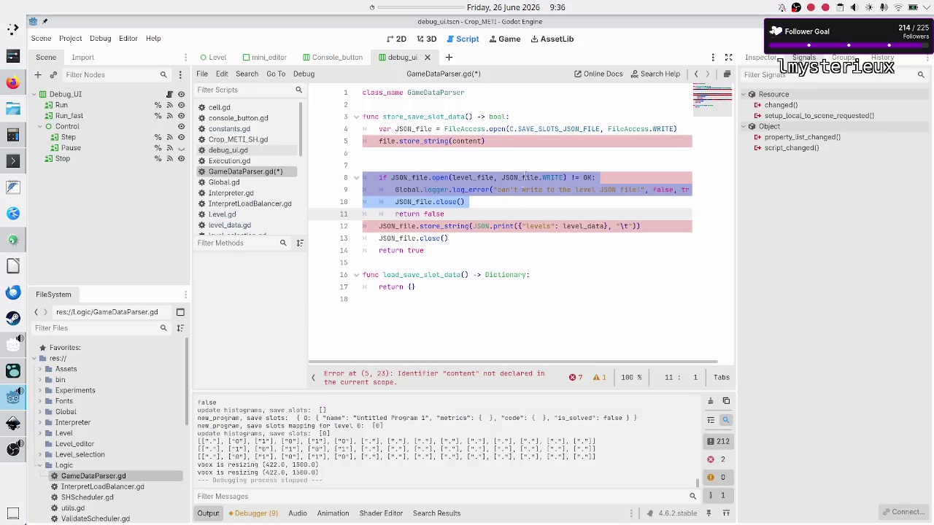
Step: Add the comment '#theoretically I should check if file per' on a new line below the JSON_file open line
click(548, 129)
key(ctrl+shift+Return)
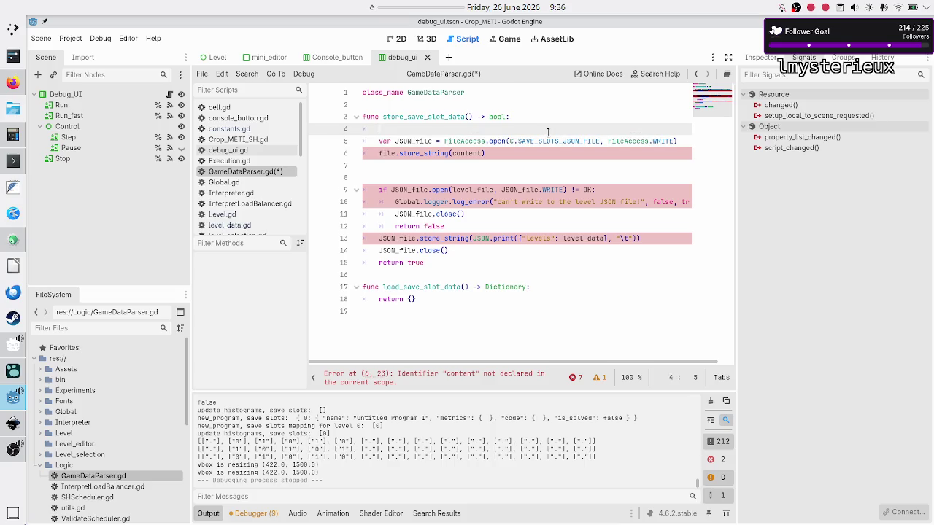
key(BackSpace)
key(BackSpace)
key(Down)
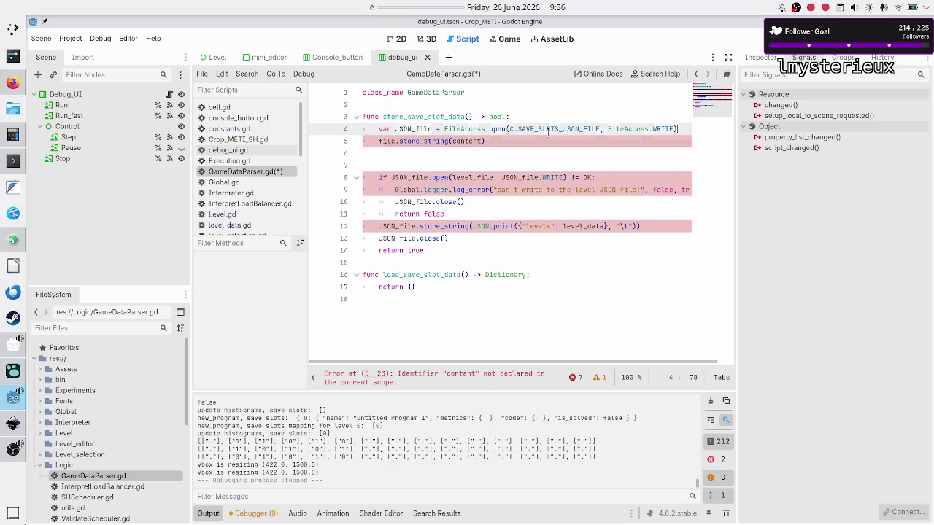
key(ctrl+Return)
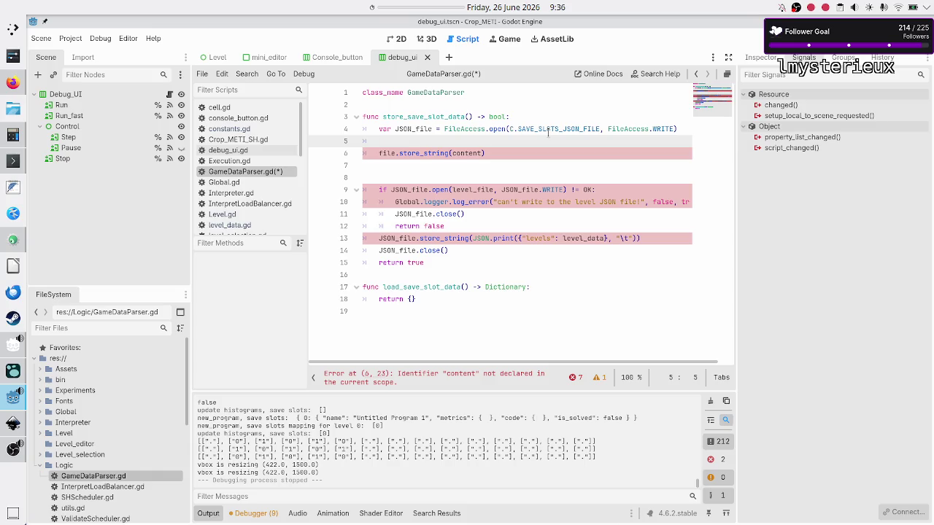
text(#)
text(theoreti)
text(cally )
text(I should)
text( check if )
text(file per)
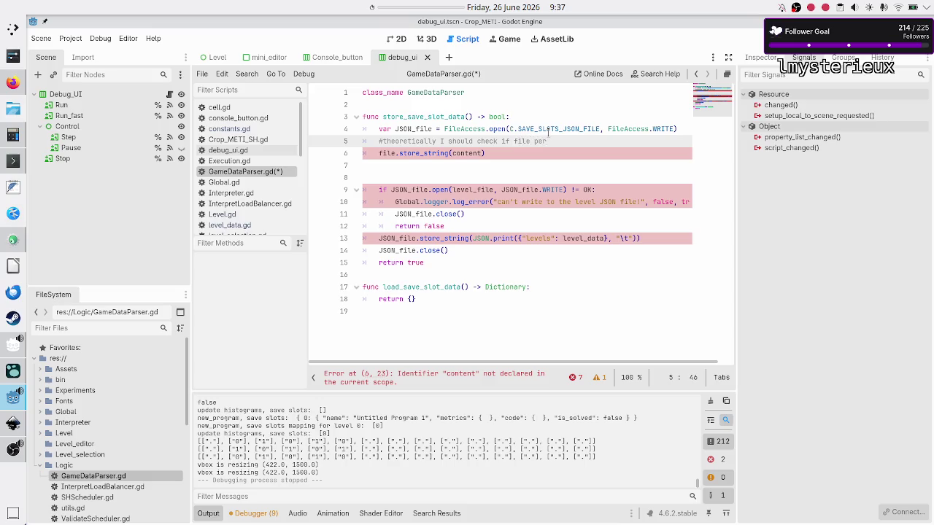